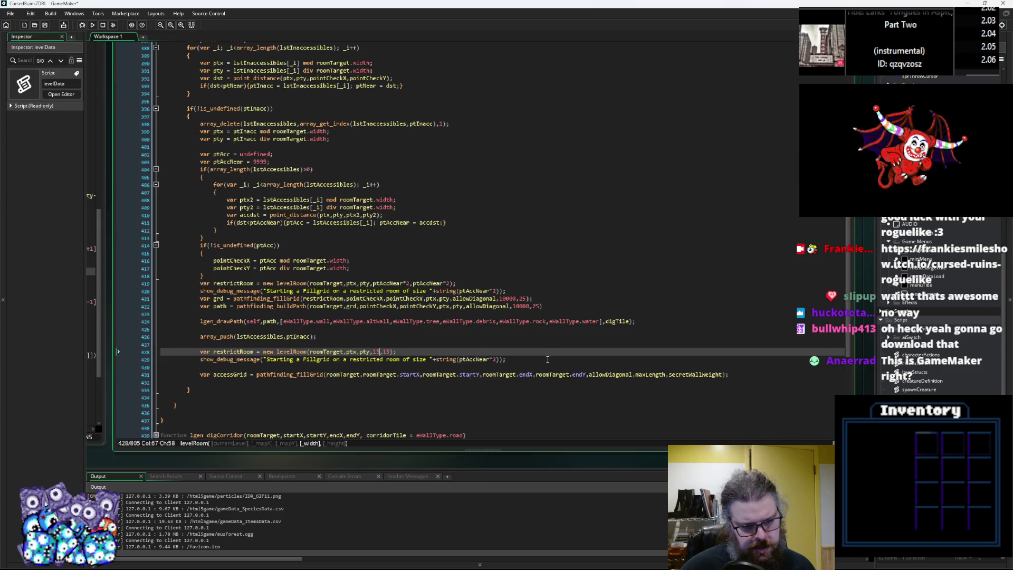
# Step: Delete the leftover show_debug_message call and the blank lines above the accessGrid line
pyautogui.moveTo(549, 363); pyautogui.dragTo(119, 360)
pyautogui.press('BackSpace')
pyautogui.press('BackSpace')
pyautogui.press('Delete')
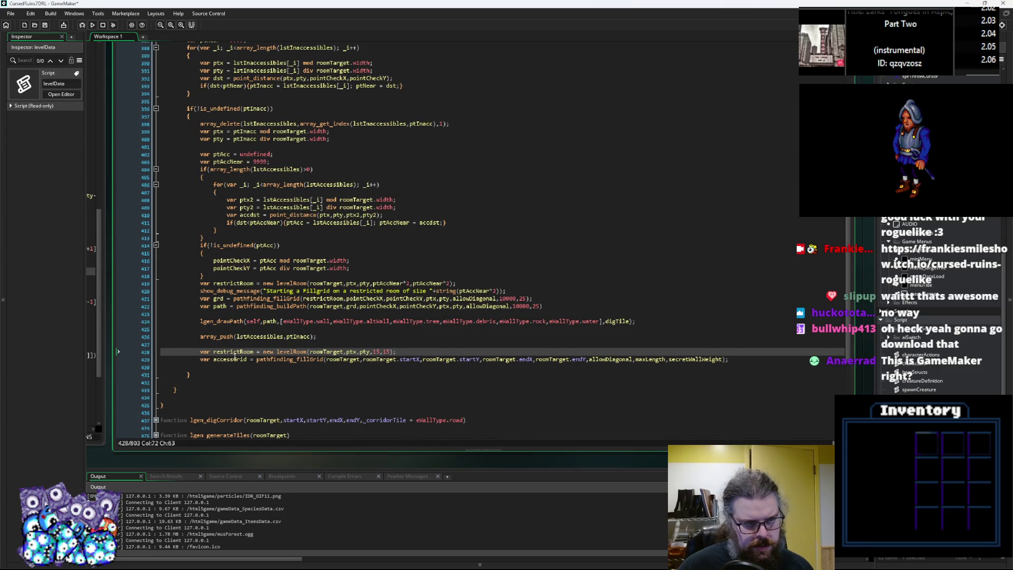
# Step: Remove 'var' from the restrictRoom assignment on line 428 so it reuses the existing variable
pyautogui.doubleClick(248, 359)
pyautogui.doubleClick(232, 352)
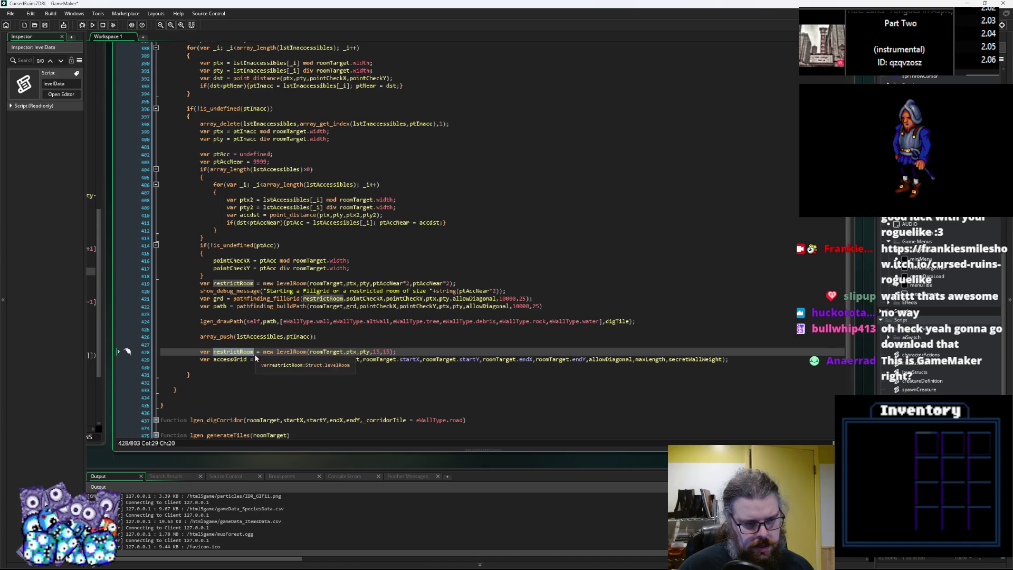
pyautogui.click(213, 352)
pyautogui.press('BackSpace')
pyautogui.press('BackSpace')
pyautogui.press('BackSpace')
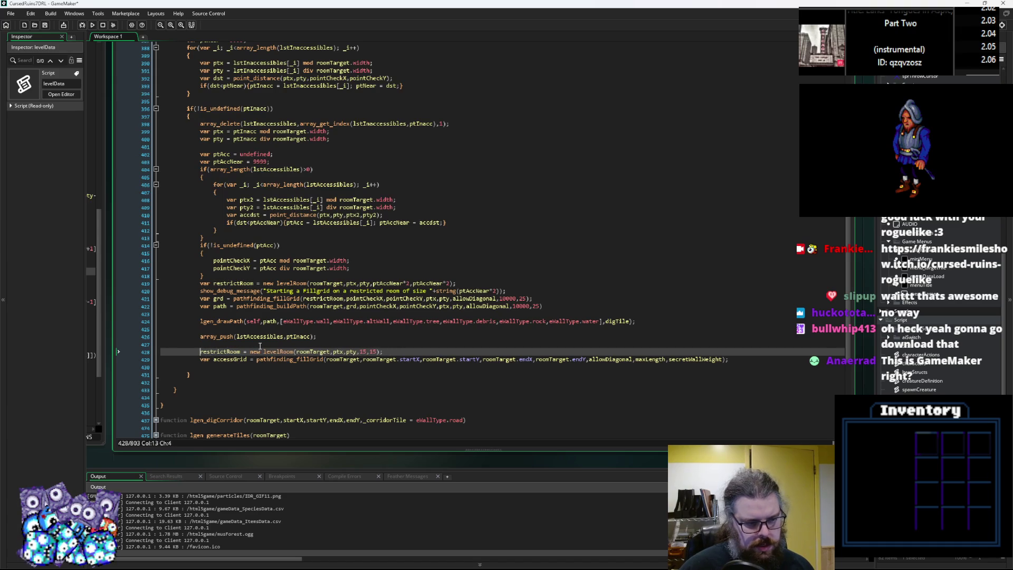
pyautogui.click(391, 359)
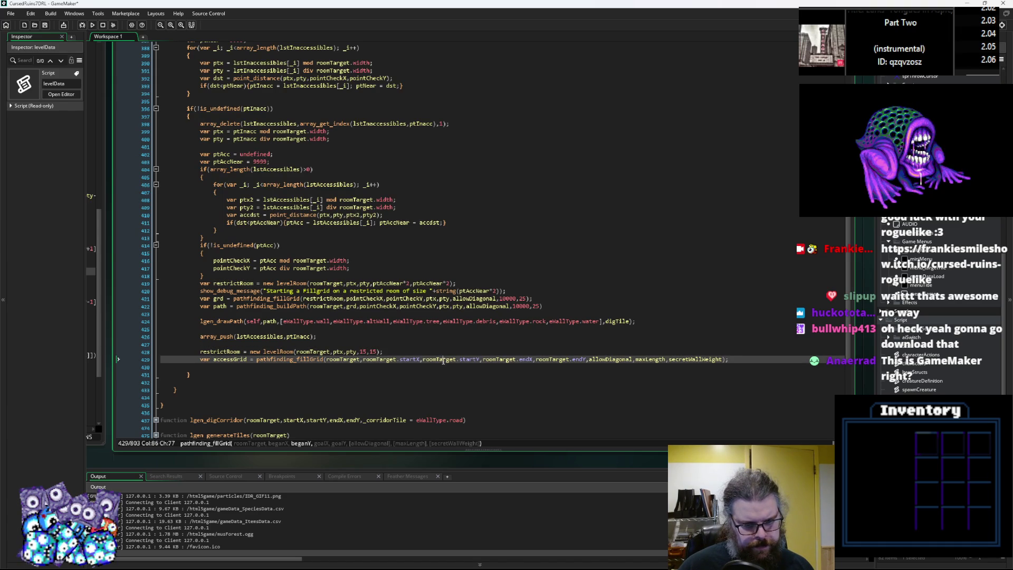
pyautogui.click(379, 359)
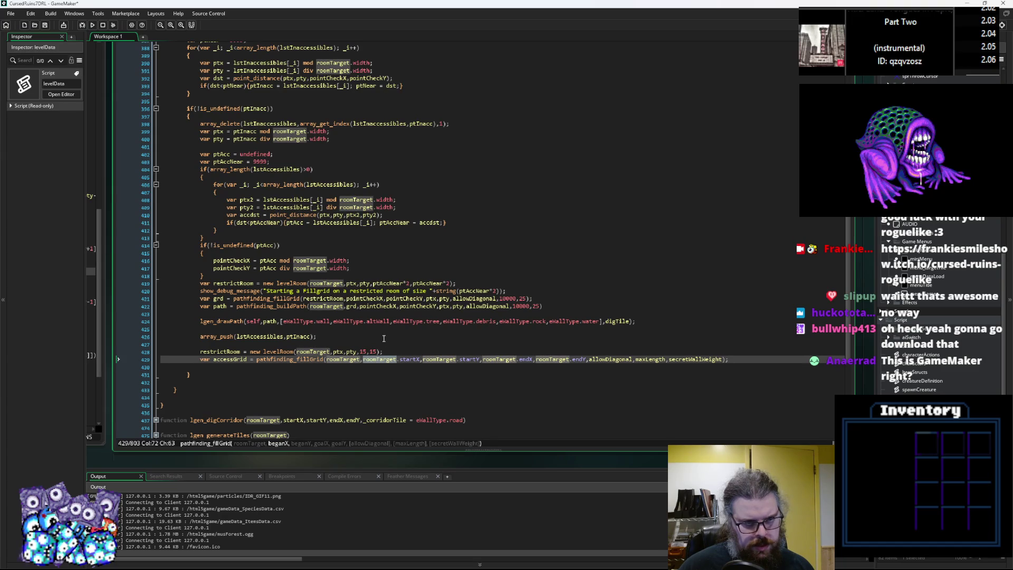
pyautogui.scroll(2, 402, 298)
pyautogui.click(390, 305)
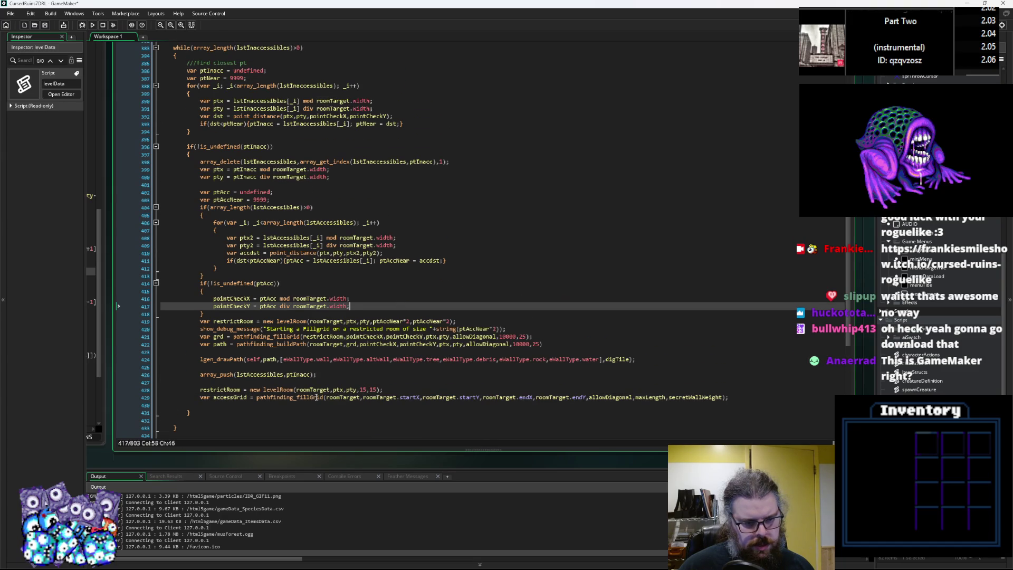
# Step: In line 429's accessGrid call, replace roomTarget.startX, roomTarget.startY with ptx,pty
pyautogui.click(375, 396)
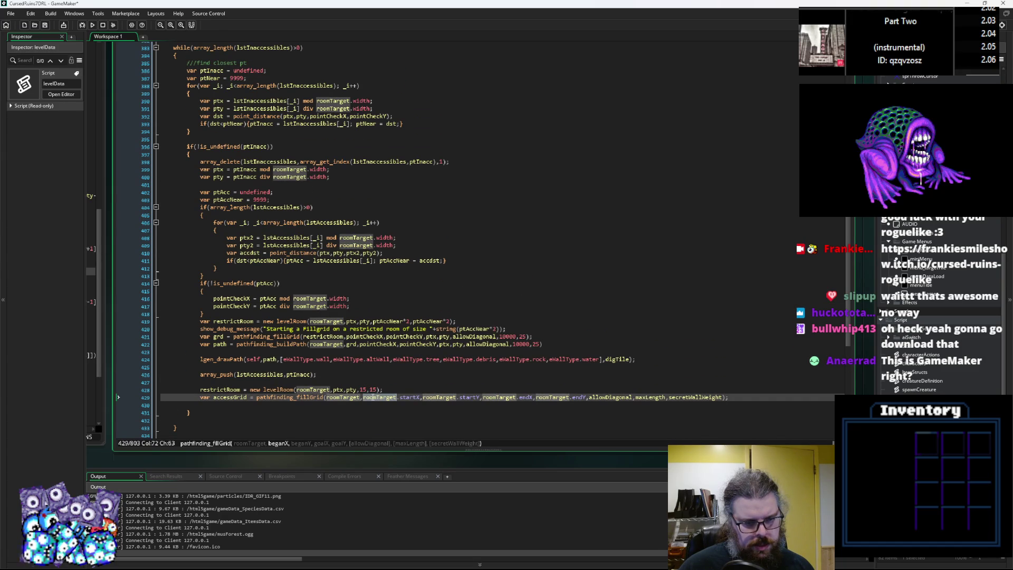
pyautogui.scroll(-2, 385, 359)
pyautogui.click(389, 319)
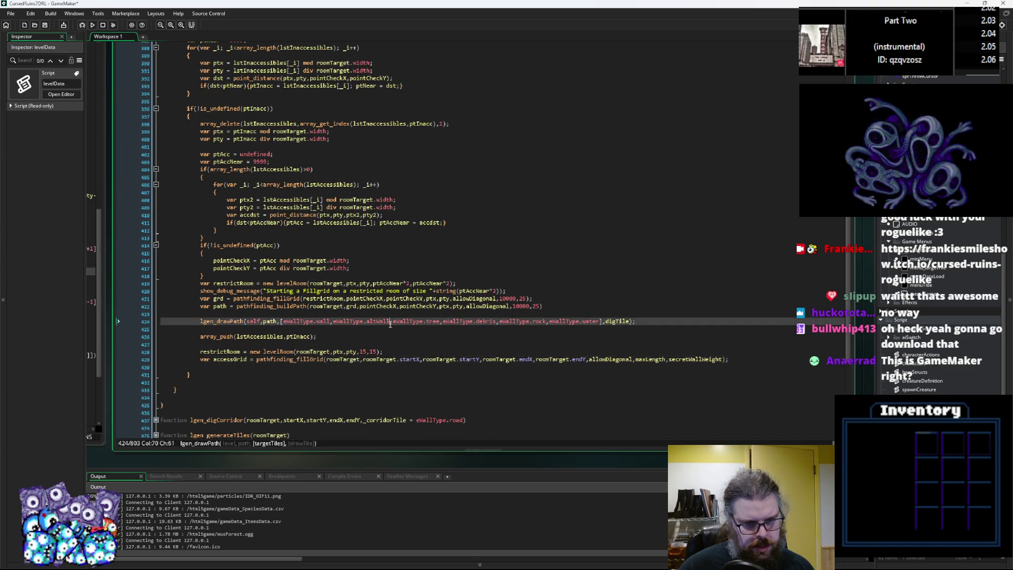
pyautogui.click(343, 352)
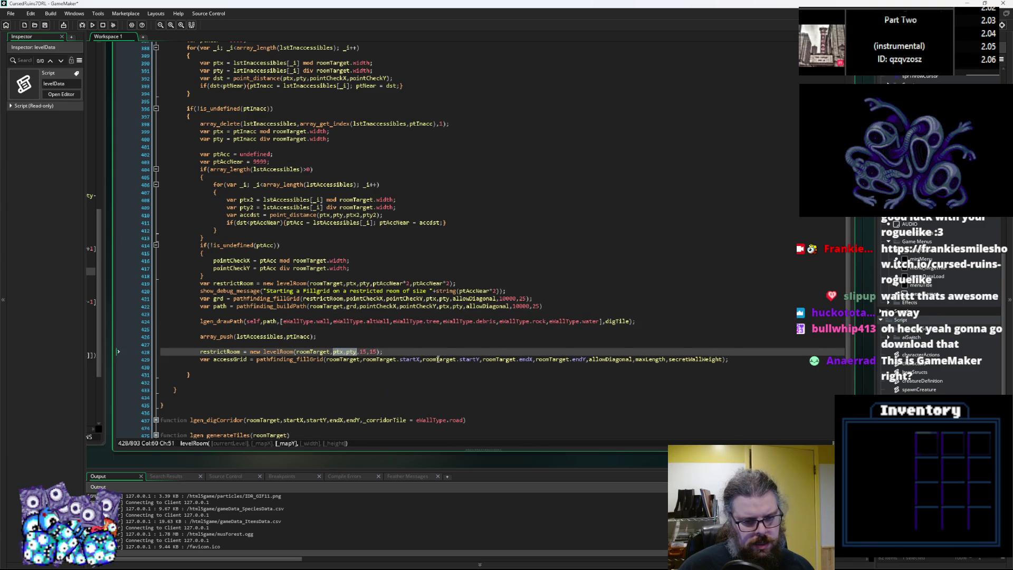
pyautogui.click(477, 359)
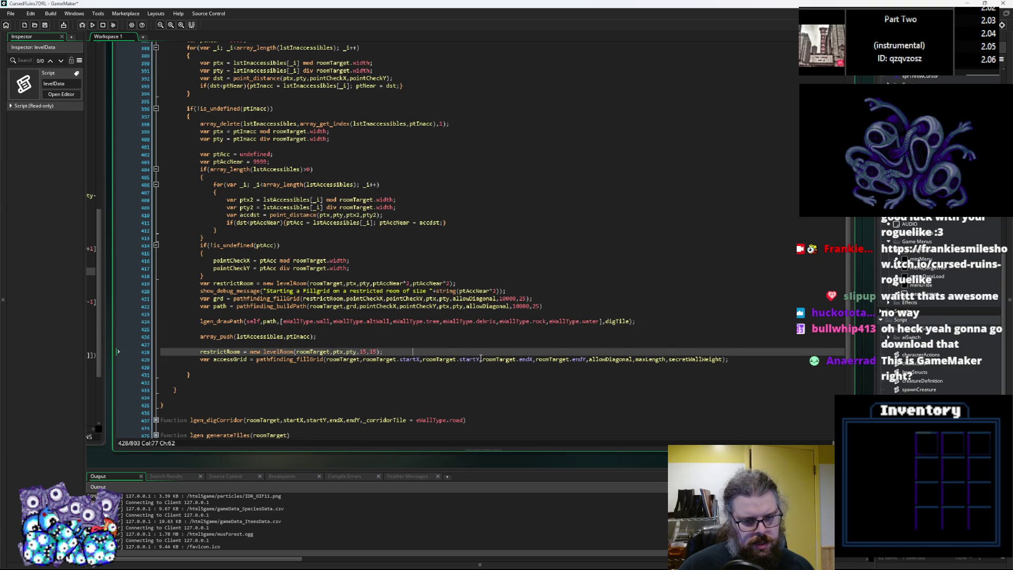
pyautogui.click(430, 362)
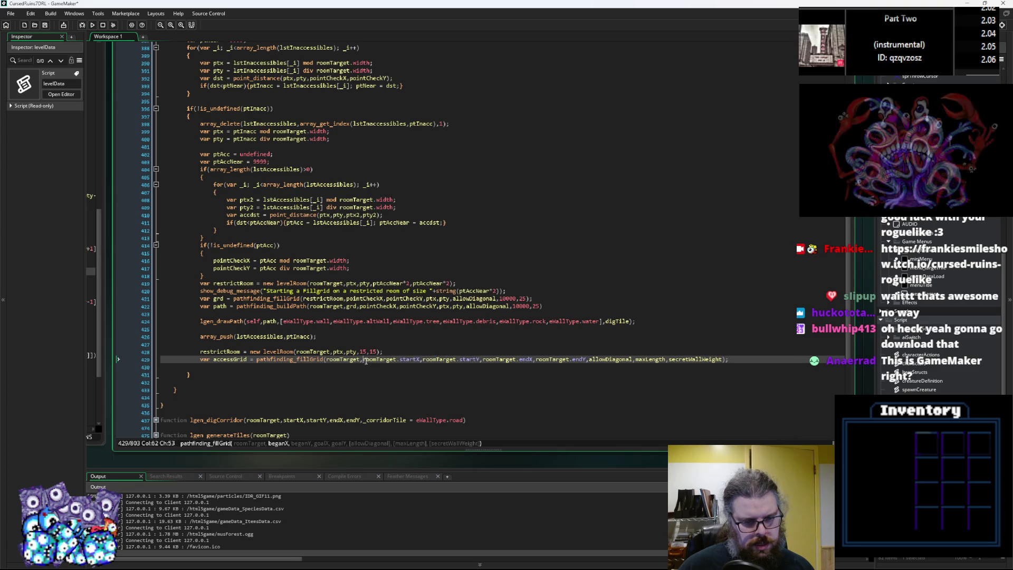
pyautogui.moveTo(362, 359); pyautogui.dragTo(420, 359)
pyautogui.write('ptx,pty')
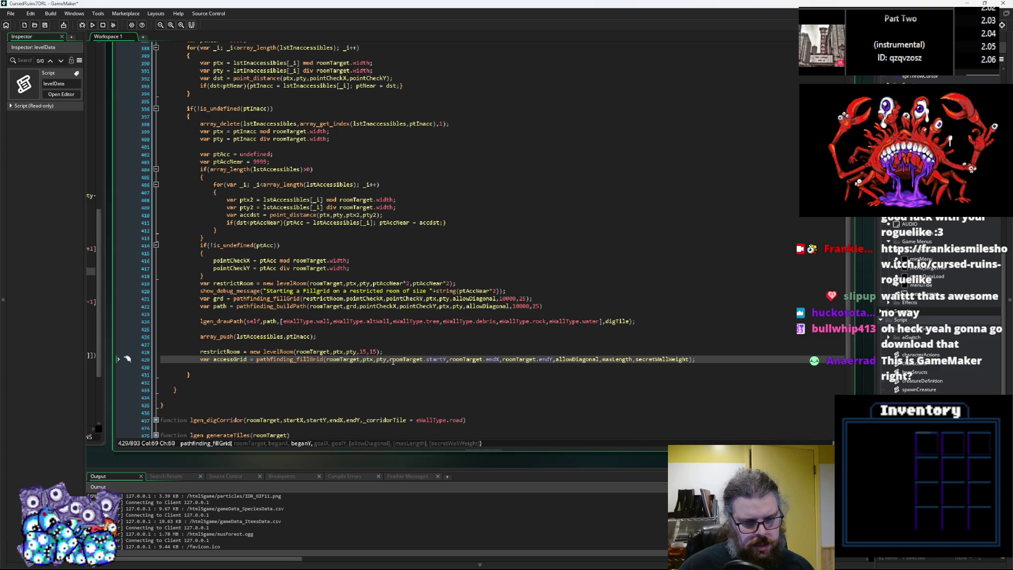
pyautogui.moveTo(447, 359); pyautogui.dragTo(389, 359)
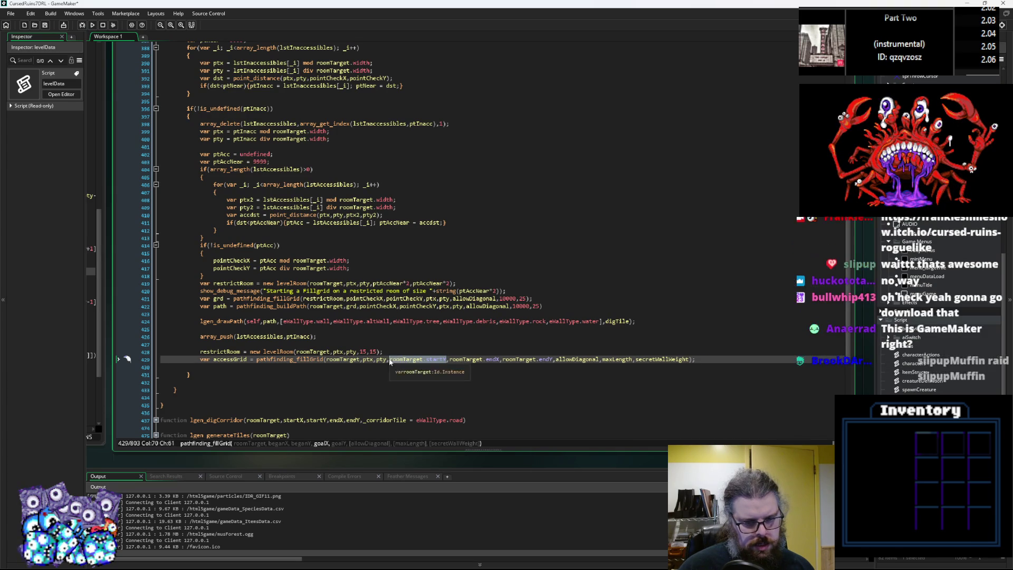
pyautogui.press('BackSpace')
pyautogui.press('BackSpace')
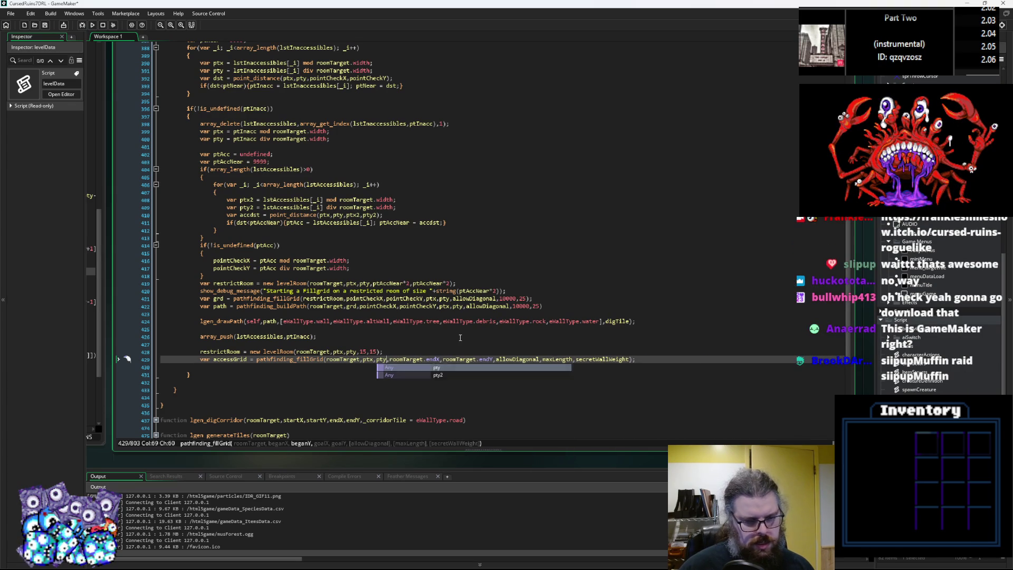
pyautogui.click(460, 306)
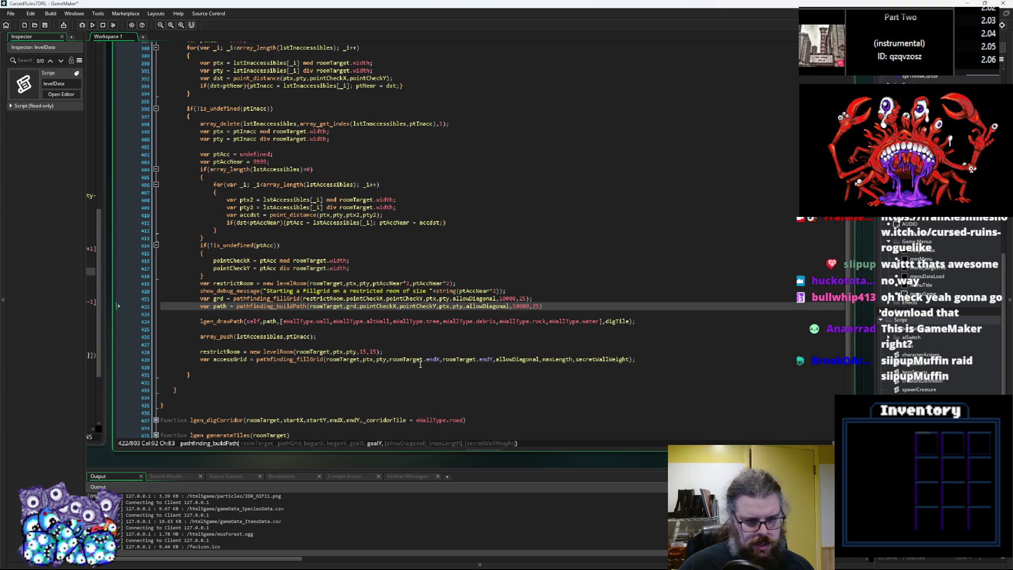
pyautogui.doubleClick(230, 261)
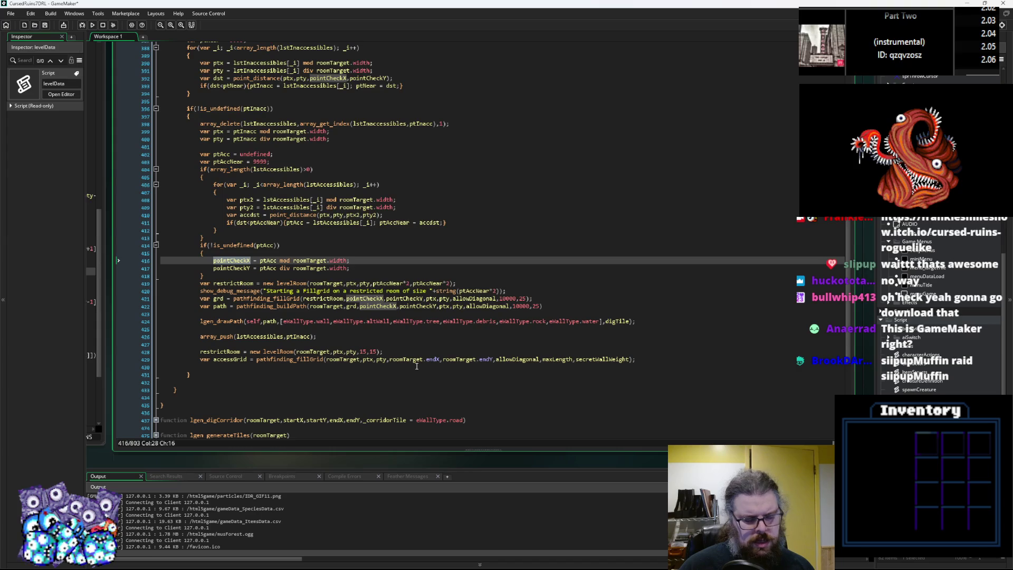
pyautogui.scroll(3, 184, 144)
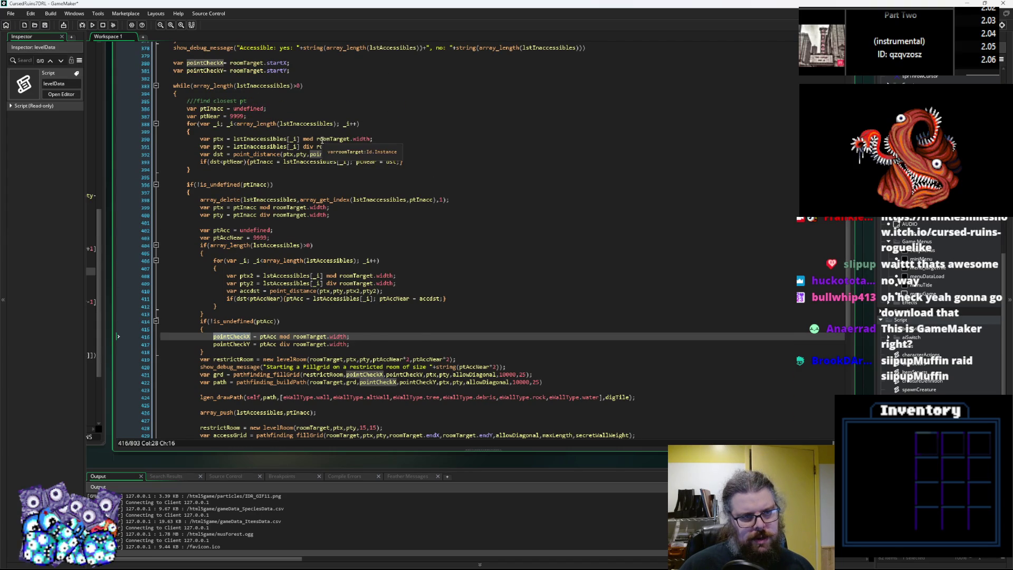
pyautogui.scroll(-3, 323, 150)
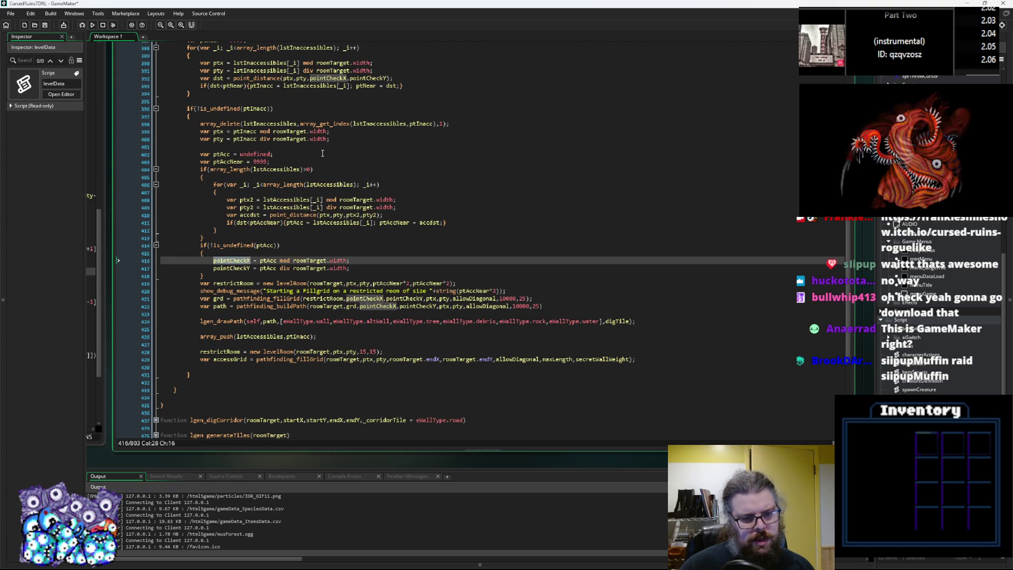
pyautogui.scroll(3, 322, 153)
pyautogui.scroll(1, 322, 153)
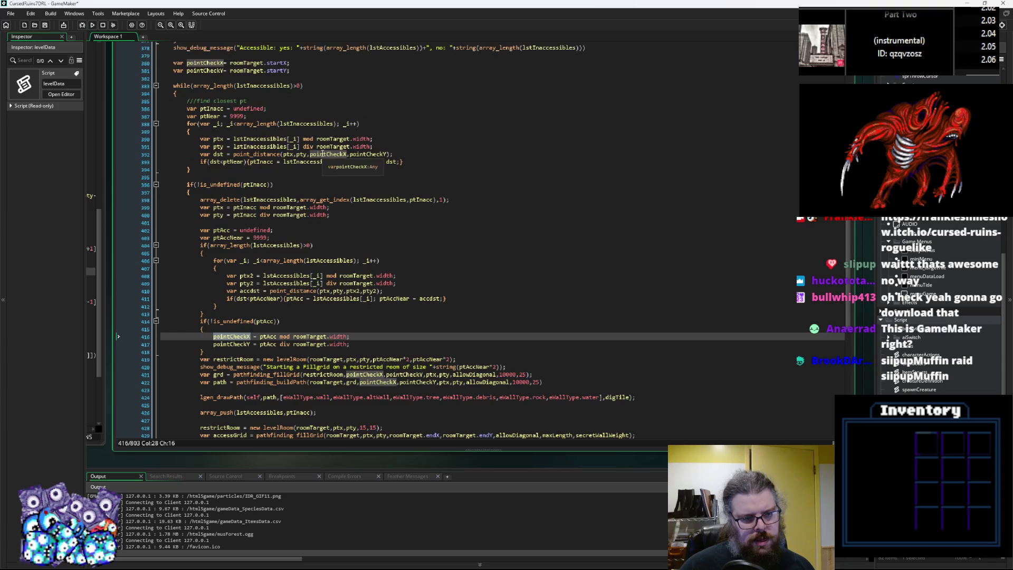
pyautogui.scroll(-1, 322, 153)
pyautogui.scroll(2, 322, 153)
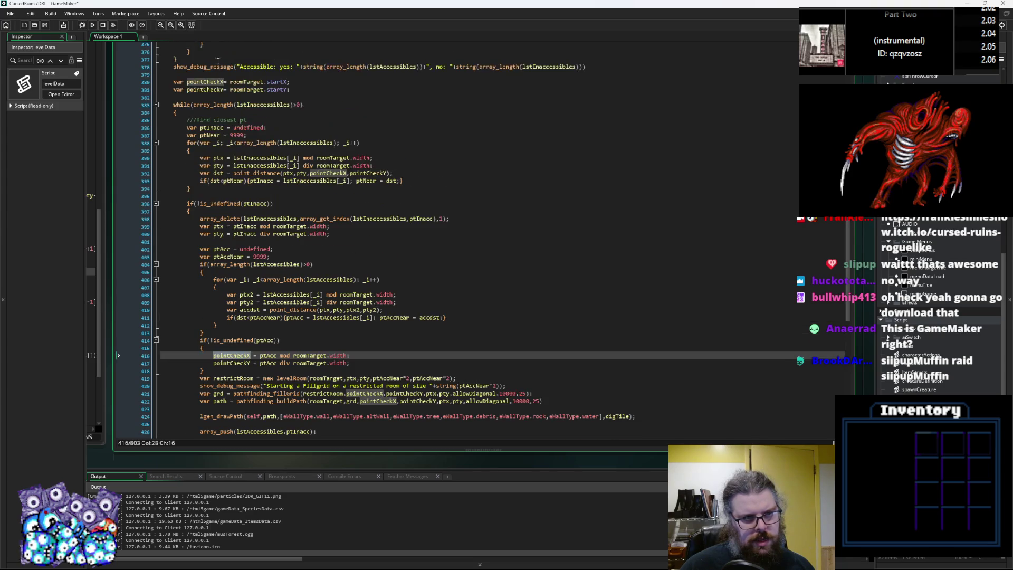
pyautogui.click(235, 83)
pyautogui.click(224, 82)
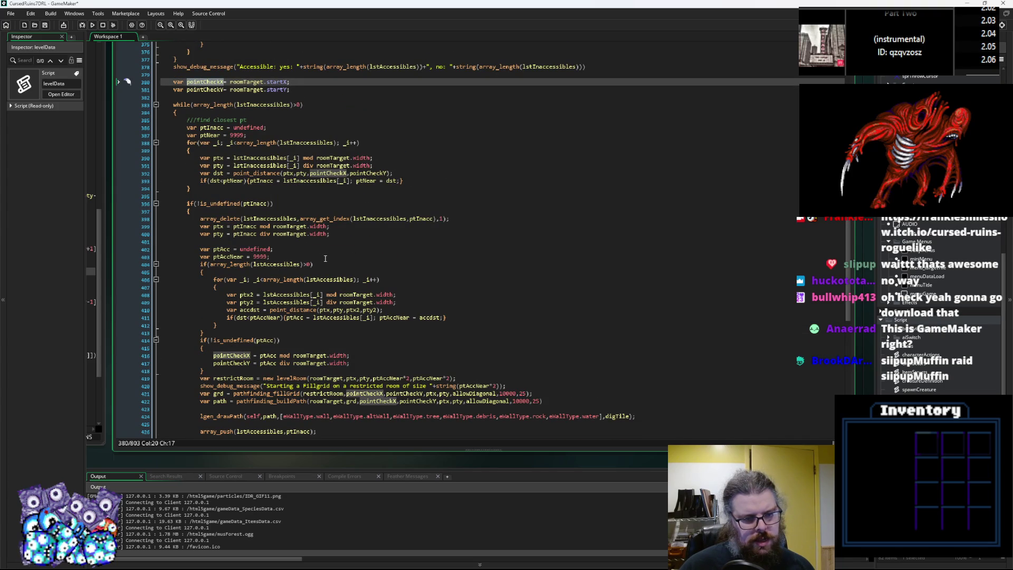
pyautogui.scroll(-1, 325, 258)
pyautogui.scroll(-4, 370, 296)
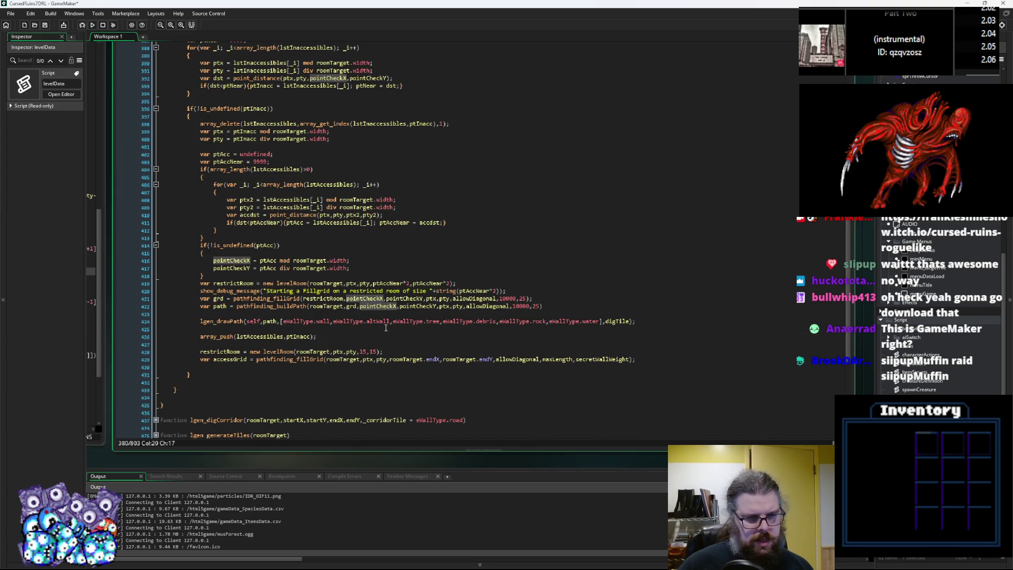
pyautogui.click(393, 314)
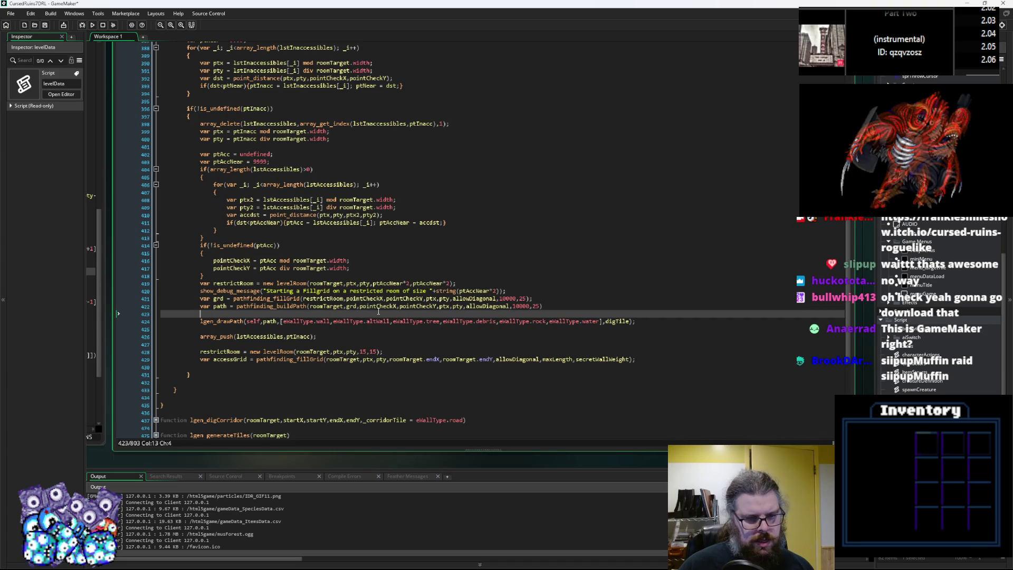
pyautogui.click(368, 359)
pyautogui.click(381, 359)
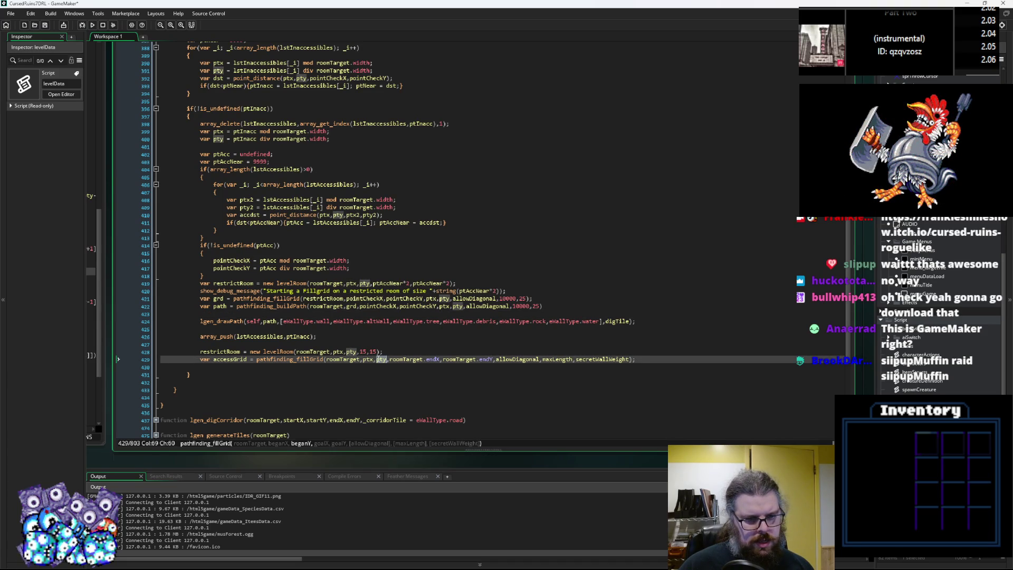
pyautogui.doubleClick(232, 260)
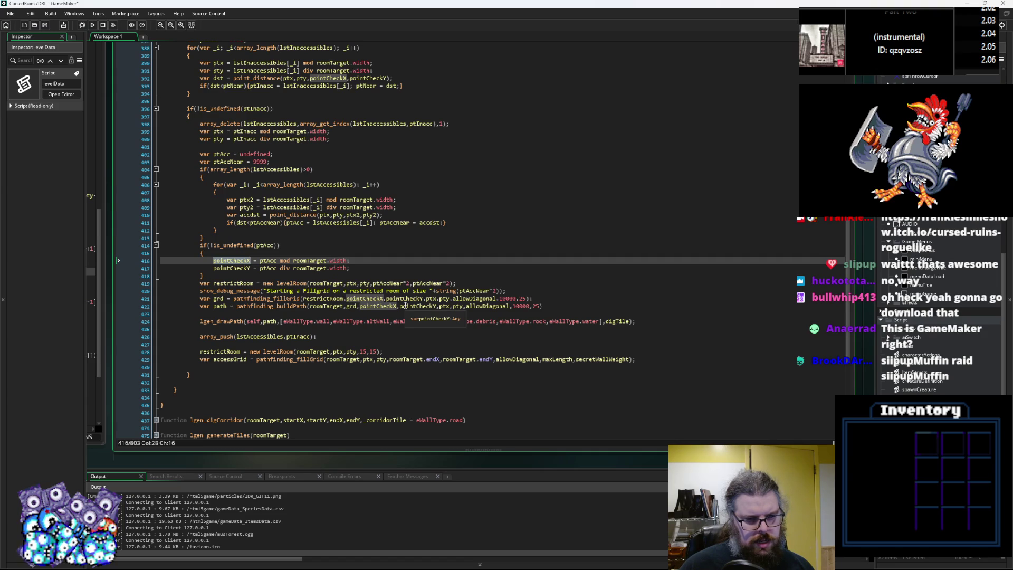
pyautogui.doubleClick(364, 298)
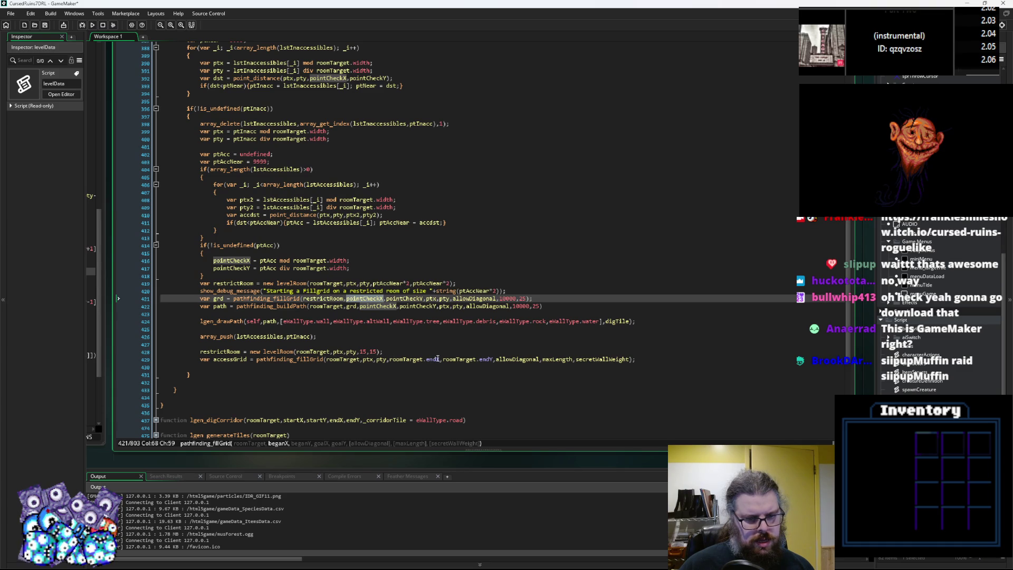
# Step: Paste line 421's coordinates into the fillGrid call, then retype the start as ptx,pty
pyautogui.moveTo(450, 298); pyautogui.dragTo(346, 298)
pyautogui.hotkey('ctrl', 'c')
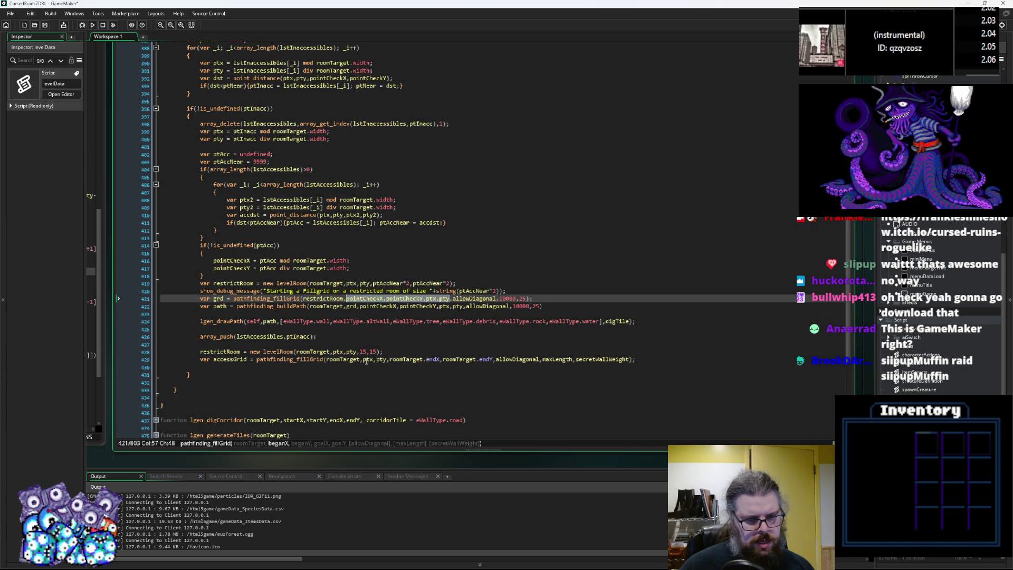
pyautogui.moveTo(363, 359); pyautogui.dragTo(494, 362)
pyautogui.hotkey('ctrl', 'v')
pyautogui.click(383, 359)
pyautogui.click(422, 360)
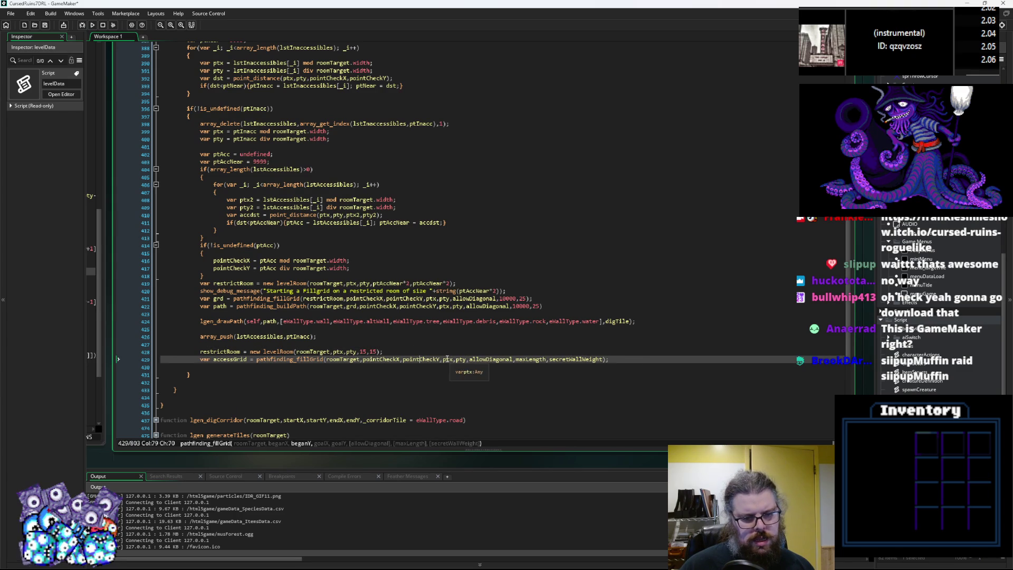
pyautogui.click(465, 359)
pyautogui.moveTo(466, 359); pyautogui.dragTo(363, 359)
pyautogui.press('BackSpace')
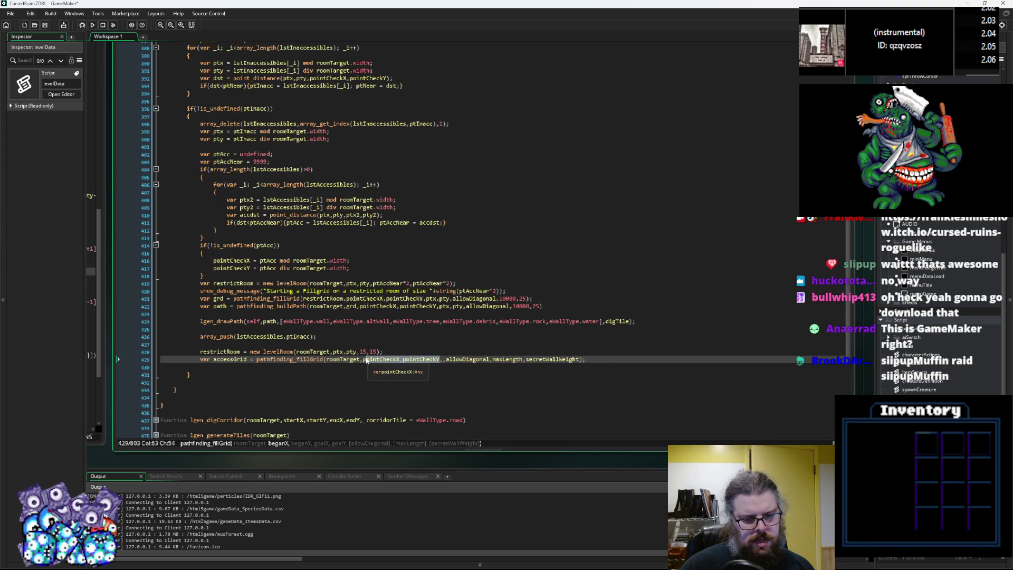
pyautogui.write('ptx,pty')
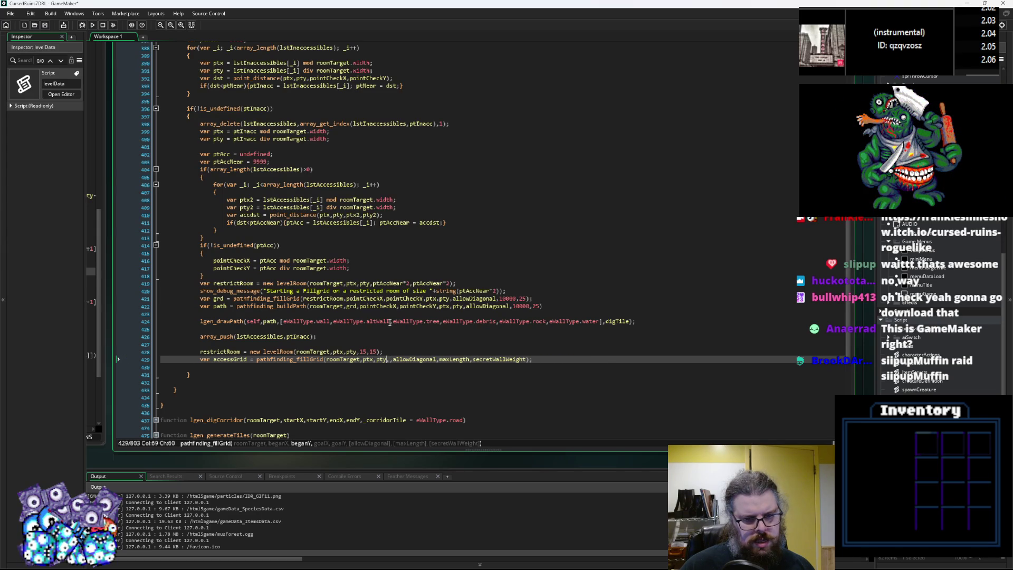
# Step: Fill the goal arguments after ptx,pty with pointCheckX,pointCheckY
pyautogui.doubleClick(232, 260)
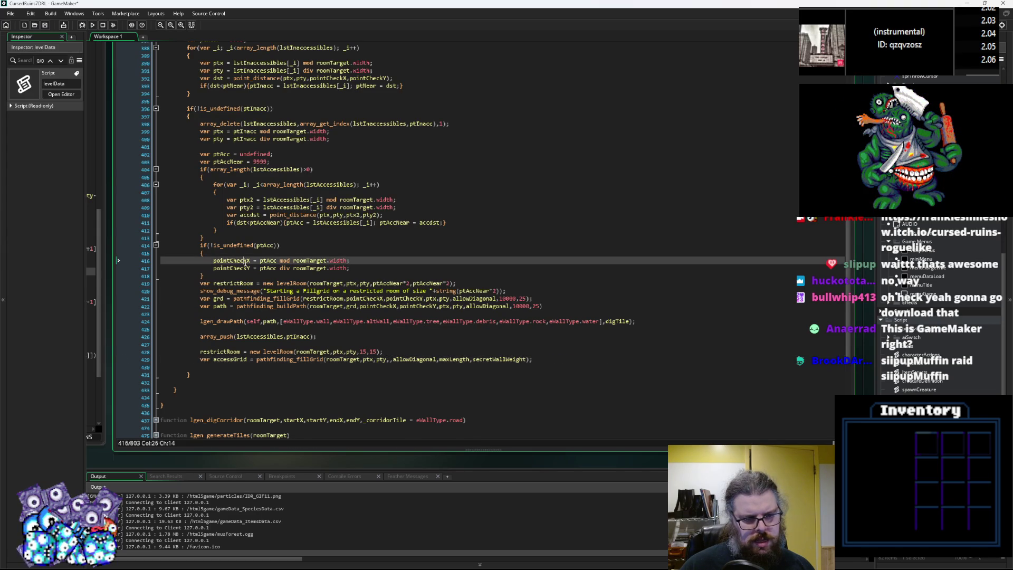
pyautogui.hotkey('ctrl', 'c')
pyautogui.click(388, 359)
pyautogui.hotkey('ctrl', 'v')
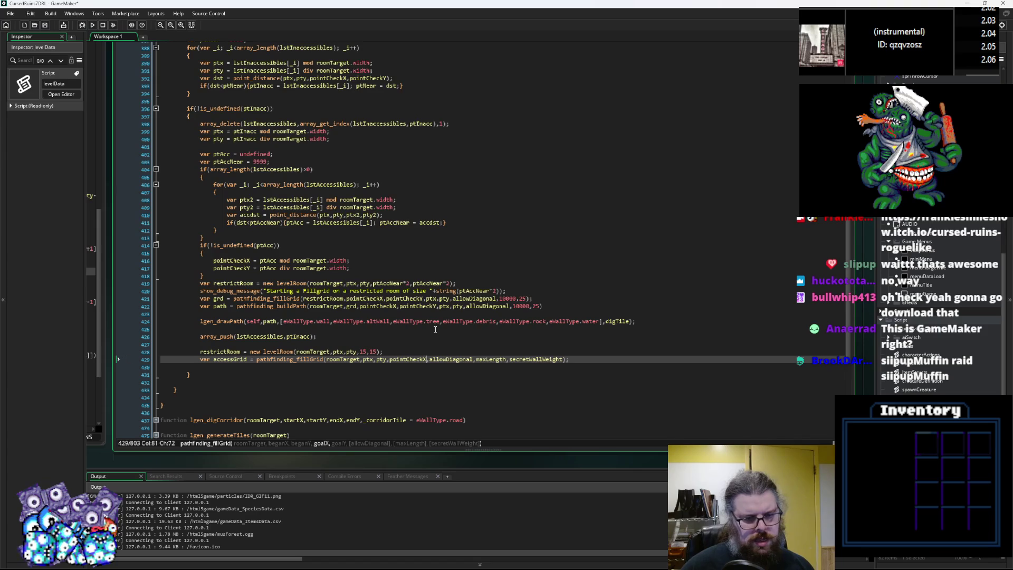
pyautogui.write(',')
pyautogui.hotkey('ctrl', 'v')
pyautogui.press('BackSpace')
pyautogui.write('Y')
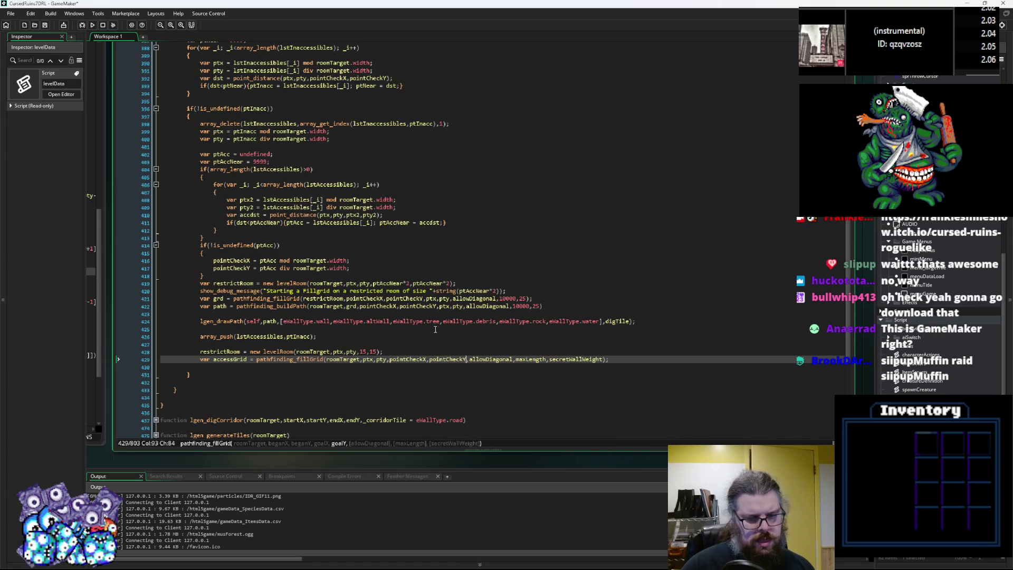
pyautogui.doubleClick(530, 359)
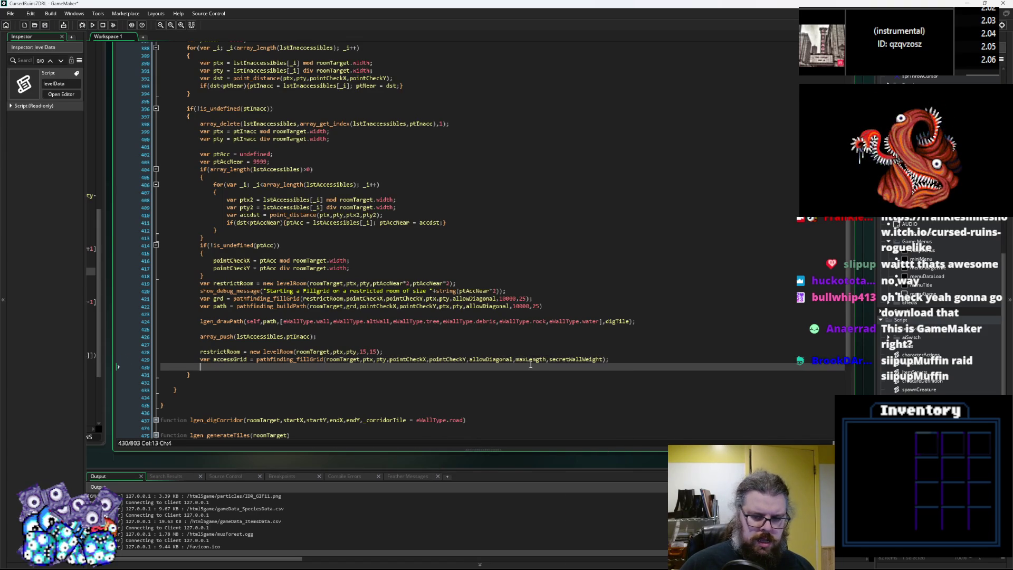
pyautogui.click(622, 359)
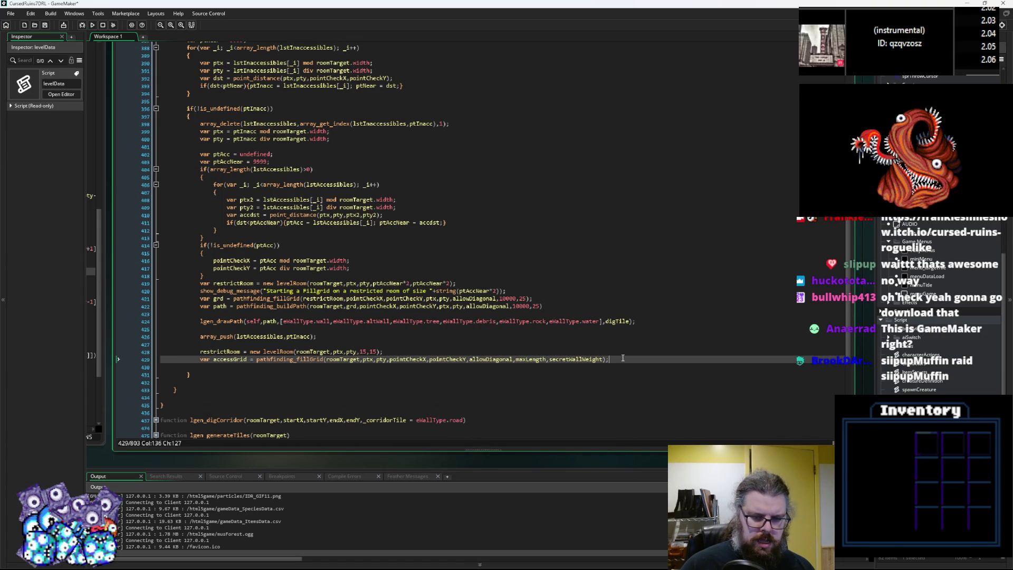
pyautogui.click(251, 366)
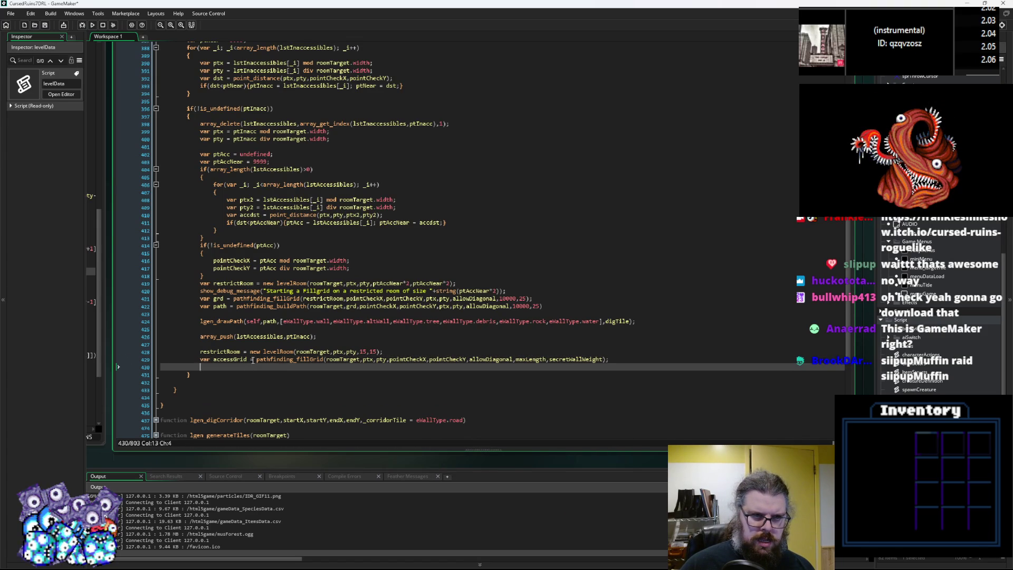
pyautogui.scroll(10, 252, 360)
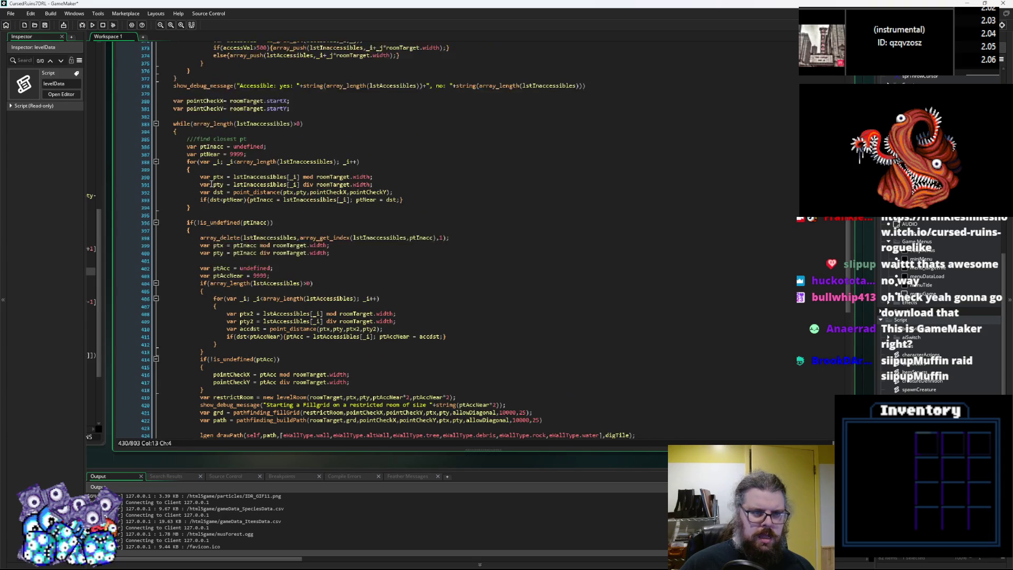
# Step: Copy the tile-sorting loops from lines 365–377 and paste them below the accessGrid call
pyautogui.scroll(1, 214, 191)
pyautogui.moveTo(189, 207); pyautogui.dragTo(170, 123)
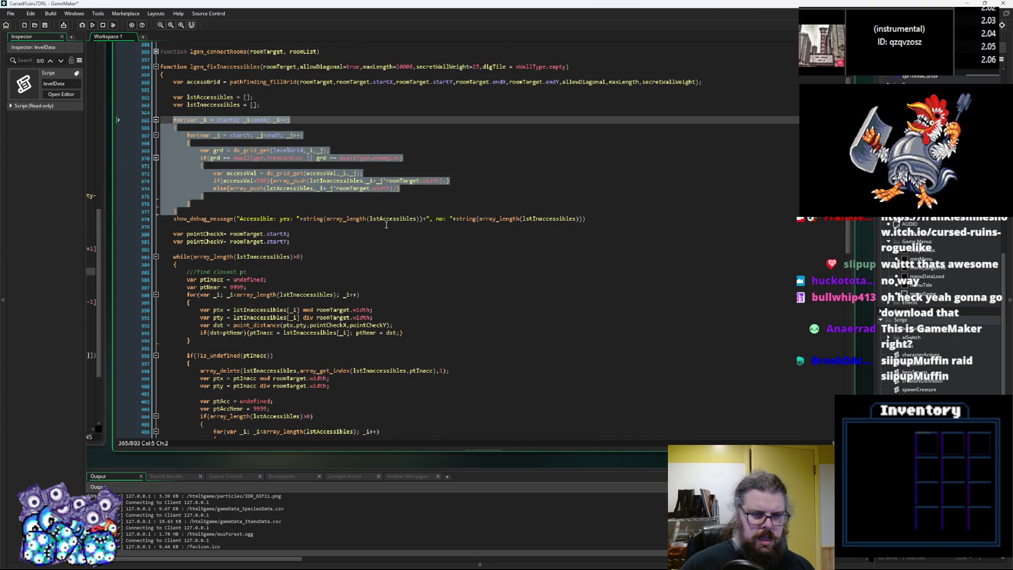
pyautogui.scroll(-3, 386, 226)
pyautogui.scroll(-3, 384, 225)
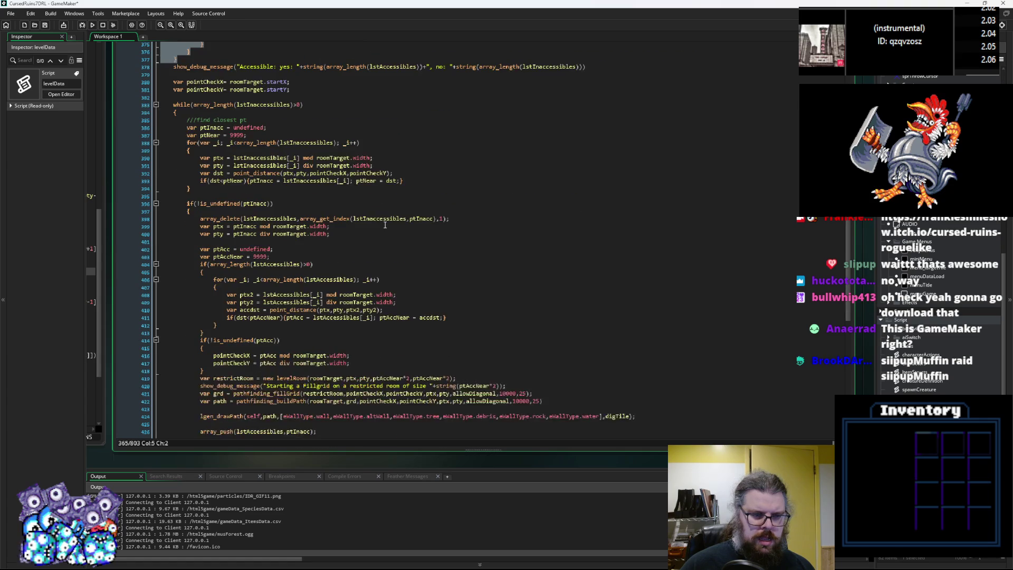
pyautogui.scroll(-3, 373, 233)
pyautogui.click(245, 394)
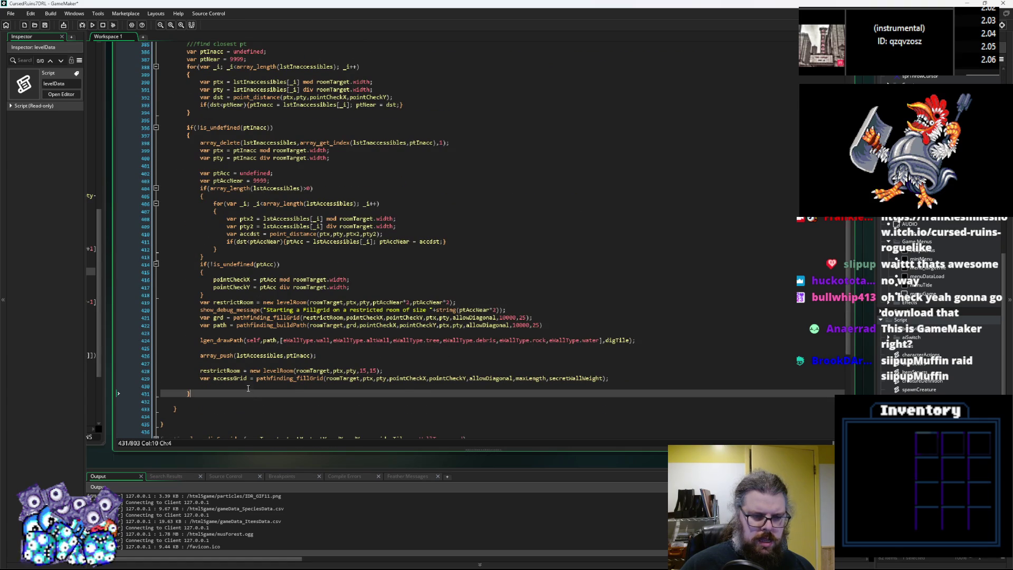
pyautogui.click(247, 387)
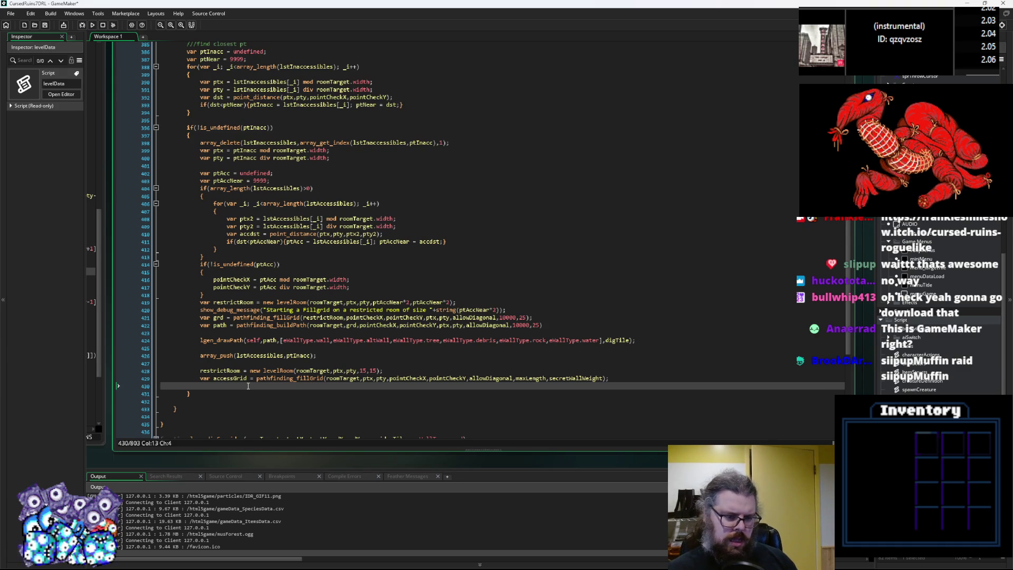
pyautogui.hotkey('ctrl', 'v')
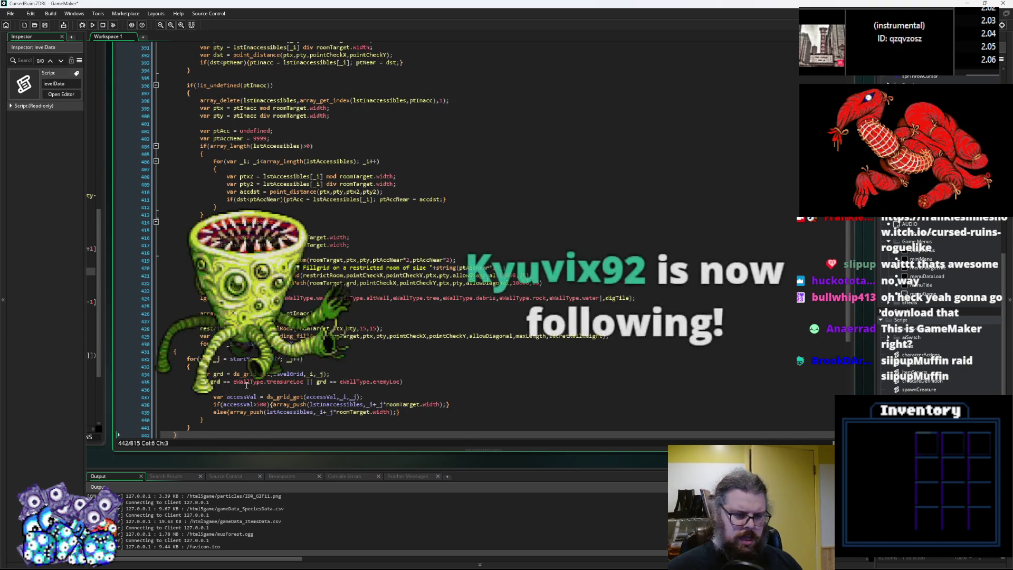
# Step: Indent the pasted loops one level inside the while block and add a blank line after them
pyautogui.scroll(-2, 247, 385)
pyautogui.hotkey('shift', 'Up')
pyautogui.hotkey('shift', 'Up')
pyautogui.hotkey('shift', 'Up')
pyautogui.press('Tab')
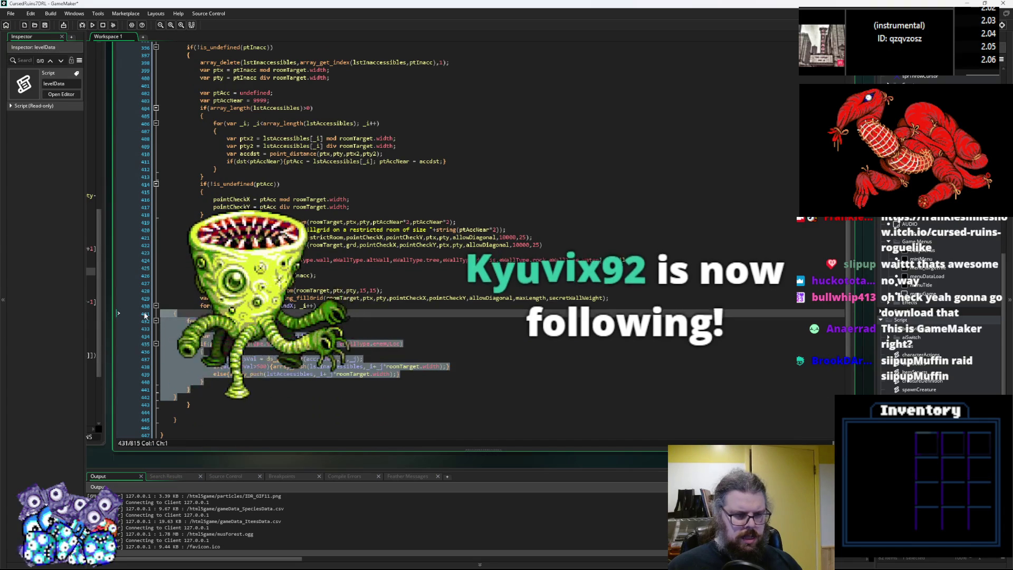
pyautogui.doubleClick(313, 290)
pyautogui.doubleClick(297, 299)
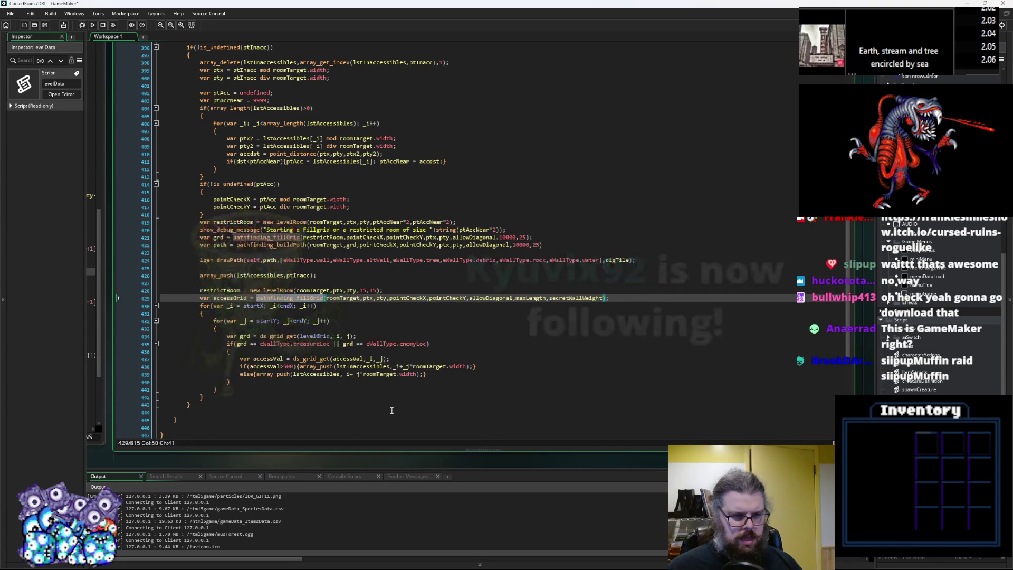
pyautogui.click(331, 392)
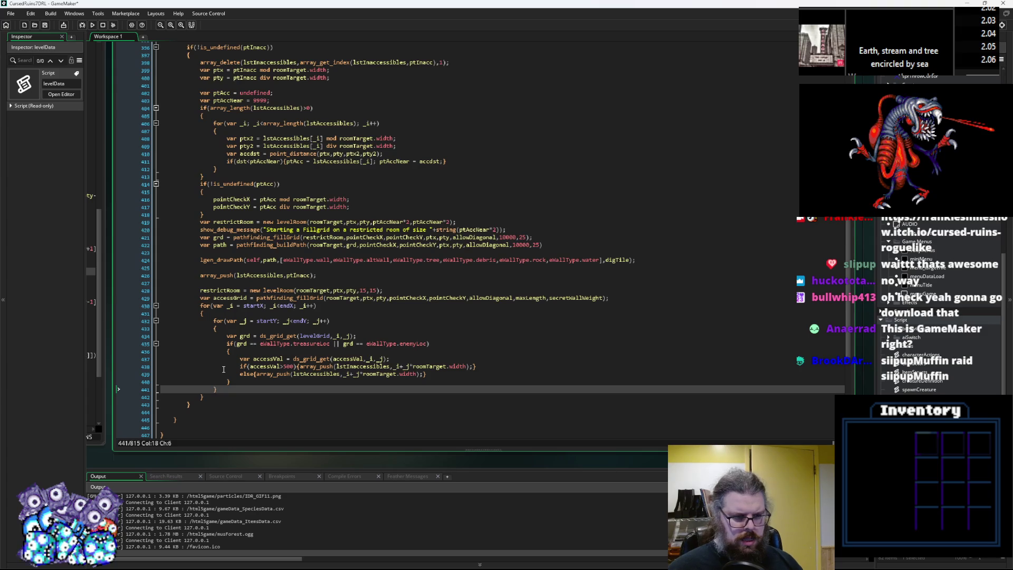
pyautogui.press('Down')
pyautogui.press('Return')
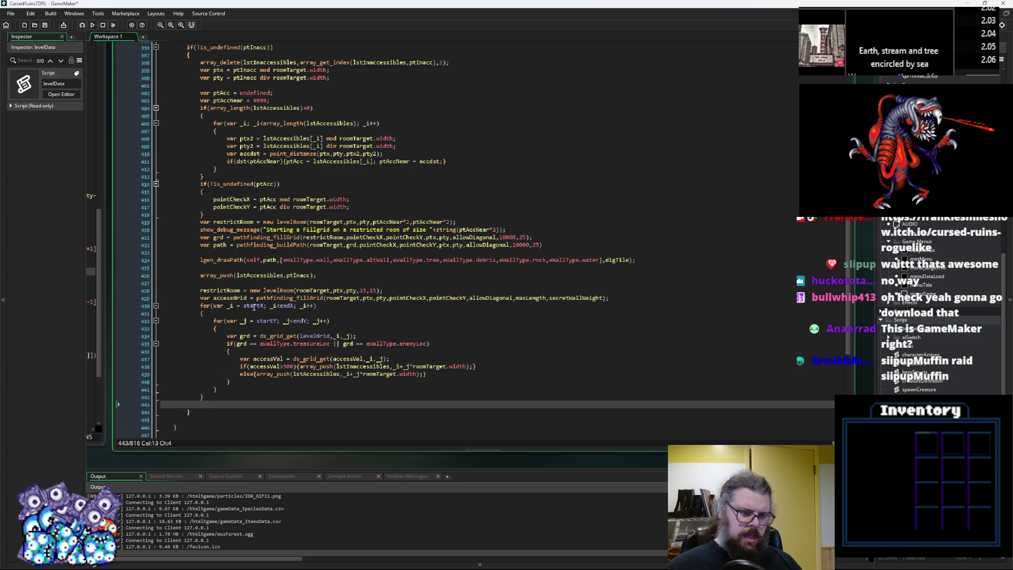
# Step: Check the pasted loop's bounds, its tile-type condition, and the accessGrid fill-grid line
pyautogui.click(254, 307)
pyautogui.click(289, 306)
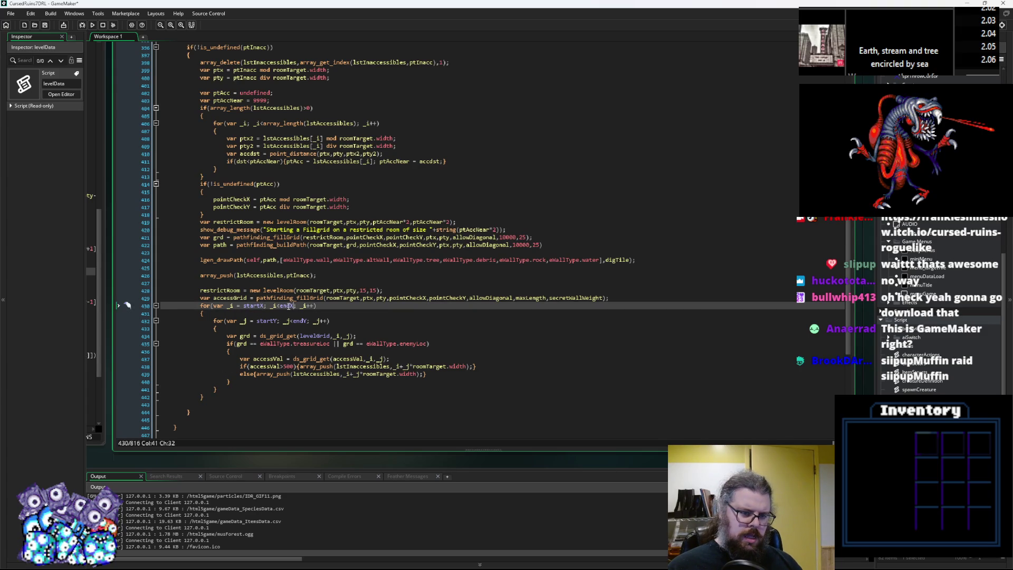
pyautogui.click(272, 343)
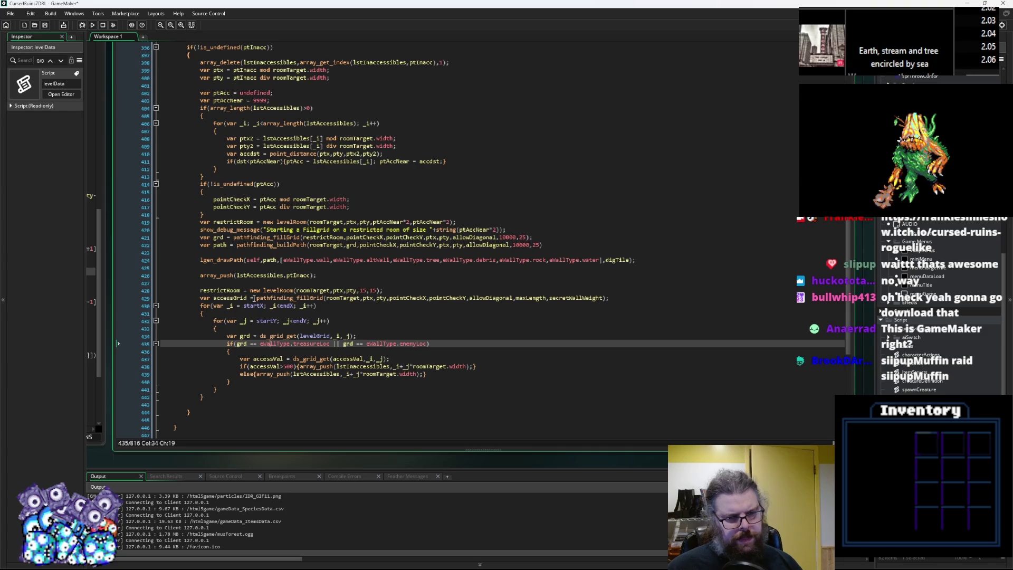
pyautogui.doubleClick(305, 299)
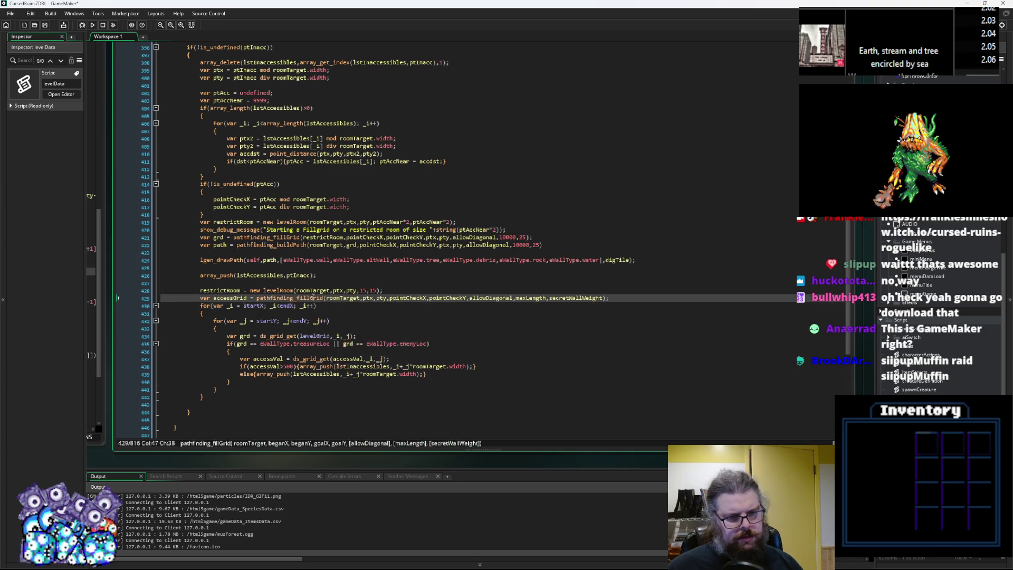
pyautogui.doubleClick(236, 299)
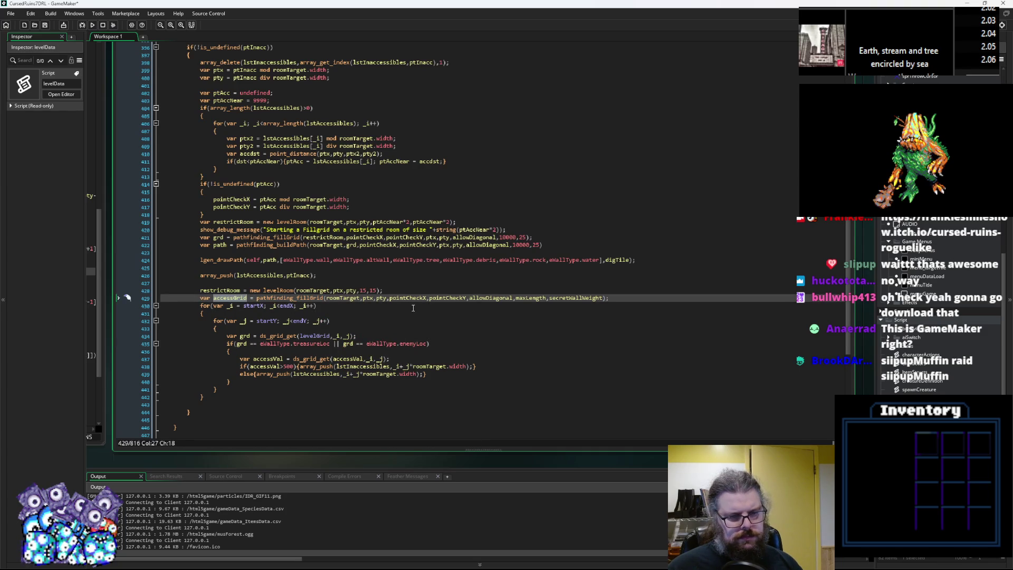
pyautogui.click(611, 297)
# Step: Start a new variable line below the accessGrid call and drop 'var' from the accessGrid assignment
pyautogui.press('Return')
pyautogui.write('var')
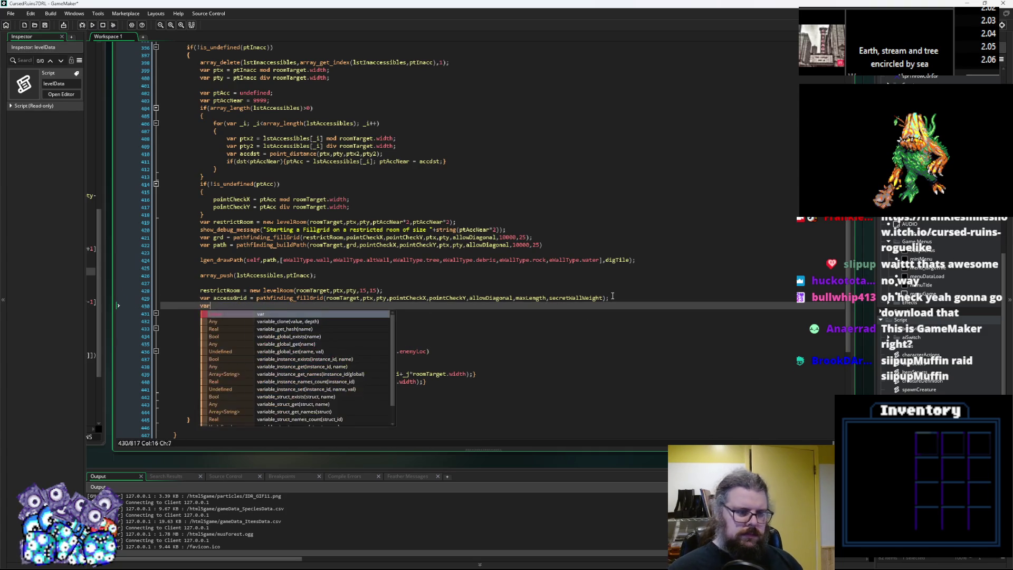
pyautogui.write(' ac')
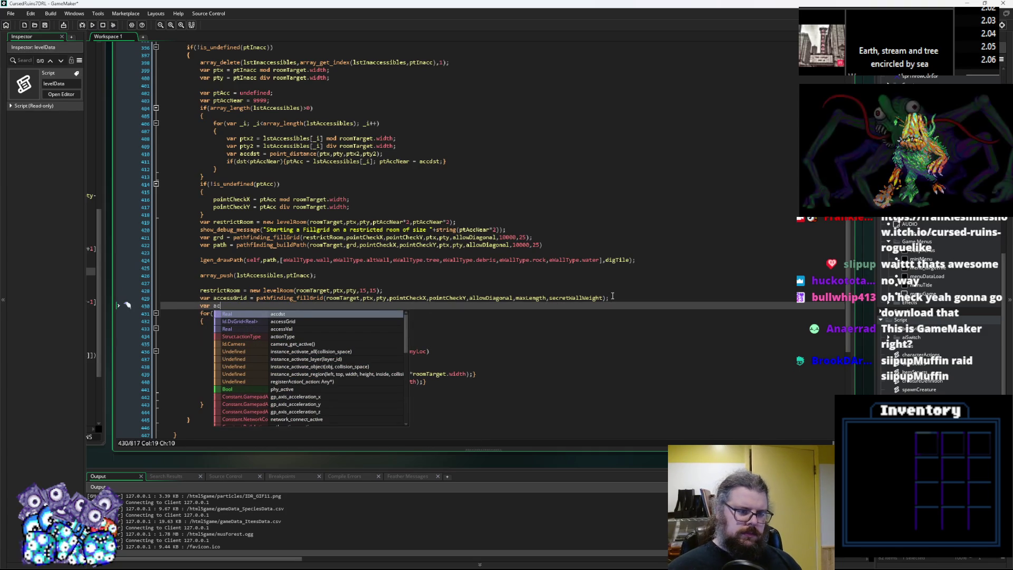
pyautogui.press('Escape')
pyautogui.press('Down')
pyautogui.press('Home')
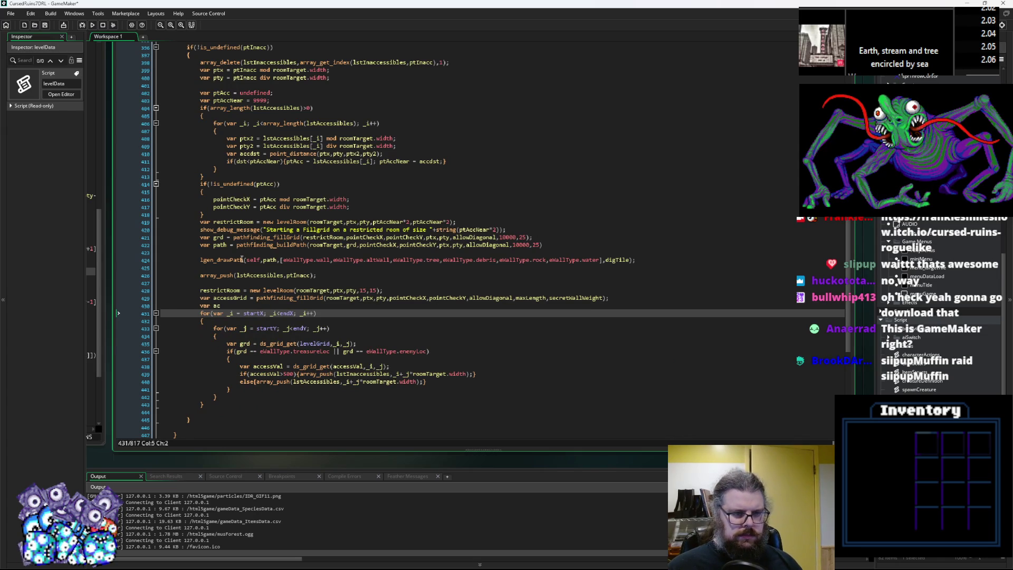
pyautogui.click(252, 240)
pyautogui.click(200, 298)
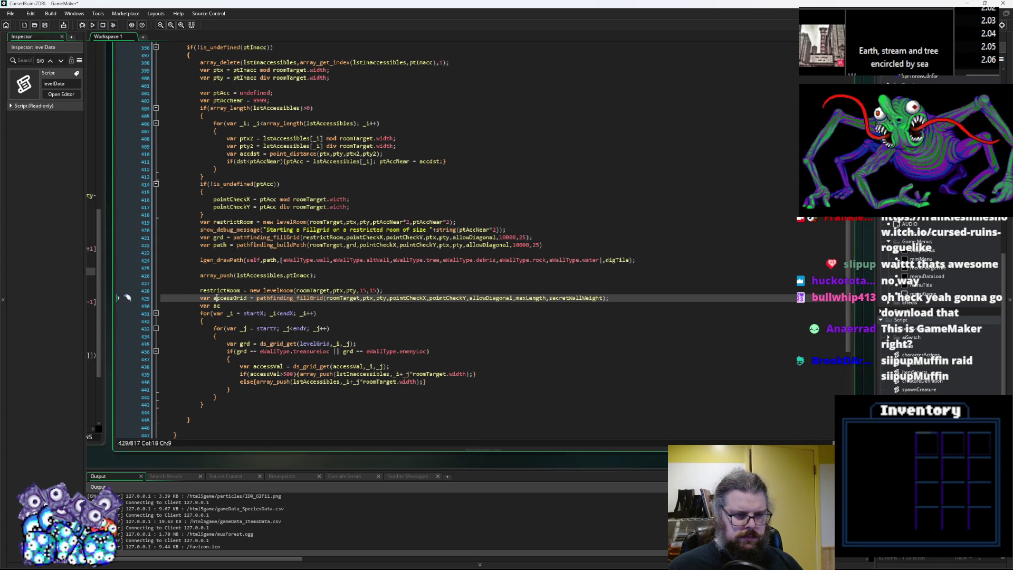
pyautogui.doubleClick(205, 297)
pyautogui.press('Delete')
pyautogui.press('Delete')
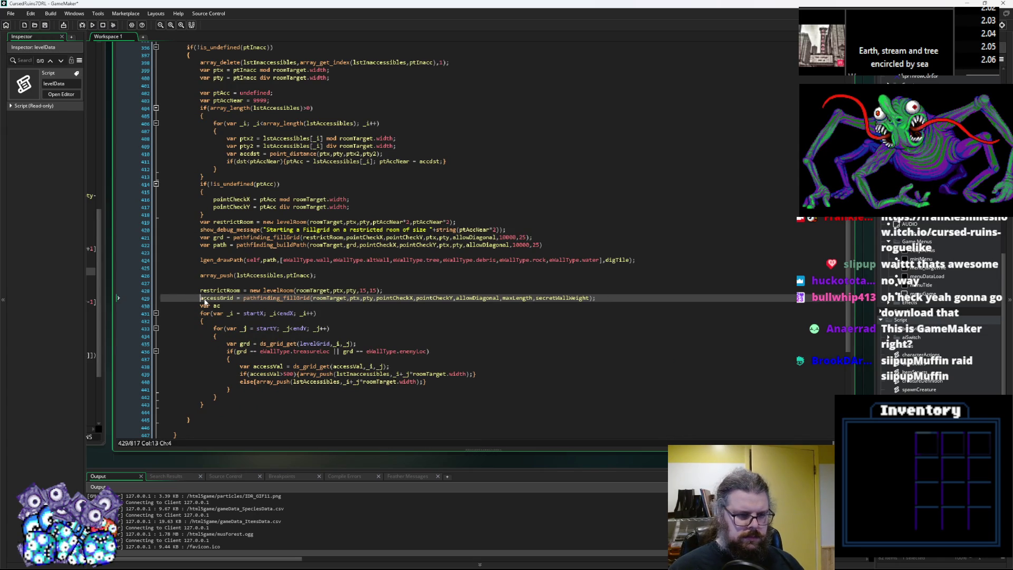
# Step: Set the outer loop's start bound to 0 while drafting the new variable's name
pyautogui.click(225, 306)
pyautogui.write('cGrd')
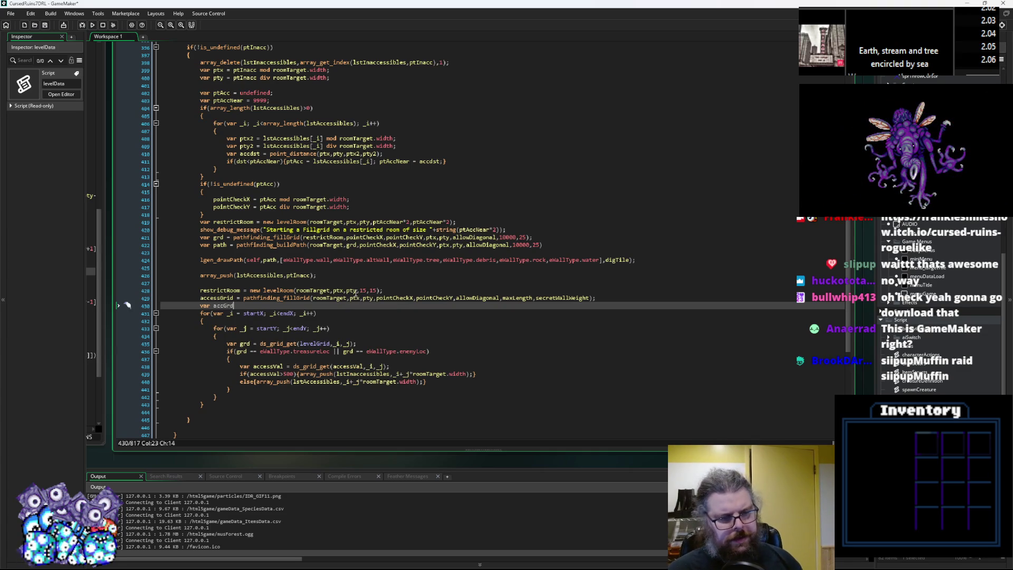
pyautogui.press('BackSpace')
pyautogui.press('BackSpace')
pyautogui.press('BackSpace')
pyautogui.write('Start =')
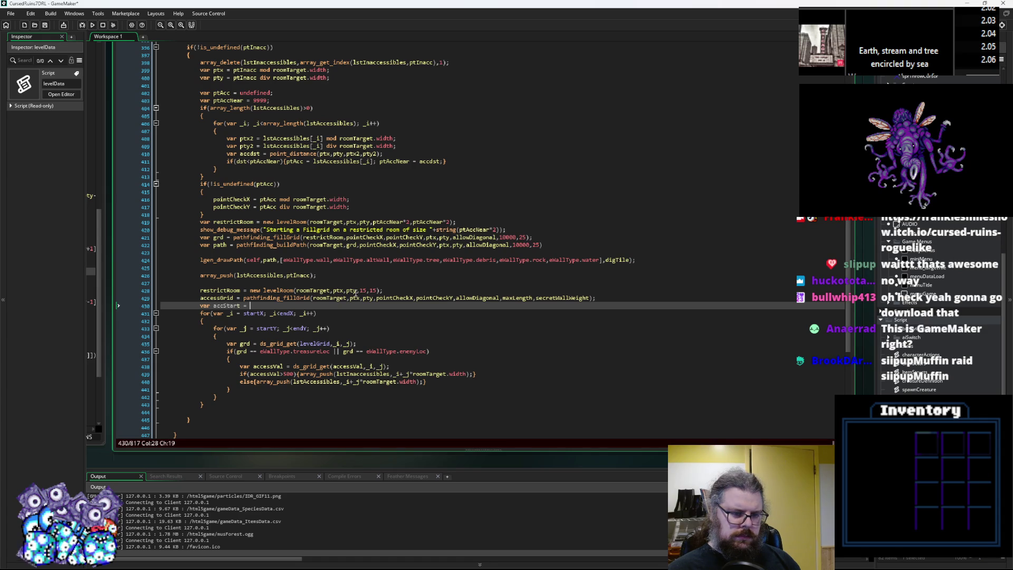
pyautogui.click(257, 314)
pyautogui.write('0')
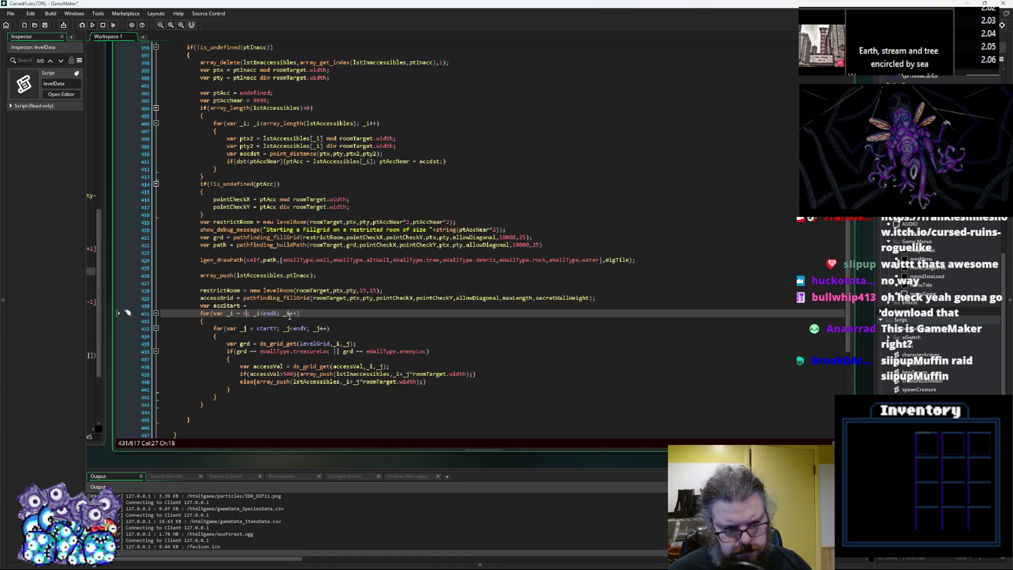
pyautogui.doubleClick(267, 313)
pyautogui.write('0')
# Step: Declare 'var grdW = ds_grid_width(accessGrid);' on line 430
pyautogui.click(255, 306)
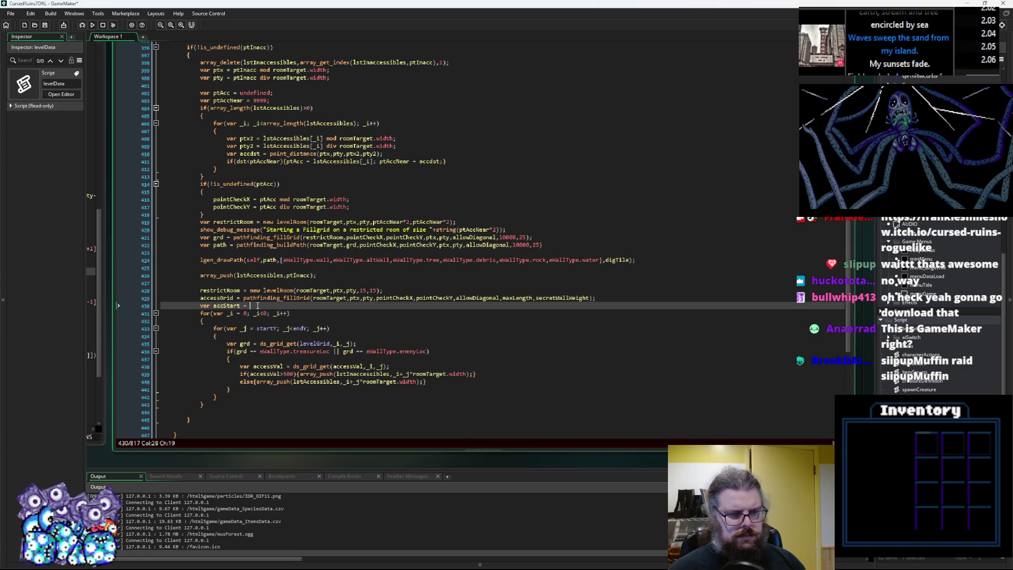
pyautogui.press('BackSpace')
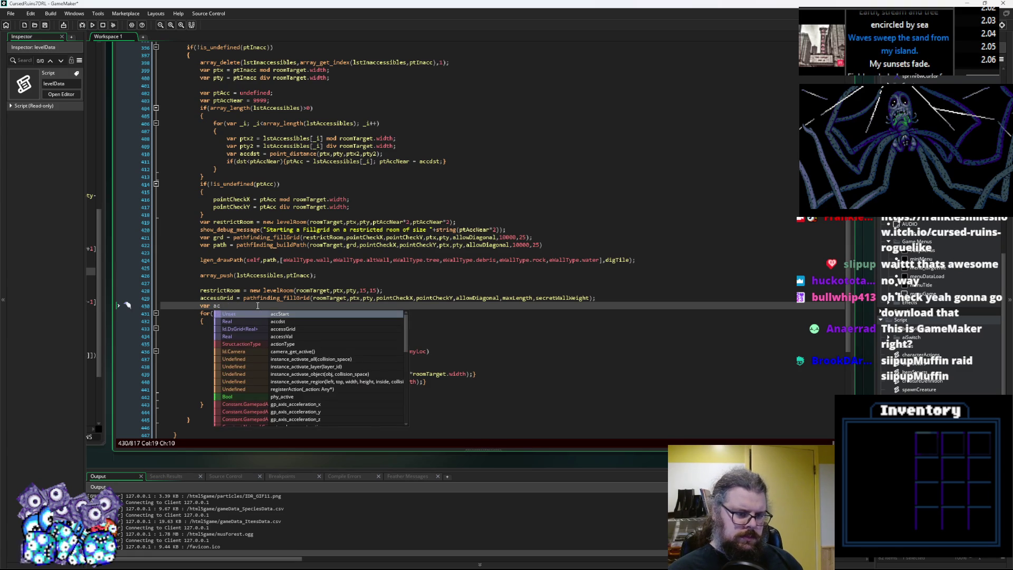
pyautogui.press('BackSpace')
pyautogui.press('BackSpace')
pyautogui.write('grdW =')
pyautogui.write('gr')
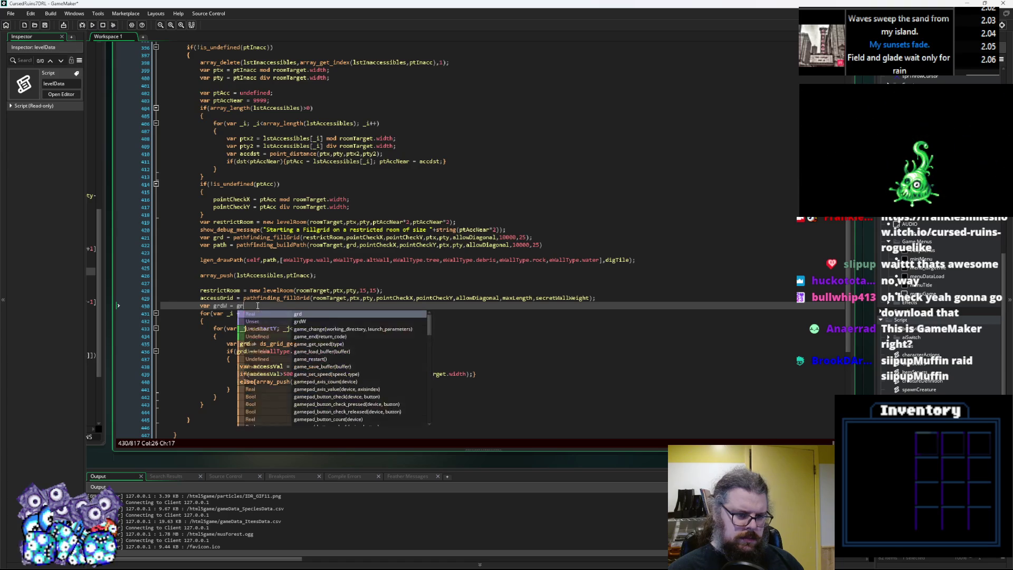
pyautogui.write('id_width(')
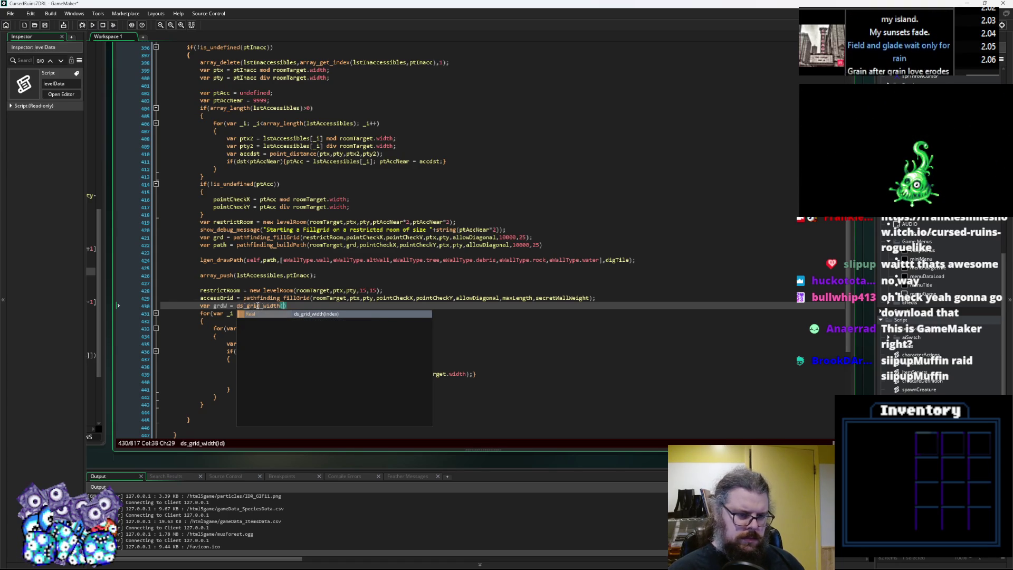
pyautogui.press('Return')
pyautogui.press('Right')
pyautogui.moveTo(308, 298)
pyautogui.press('Left')
pyautogui.write('accessGrid')
pyautogui.press('End')
pyautogui.write(';')
pyautogui.press('Return')
# Step: Add 'var grdH = ds_grid_height(accessGrid);' on the next line
pyautogui.write('var grdH')
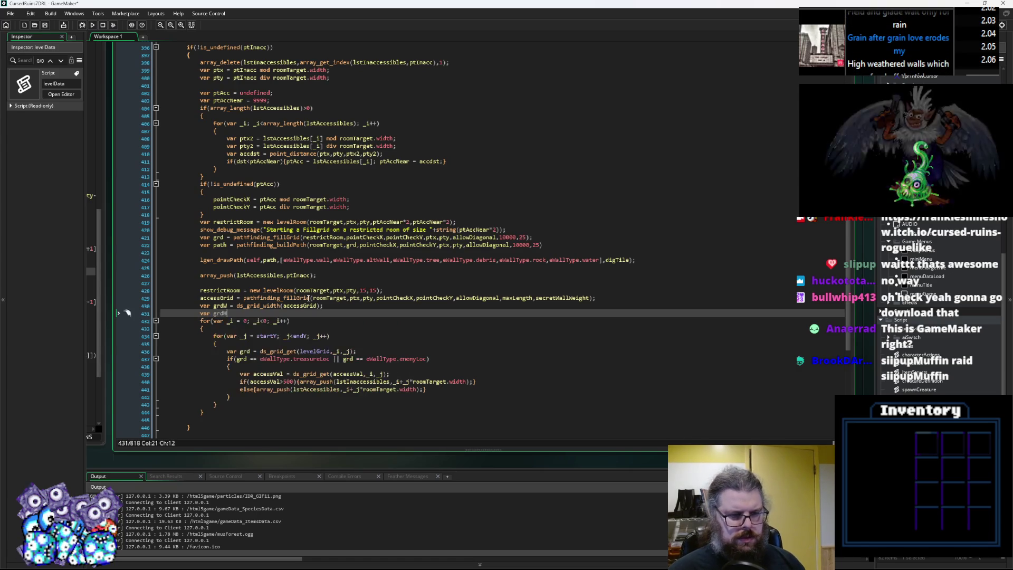
pyautogui.write(' =')
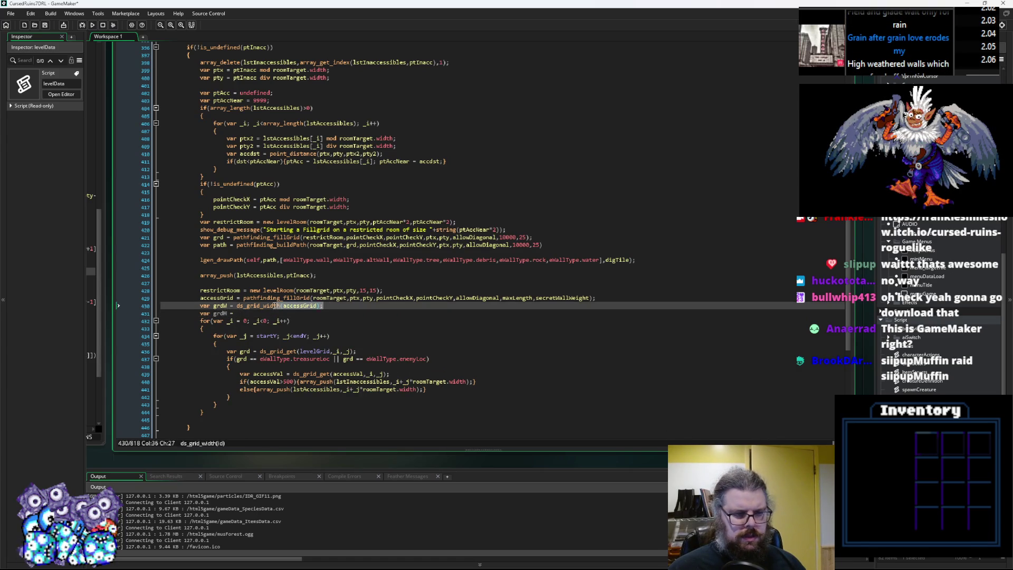
pyautogui.write('ds_grid_width(accessGrid);')
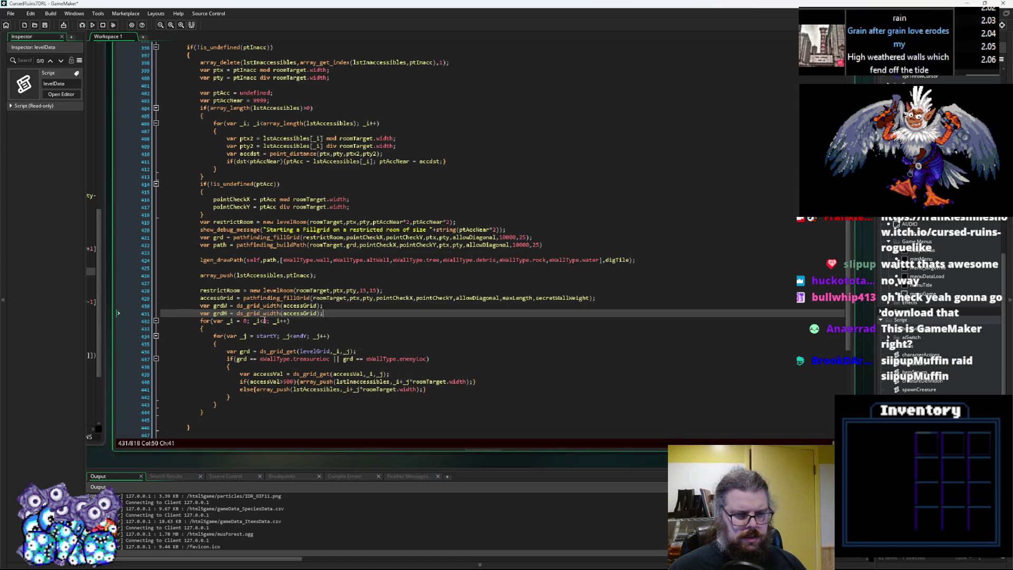
pyautogui.doubleClick(270, 314)
pyautogui.write('ds_grid_he')
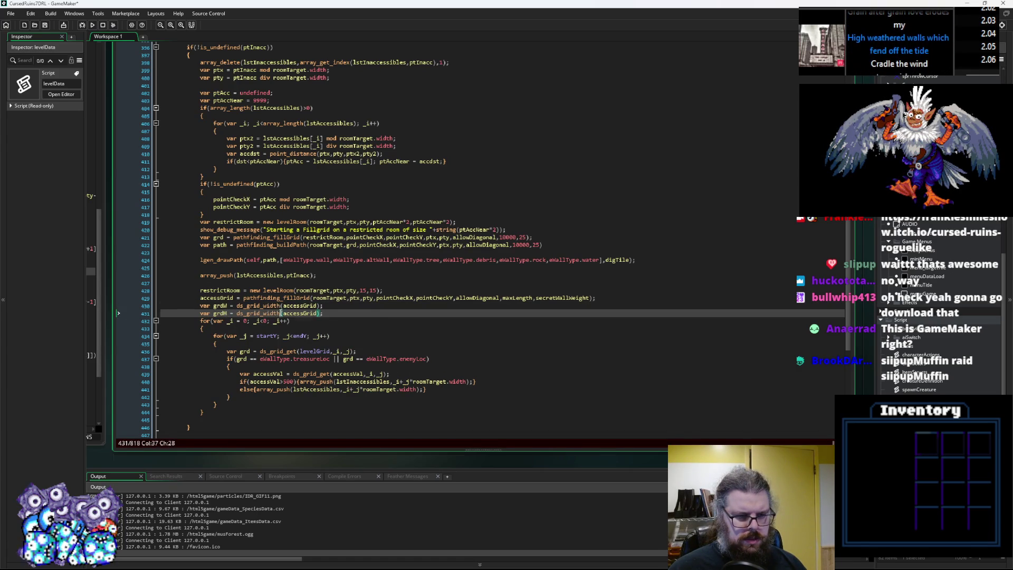
pyautogui.write('ight')
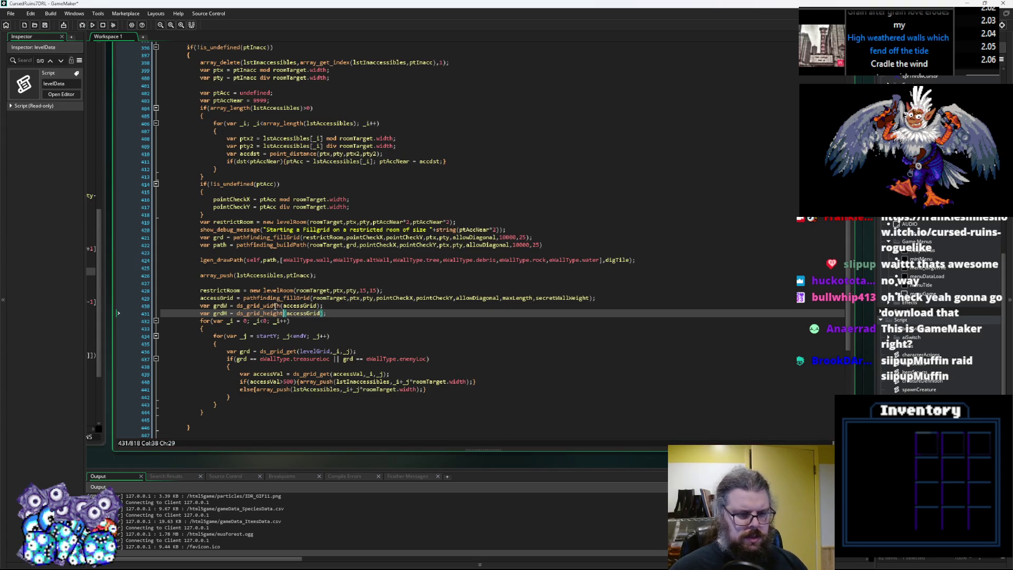
pyautogui.doubleClick(219, 306)
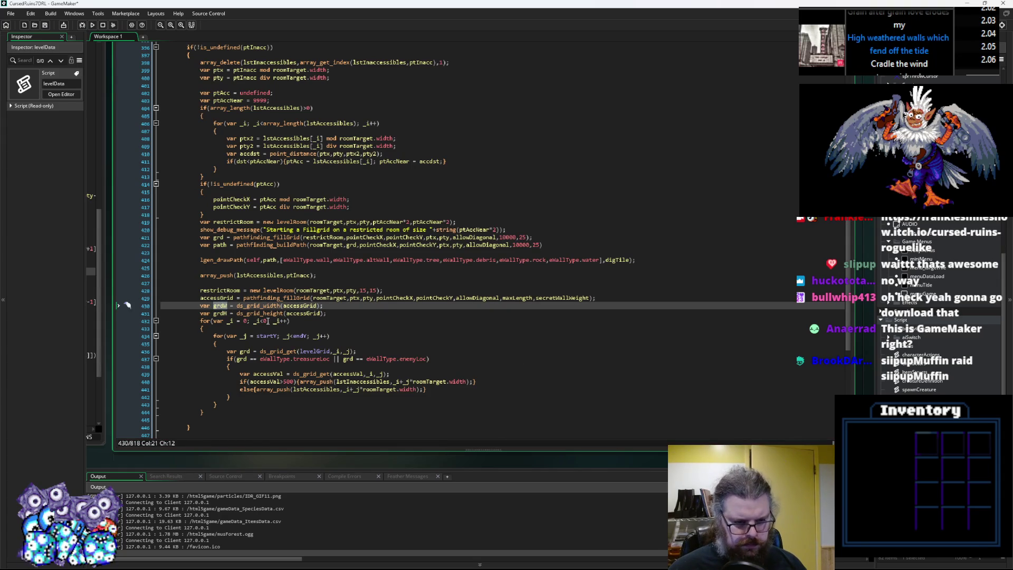
# Step: Make the outer loop run up to grdW and the inner loop up to grdH
pyautogui.click(270, 320)
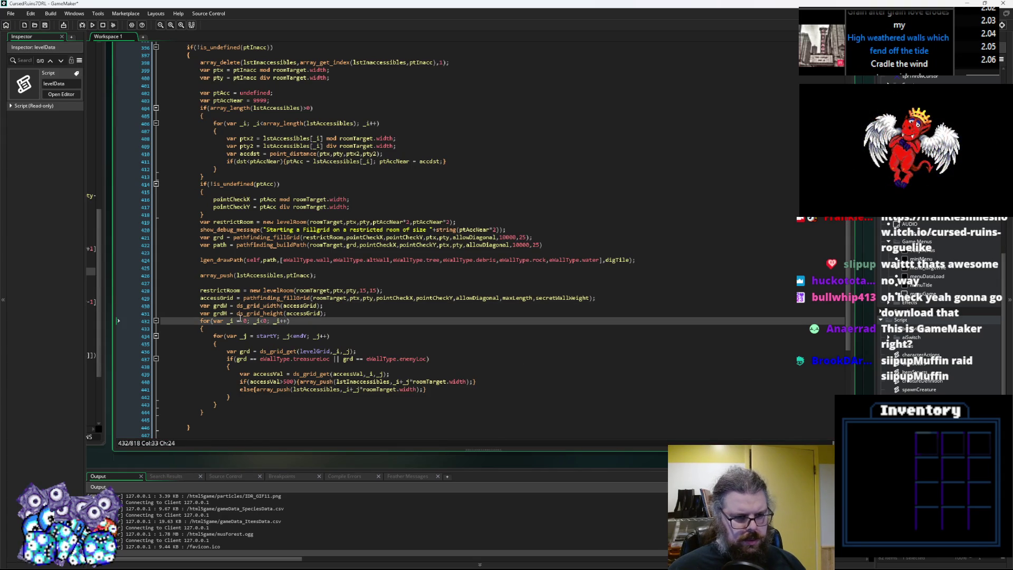
pyautogui.press('Left')
pyautogui.press('Left')
pyautogui.click(241, 336)
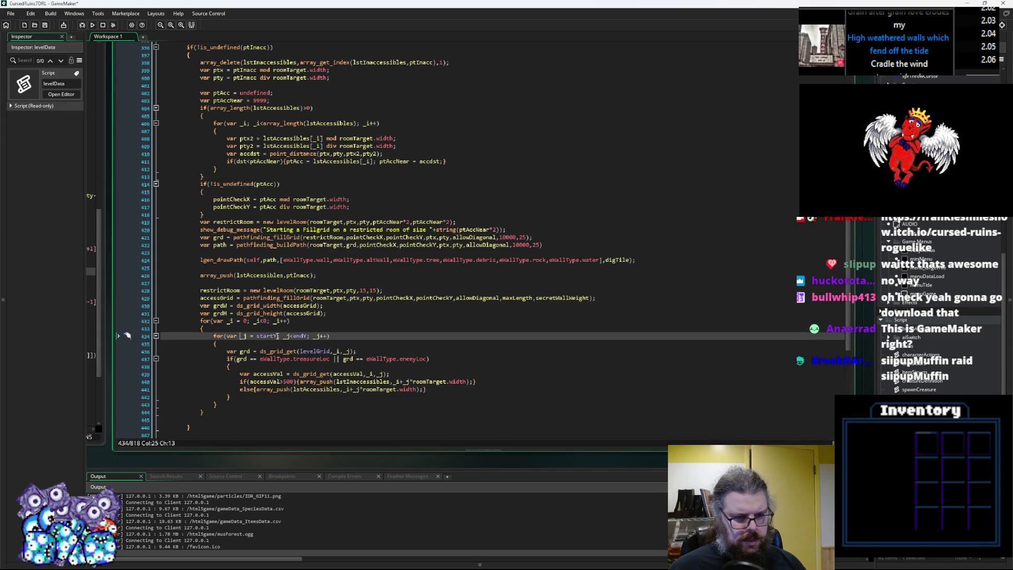
pyautogui.click(265, 321)
pyautogui.write('grdW')
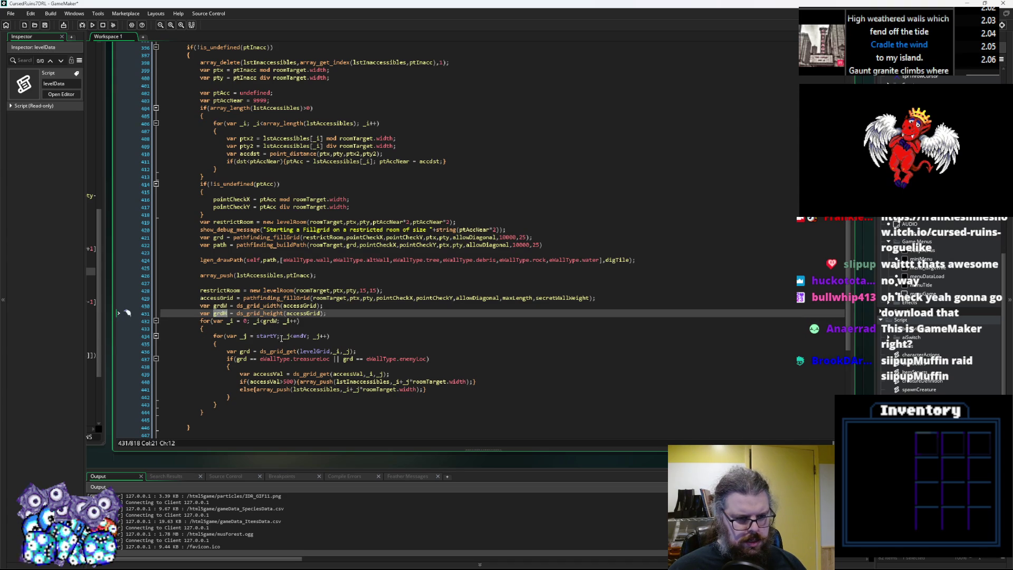
pyautogui.doubleClick(297, 336)
pyautogui.write('grdH')
pyautogui.doubleClick(264, 336)
# Step: Review the arguments of the levelRoom calls in the levelData script
pyautogui.write('0')
pyautogui.click(410, 350)
pyautogui.scroll(-2, 410, 350)
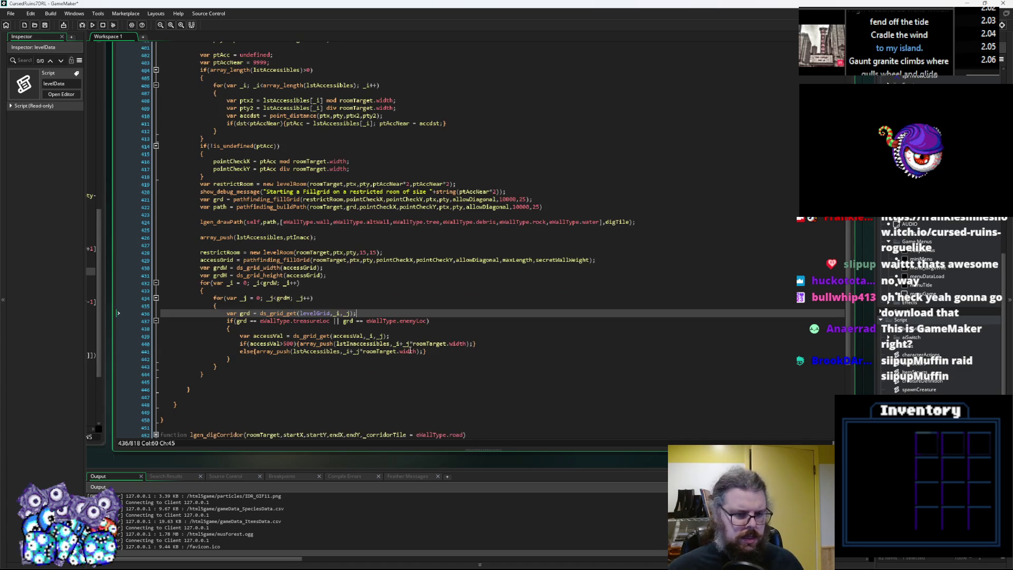
pyautogui.scroll(1, 410, 350)
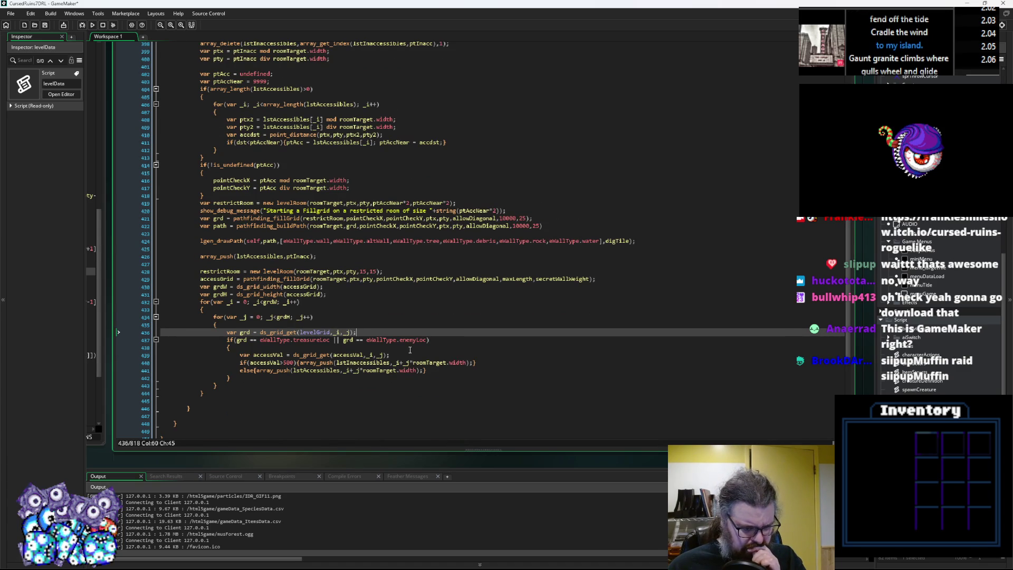
pyautogui.scroll(-1, 410, 350)
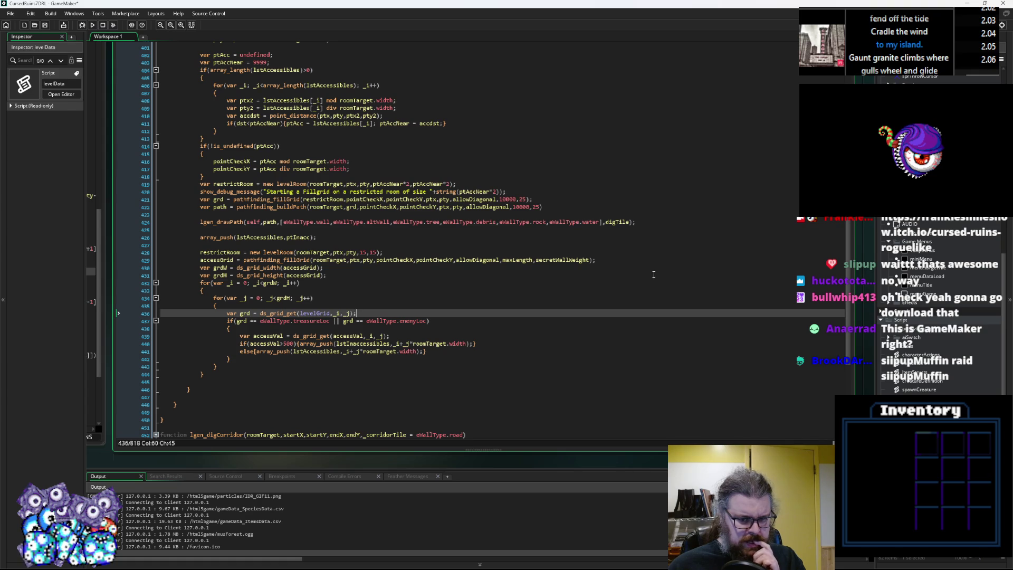
pyautogui.click(337, 253)
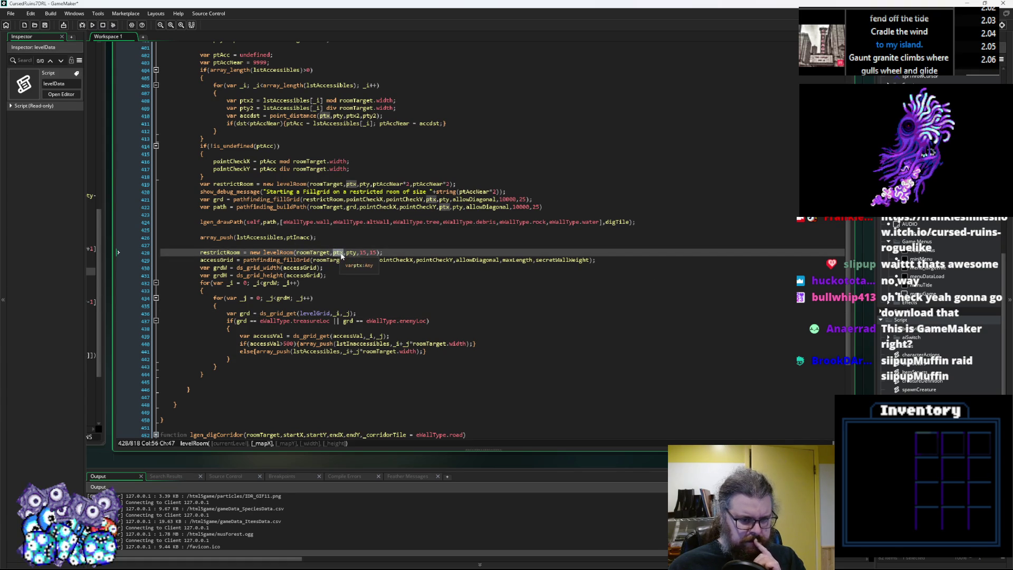
pyautogui.click(340, 251)
pyautogui.click(293, 251)
pyautogui.scroll(2, 373, 296)
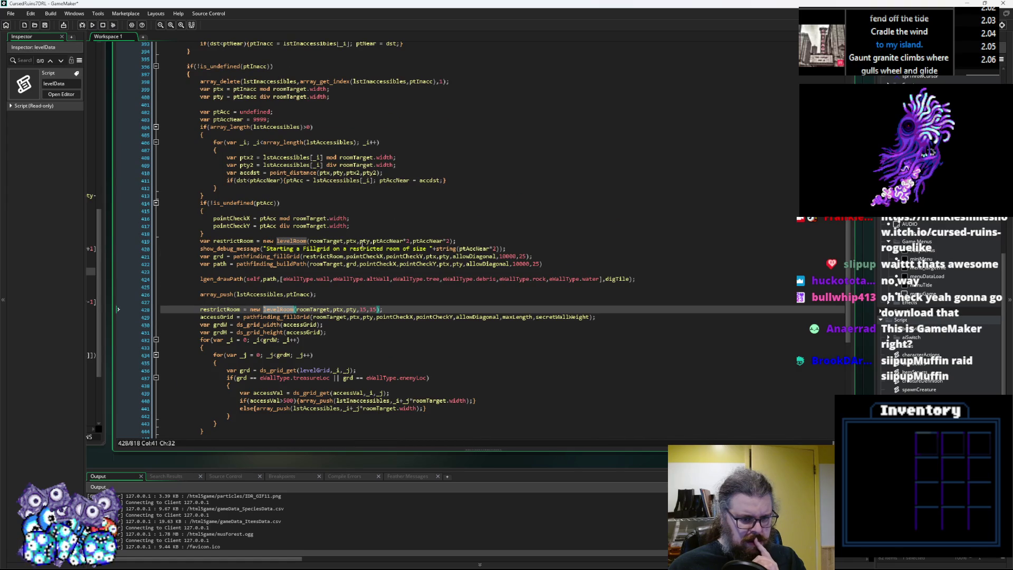
# Step: Offset the first restricted room to ptx-ptAccNear, pty-ptAccNear
pyautogui.click(404, 241)
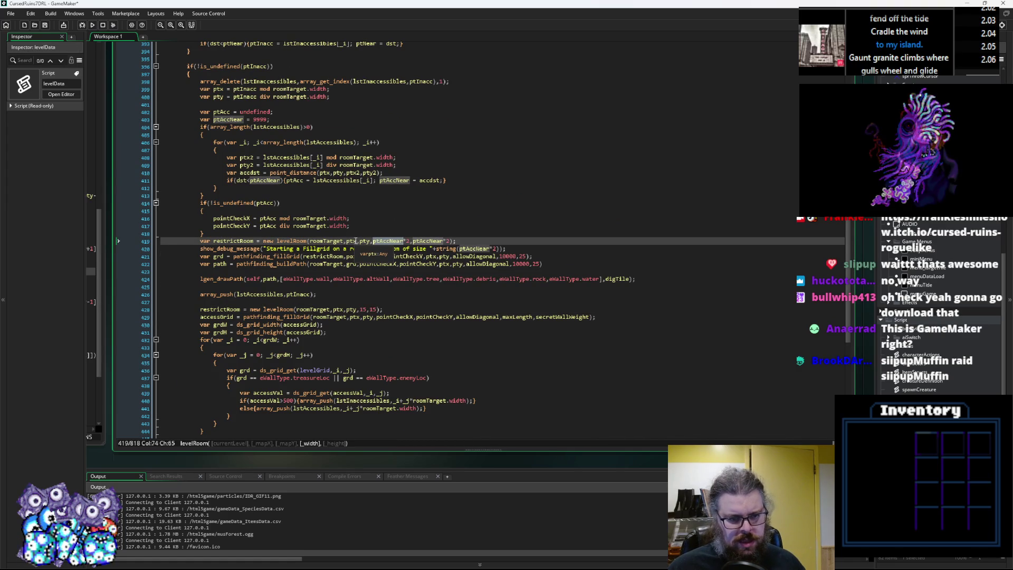
pyautogui.click(354, 241)
pyautogui.write('-ptAccNear')
pyautogui.press('Right')
pyautogui.press('Right')
pyautogui.write('-ptAccNear')
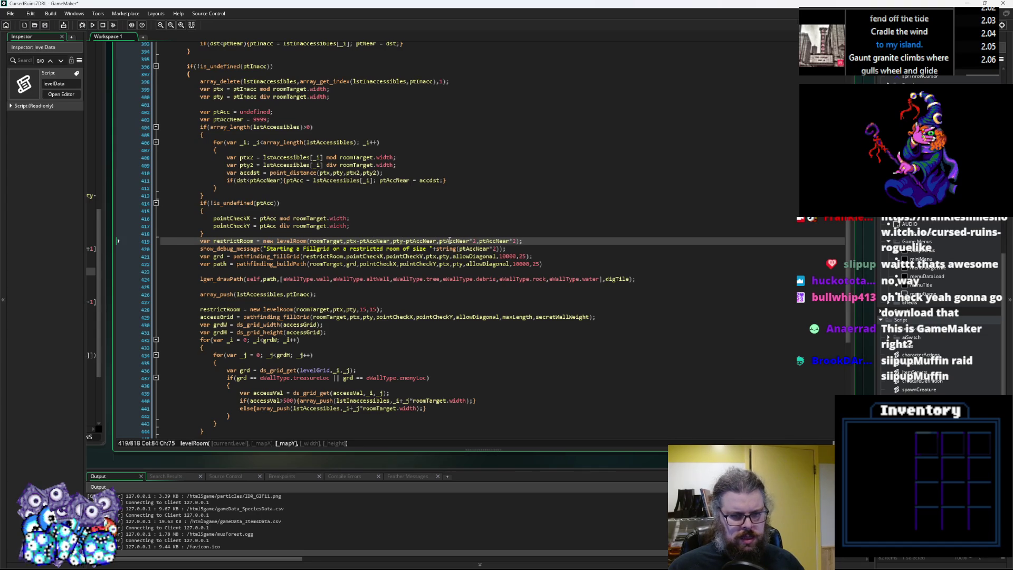
# Step: Change the second room's size to 16 and offset it to ptx-8, pty-8
pyautogui.click(367, 309)
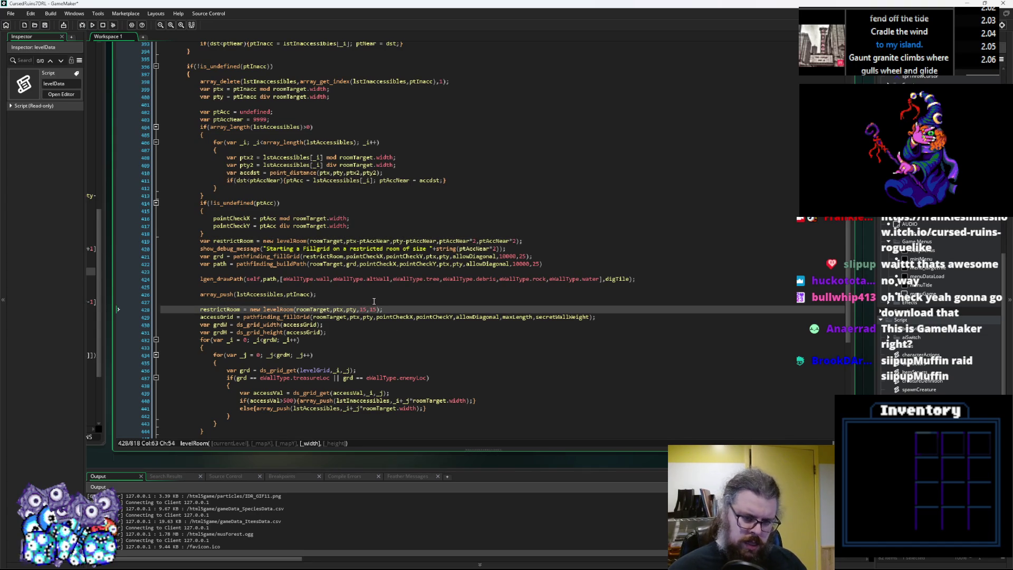
pyautogui.press('Right')
pyautogui.press('Right')
pyautogui.press('Right')
pyautogui.press('BackSpace')
pyautogui.write('4')
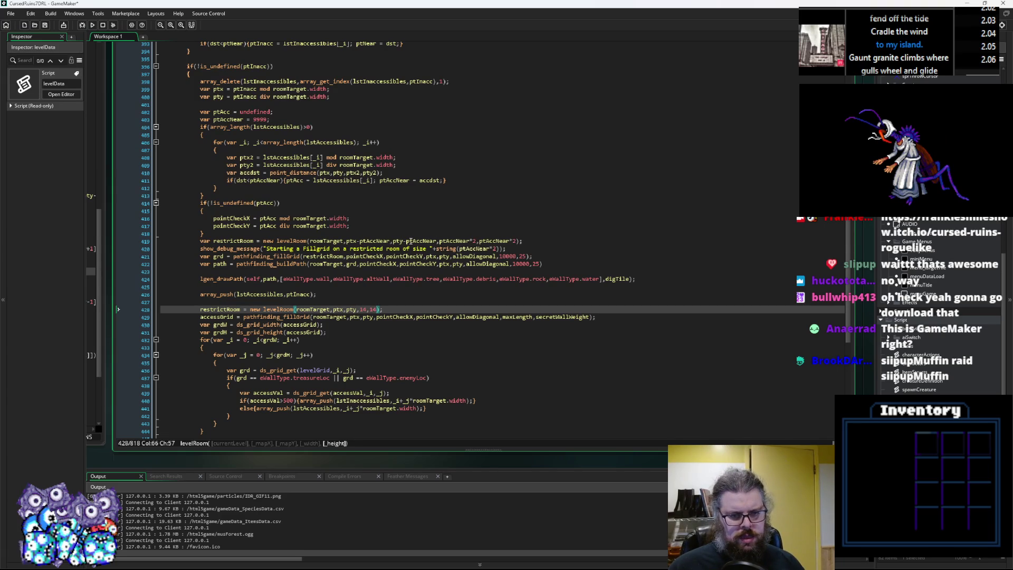
pyautogui.click(411, 241)
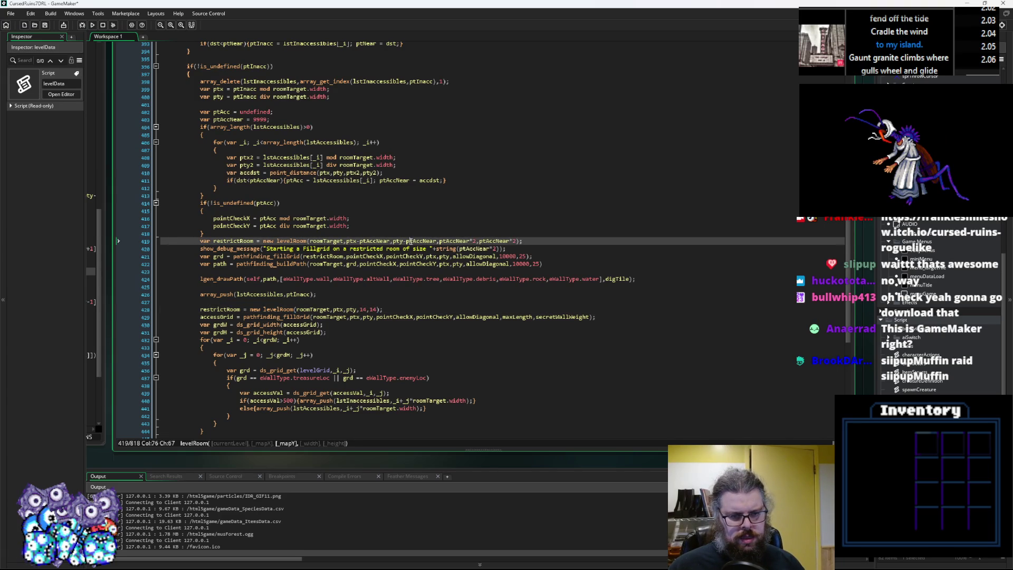
pyautogui.click(361, 310)
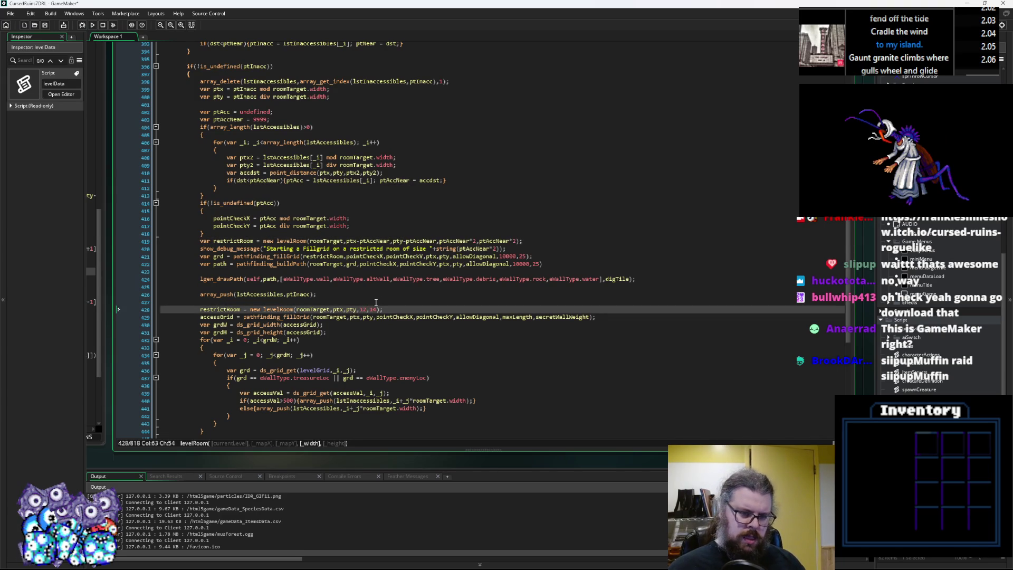
pyautogui.press('Right')
pyautogui.press('Right')
pyautogui.press('Left')
pyautogui.press('Left')
pyautogui.press('Left')
pyautogui.write('-8')
pyautogui.press('Left')
pyautogui.press('Left')
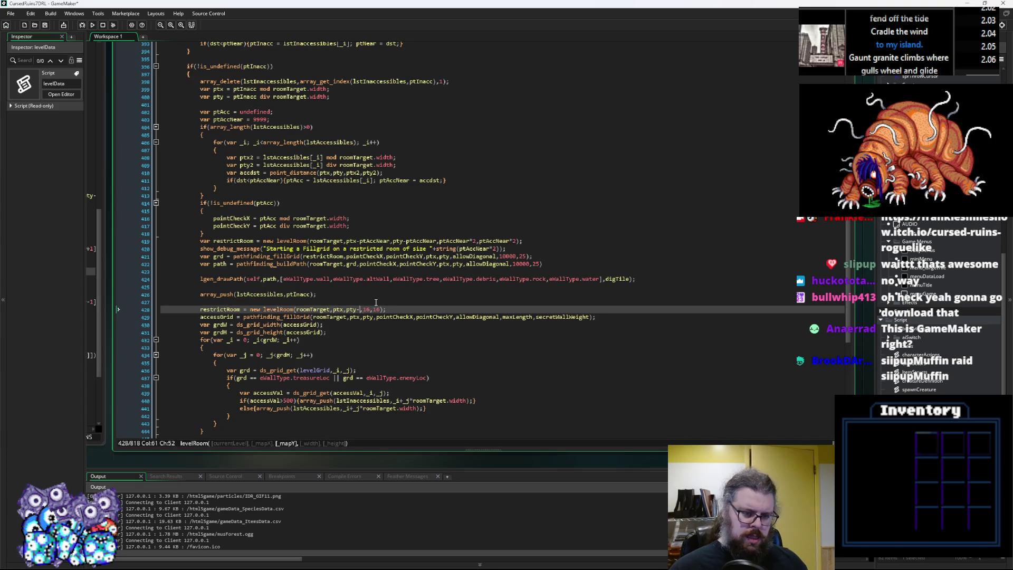
pyautogui.press('Left')
pyautogui.write('-8')
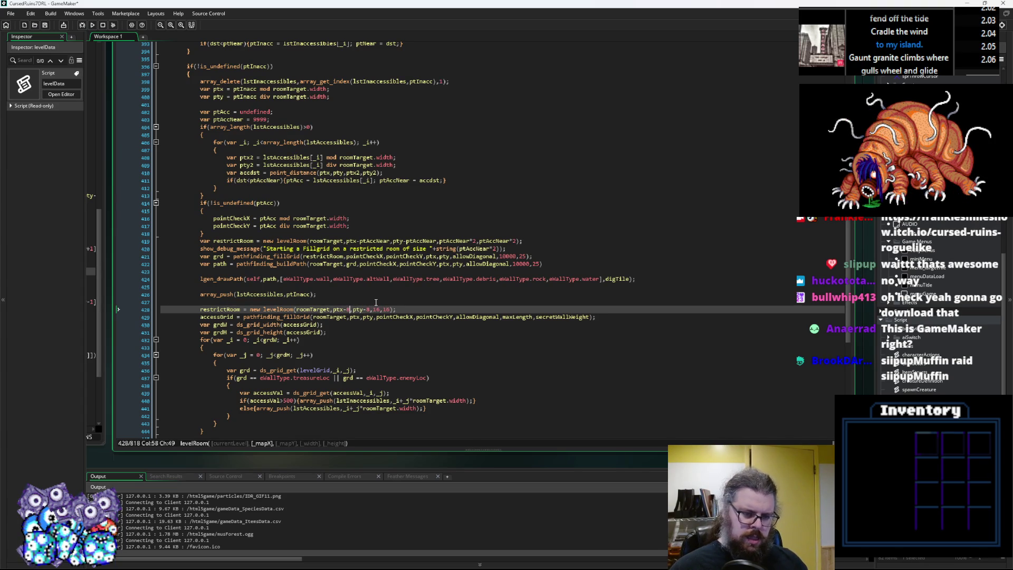
# Step: Check the outer loop header and the second levelRoom call's brackets
pyautogui.click(370, 341)
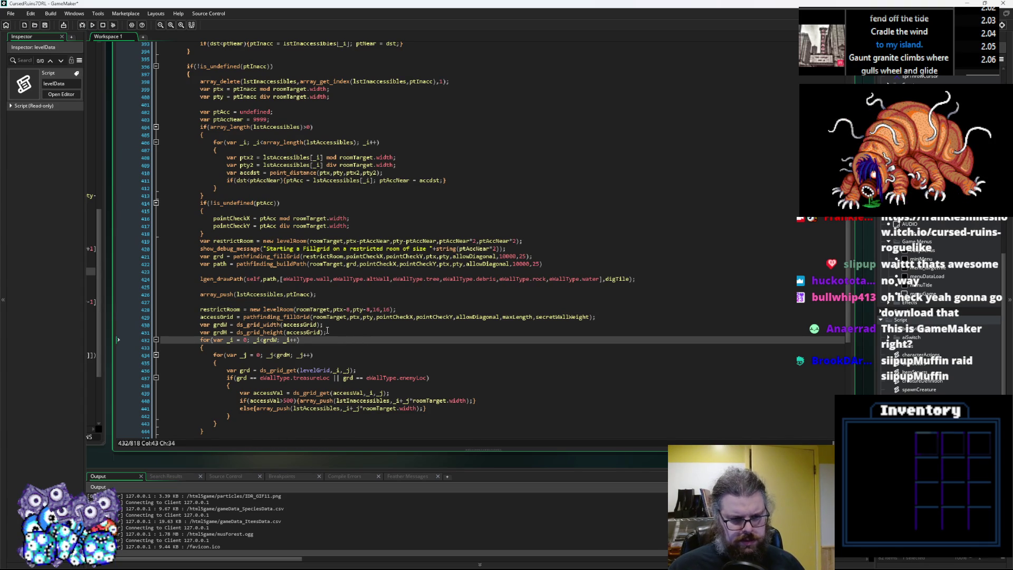
pyautogui.click(294, 309)
pyautogui.scroll(-2, 366, 335)
pyautogui.click(334, 295)
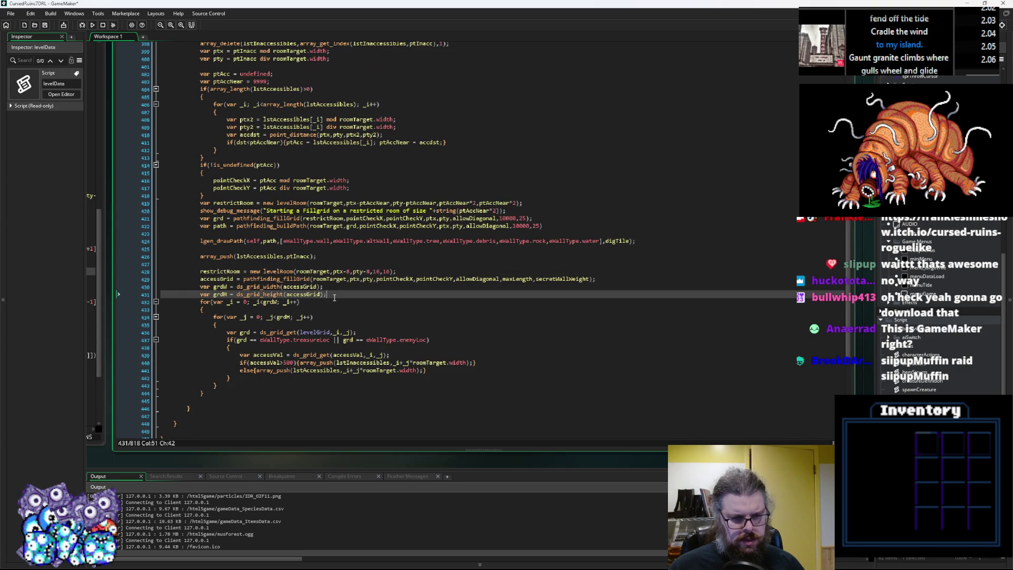
# Step: Delete the grdW and grdH declarations below the accessGrid fillGrid line
pyautogui.doubleClick(300, 294)
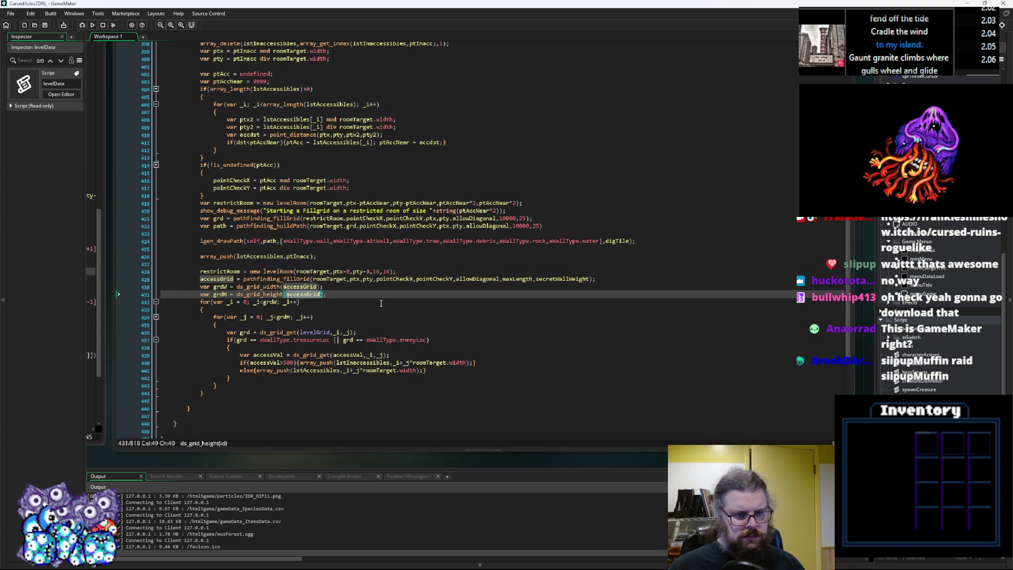
pyautogui.click(368, 284)
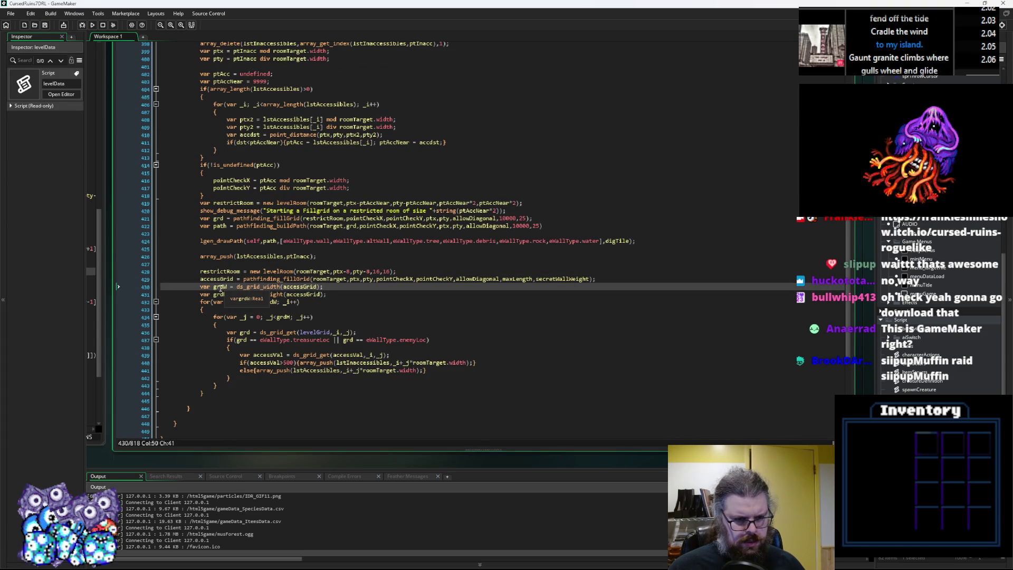
pyautogui.doubleClick(275, 288)
pyautogui.click(300, 287)
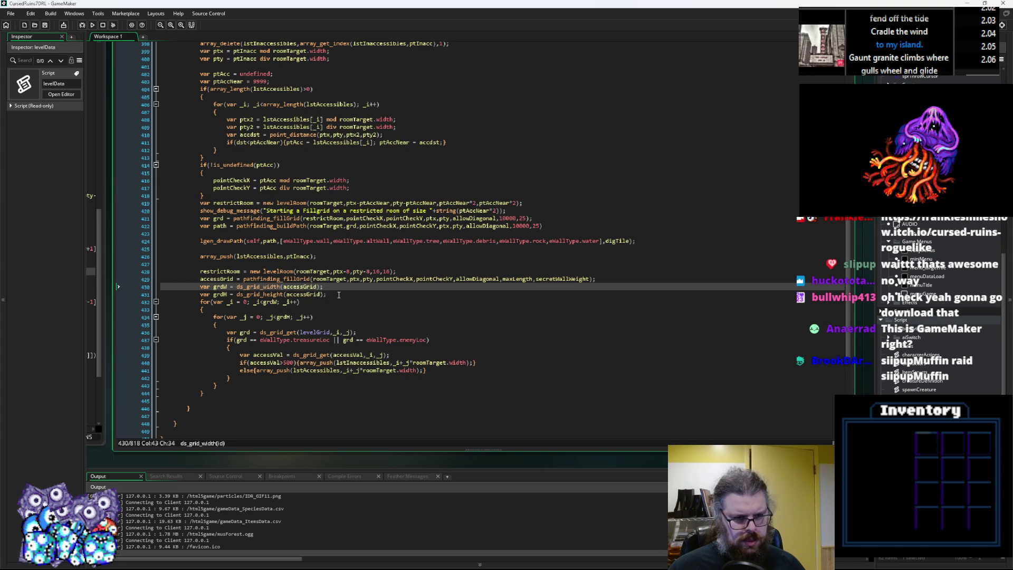
pyautogui.moveTo(337, 294); pyautogui.dragTo(158, 288)
pyautogui.press('BackSpace')
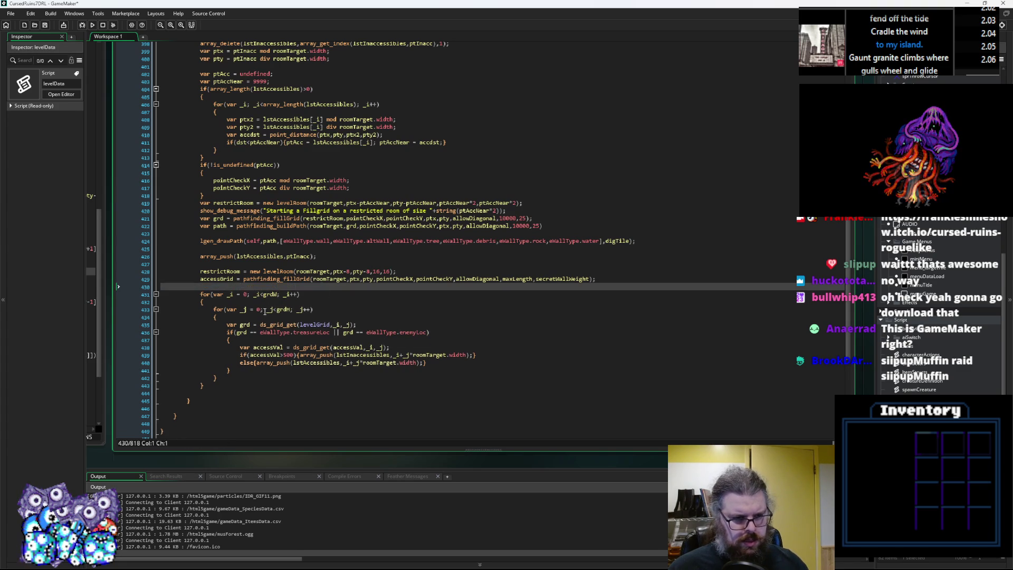
# Step: Remove the leftover blank line and set both loop bounds grdW and grdH to 16
pyautogui.press('BackSpace')
pyautogui.doubleClick(270, 288)
pyautogui.write('16')
pyautogui.doubleClick(283, 301)
pyautogui.write('16')
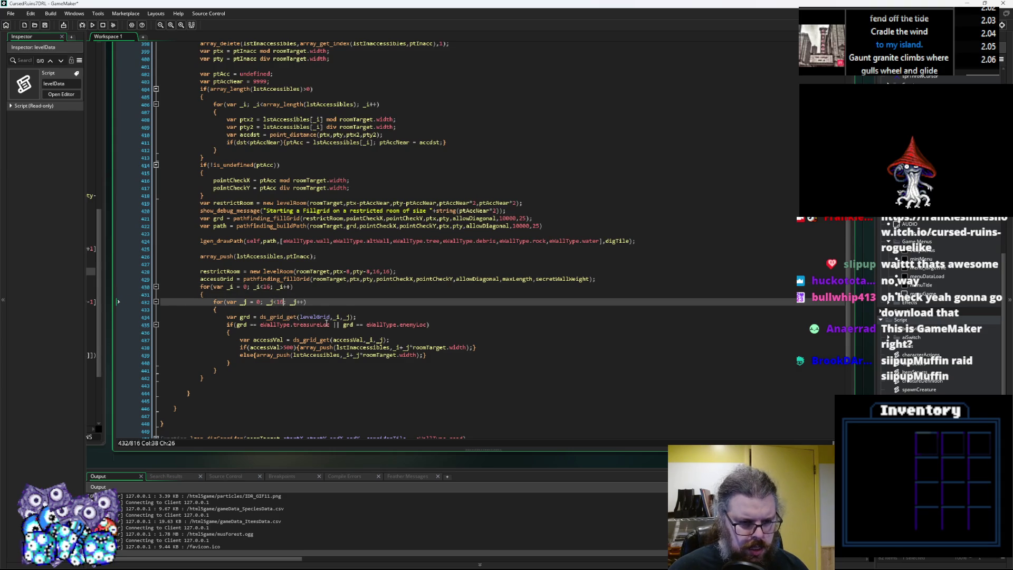
# Step: Rewrite the ds_grid_get arguments to read levelGrid at ptx-8 and pty-8 offsets
pyautogui.click(355, 314)
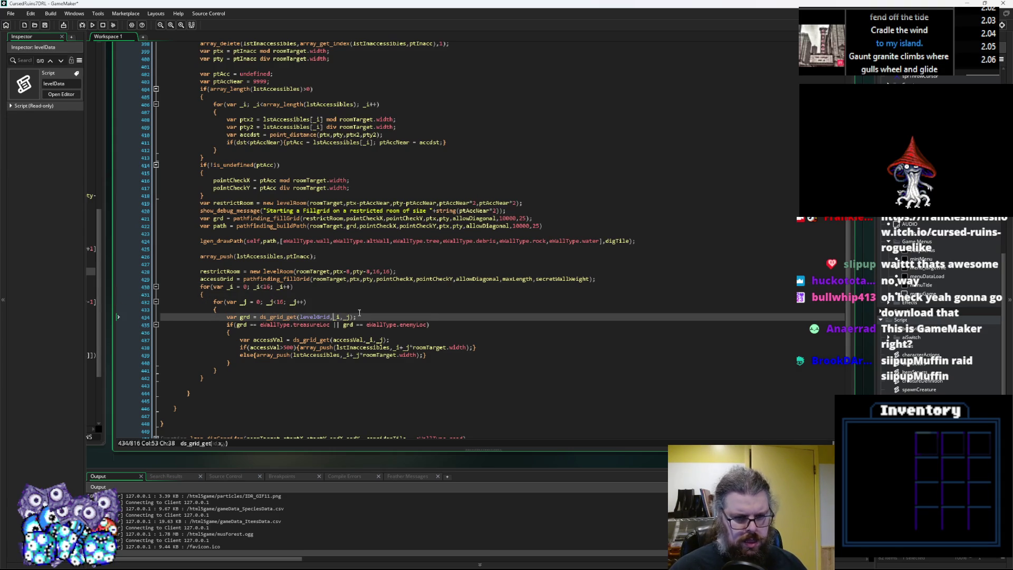
pyautogui.write('+ot')
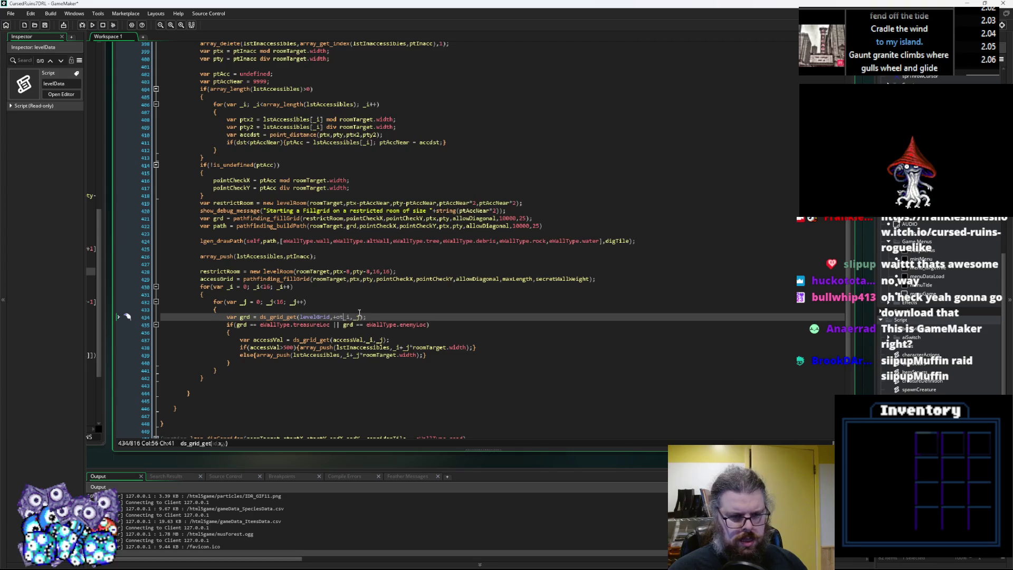
pyautogui.press('BackSpace')
pyautogui.press('BackSpace')
pyautogui.press('BackSpace')
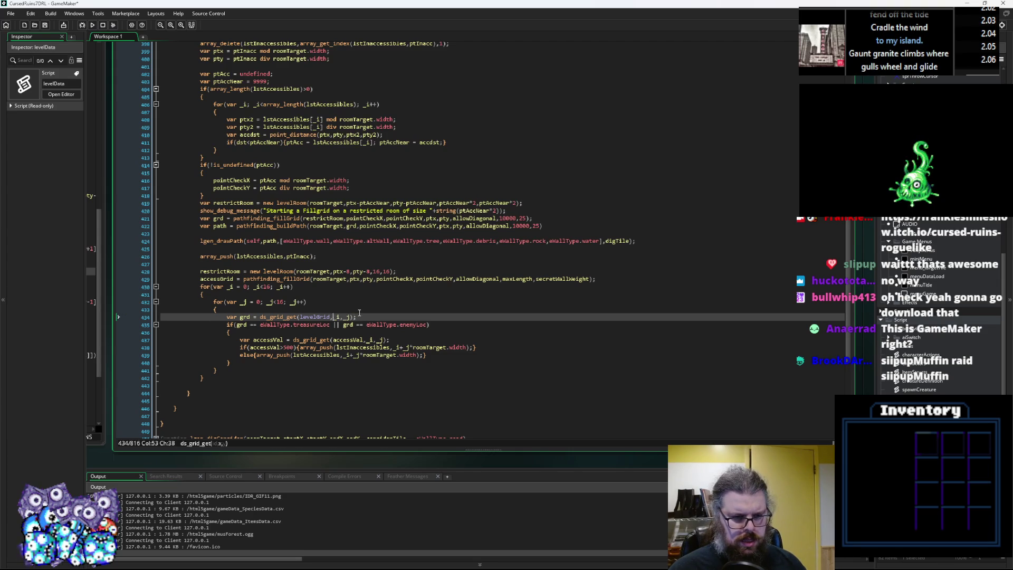
pyautogui.write('ptx-8+')
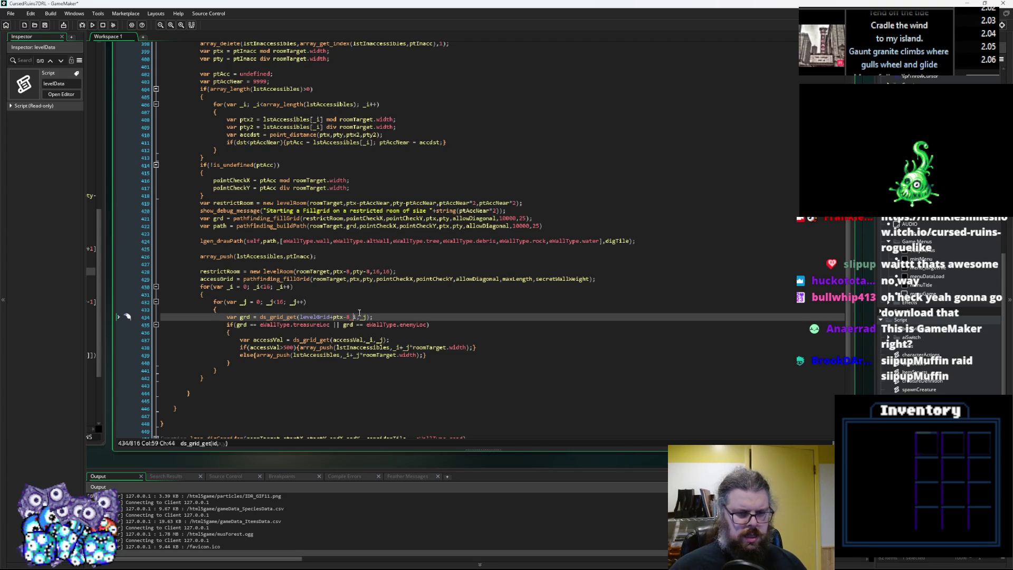
pyautogui.write(', p')
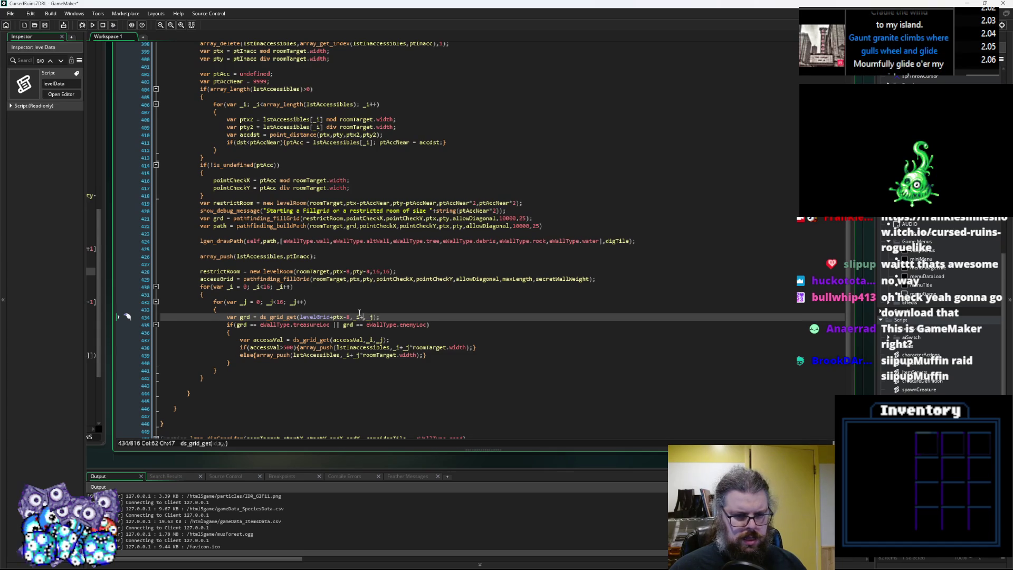
pyautogui.write('pt')
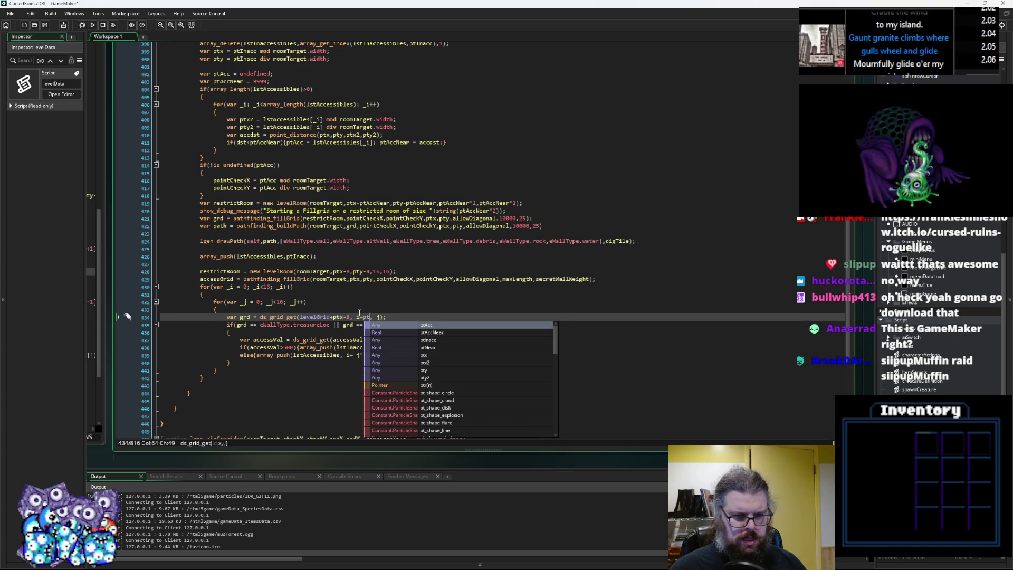
pyautogui.write('x-8')
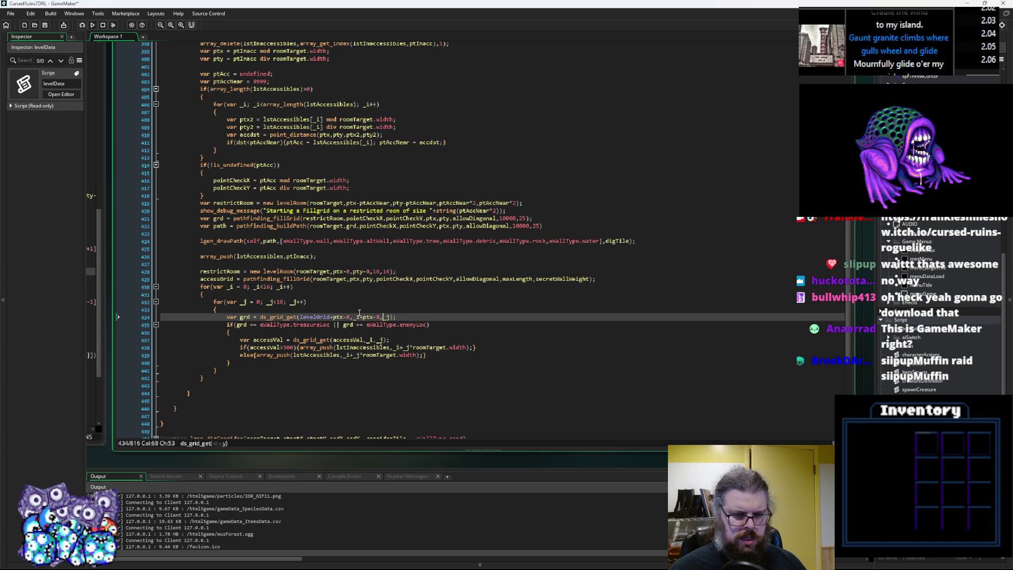
pyautogui.press('Left')
pyautogui.press('Left')
pyautogui.press('Left')
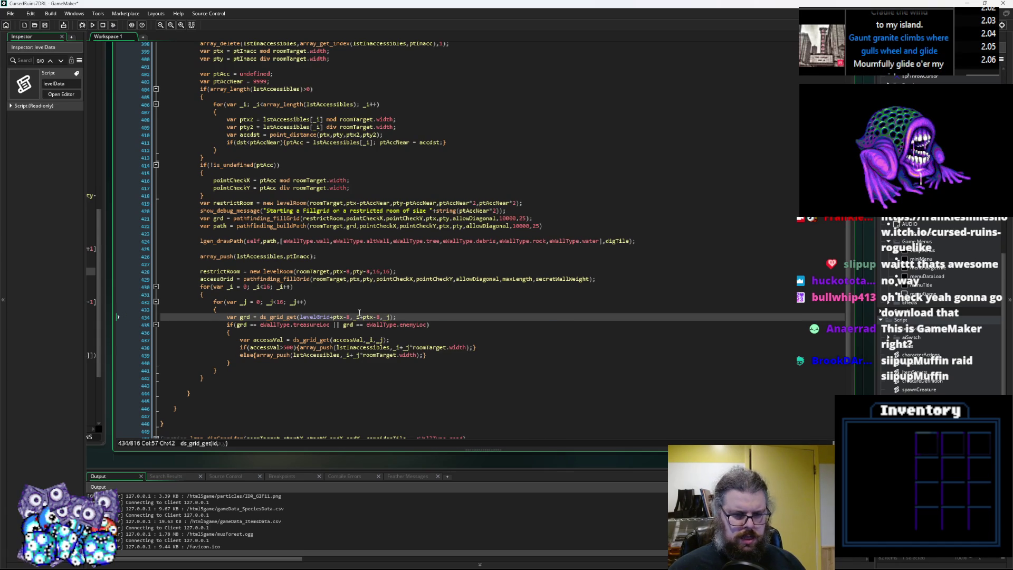
pyautogui.press('BackSpace')
pyautogui.write(',')
pyautogui.click(391, 317)
pyautogui.press('BackSpace')
pyautogui.press('BackSpace')
pyautogui.press('BackSpace')
pyautogui.press('Left')
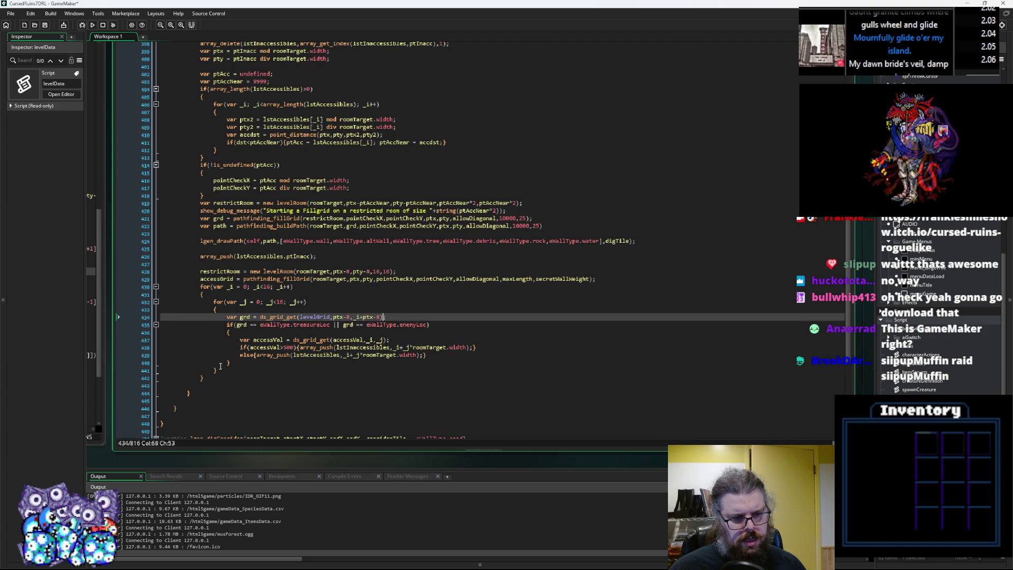
pyautogui.moveTo(221, 369); pyautogui.dragTo(212, 302)
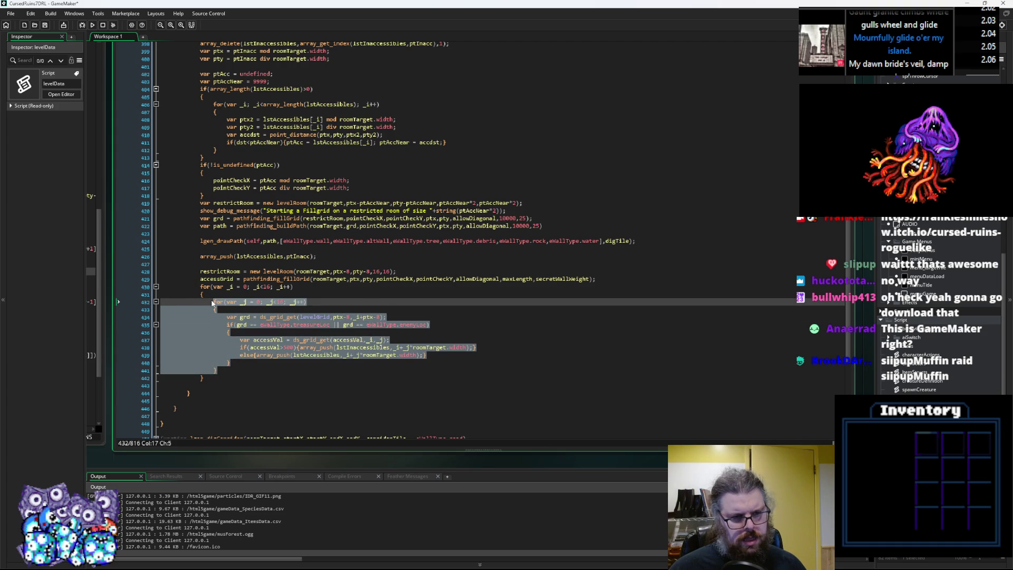
# Step: Paste the earlier lstInaccessibles loop over the nested loop and indent it
pyautogui.scroll(3, 211, 299)
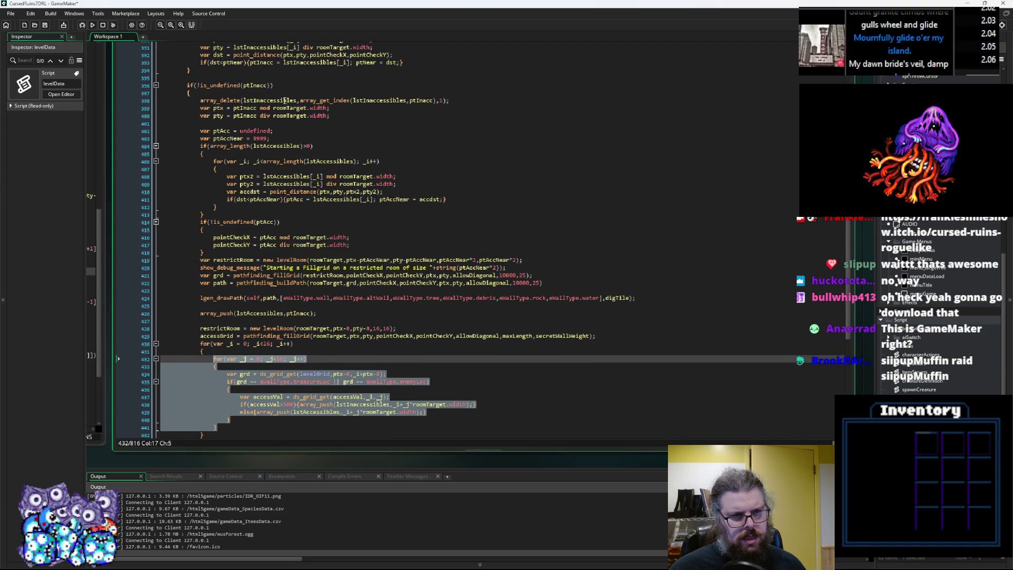
pyautogui.click(285, 100)
pyautogui.scroll(3, 267, 154)
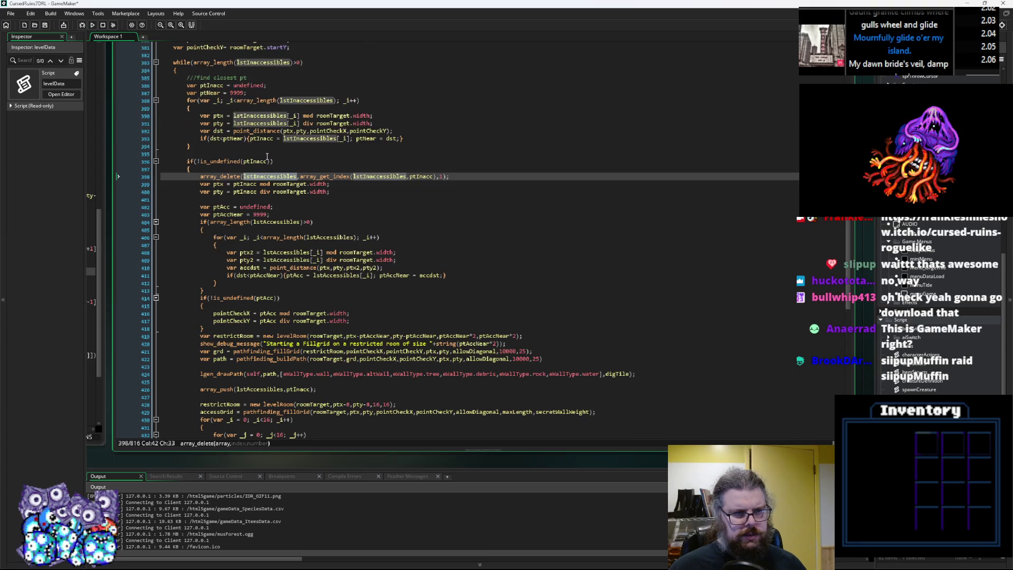
pyautogui.moveTo(212, 148); pyautogui.dragTo(188, 100)
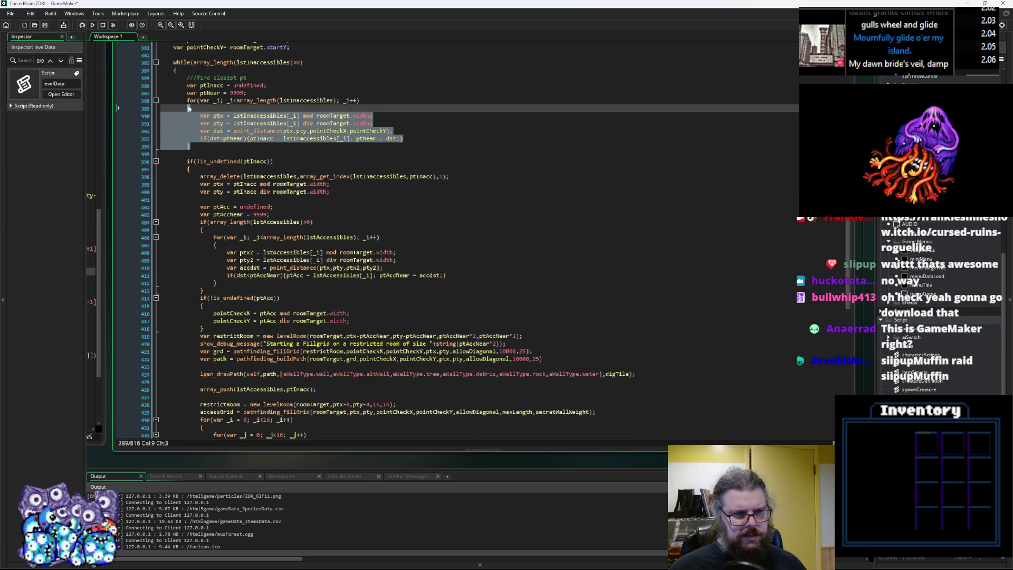
pyautogui.scroll(-3, 250, 255)
pyautogui.scroll(-2, 250, 255)
pyautogui.moveTo(204, 378); pyautogui.dragTo(201, 289)
pyautogui.write('for(var _i; _i<array_length(lstInaccessibles); _i++) \t\t{ \t\t\tvar ptx = lstInaccessibles[_i] mod roomTarget.width; \t\t\tvar pty = lstInaccessibles[_i] div roomTarget.width; \t\t\tvar dst = point_distance(ptx,pty,pointCheckX,pointCheckY); \t\t\tif(dst<ptNear){ptInacc = lstInaccessibles[_i]; ptNear = dst;} \t\t}')
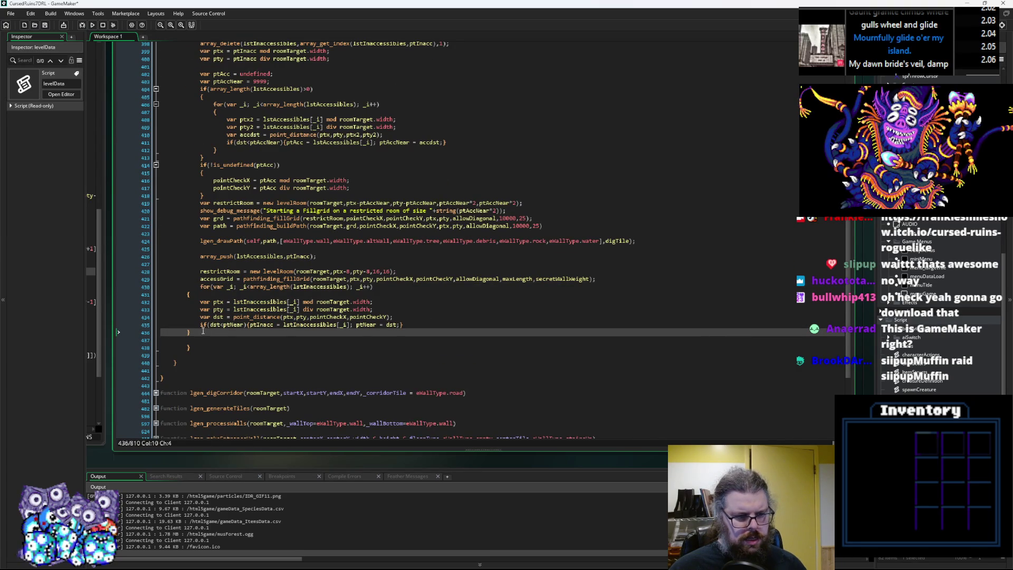
pyautogui.moveTo(202, 330); pyautogui.dragTo(135, 290)
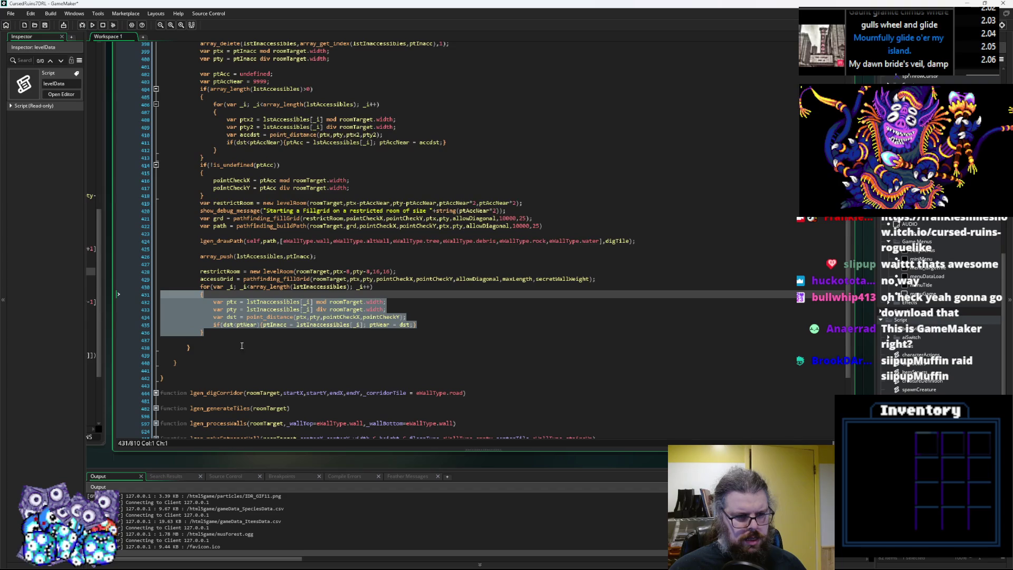
pyautogui.press('Tab')
# Step: Delete the distance calculation lines, keeping only the ptx and pty computations
pyautogui.click(230, 309)
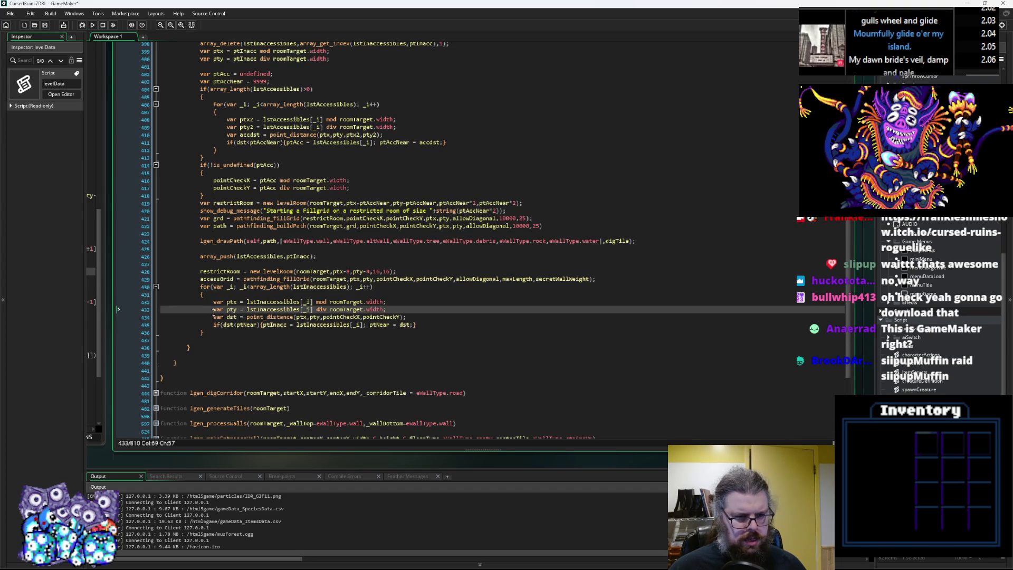
pyautogui.press('Up')
pyautogui.click(304, 286)
pyautogui.scroll(5, 317, 290)
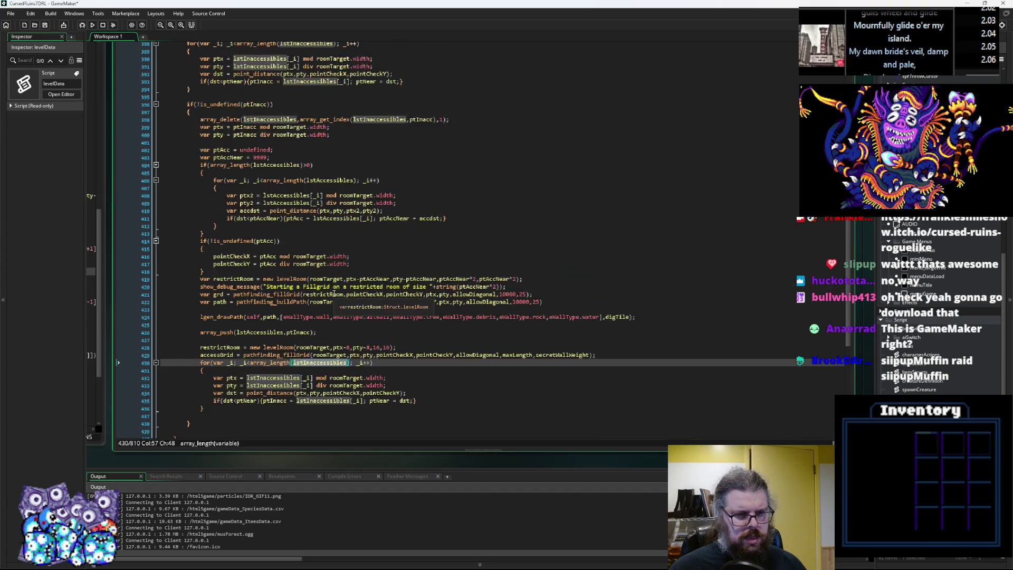
pyautogui.scroll(-4, 334, 293)
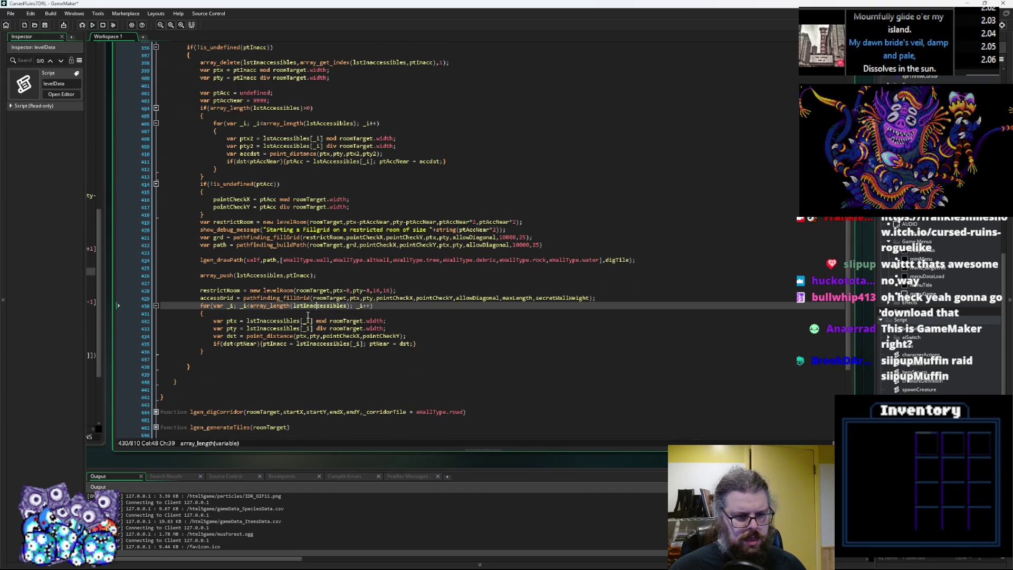
pyautogui.click(290, 328)
pyautogui.click(400, 328)
pyautogui.moveTo(422, 343)
pyautogui.mouseDown()
pyautogui.moveTo(238, 322)
pyautogui.moveTo(213, 336)
pyautogui.mouseUp()
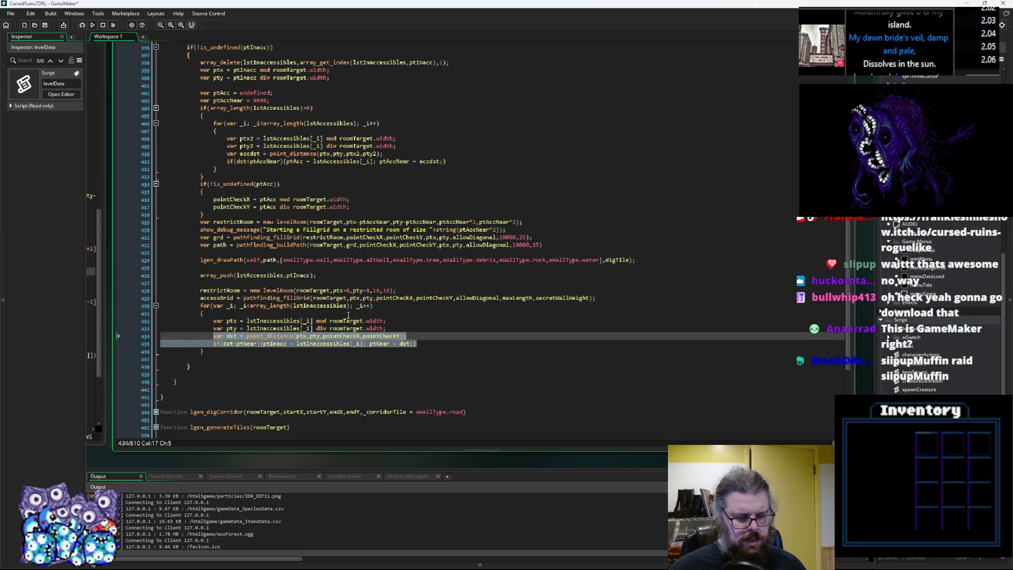
pyautogui.press('Delete')
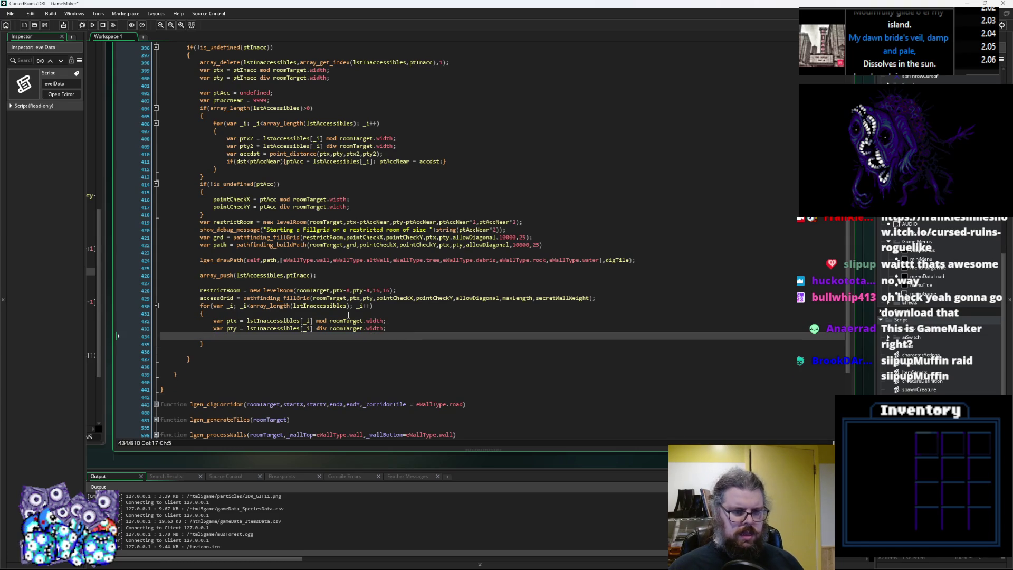
# Step: Rename the loop's point variables to ptx3 and pty3 and begin the if(ptx3>= condition
pyautogui.write('if(')
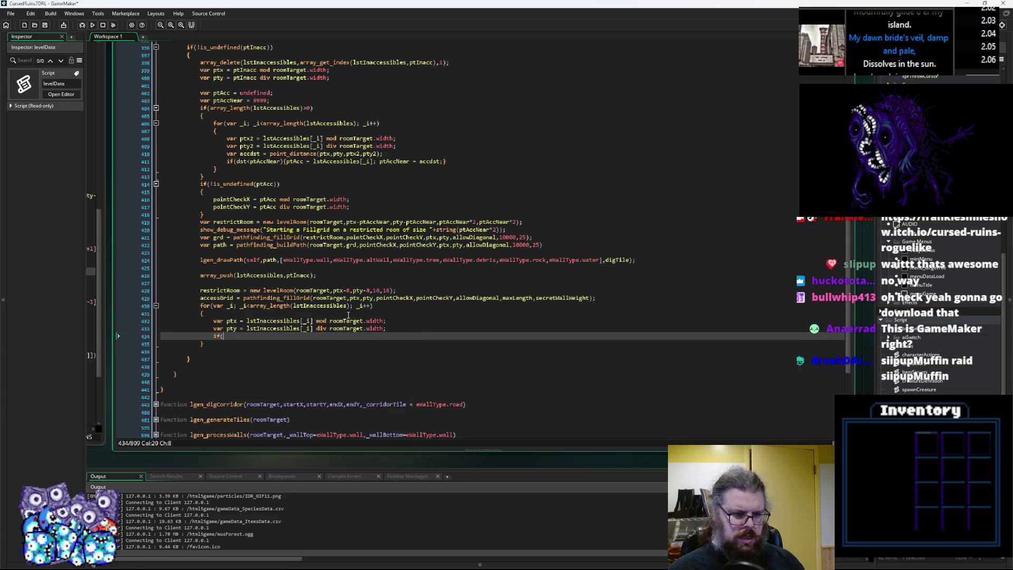
pyautogui.write('ptx>')
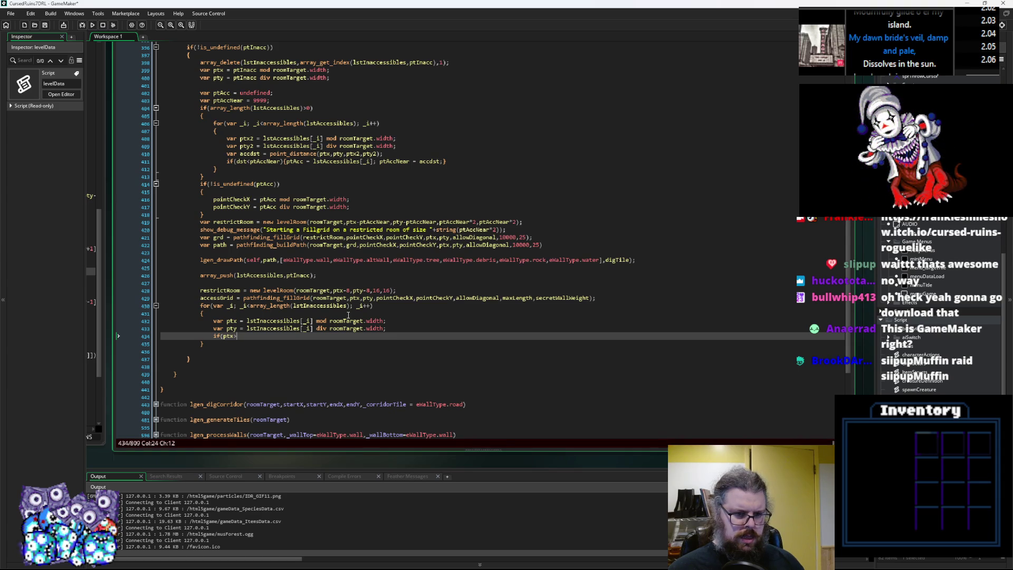
pyautogui.press('BackSpace')
pyautogui.press('Escape')
pyautogui.press('Up')
pyautogui.press('Home')
pyautogui.press('Up')
pyautogui.hotkey('ctrl', 'Right')
pyautogui.hotkey('ctrl', 'Right')
pyautogui.press('Right')
pyautogui.press('Right')
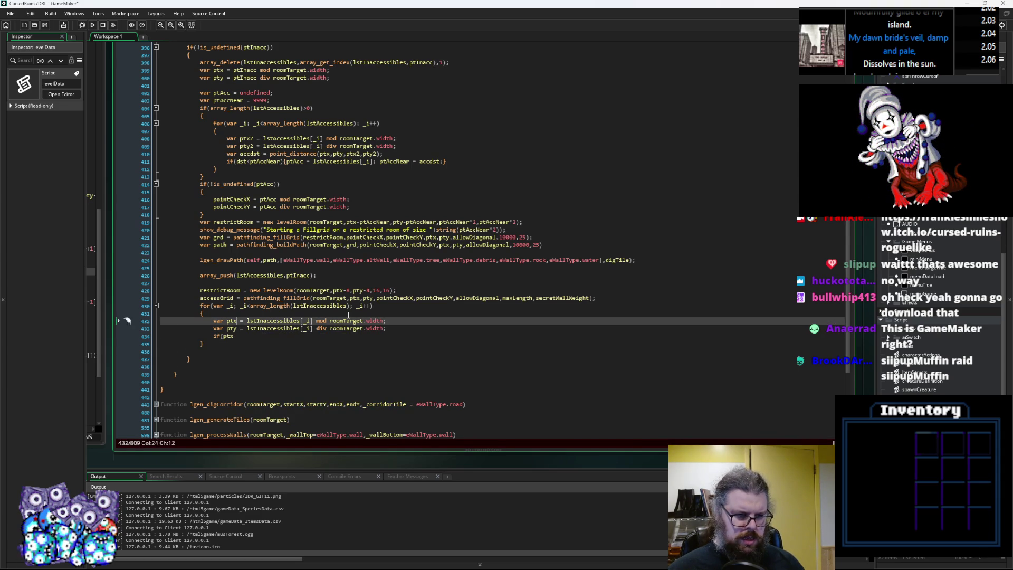
pyautogui.write('x')
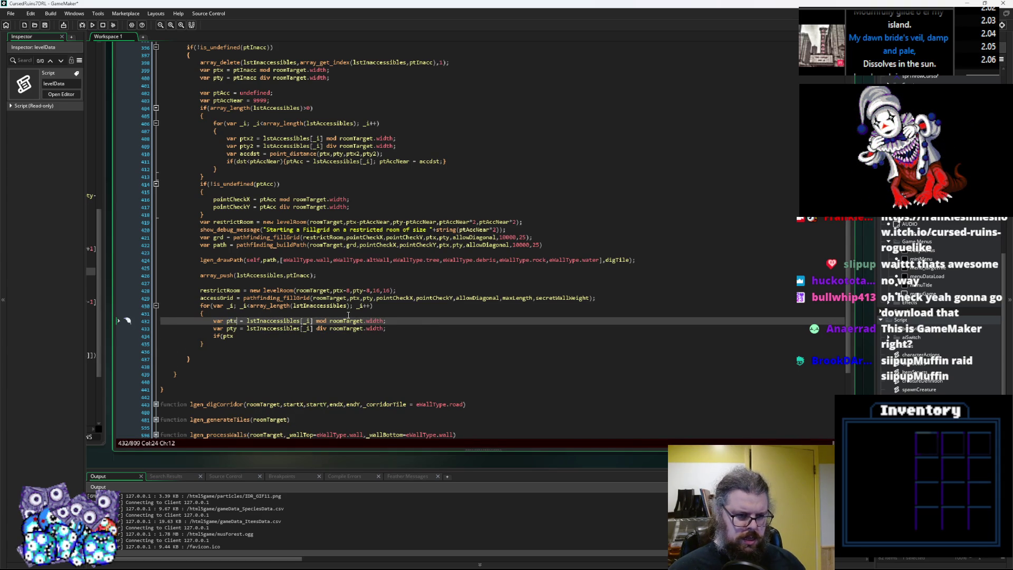
pyautogui.press('BackSpace')
pyautogui.write('3')
pyautogui.press('Right')
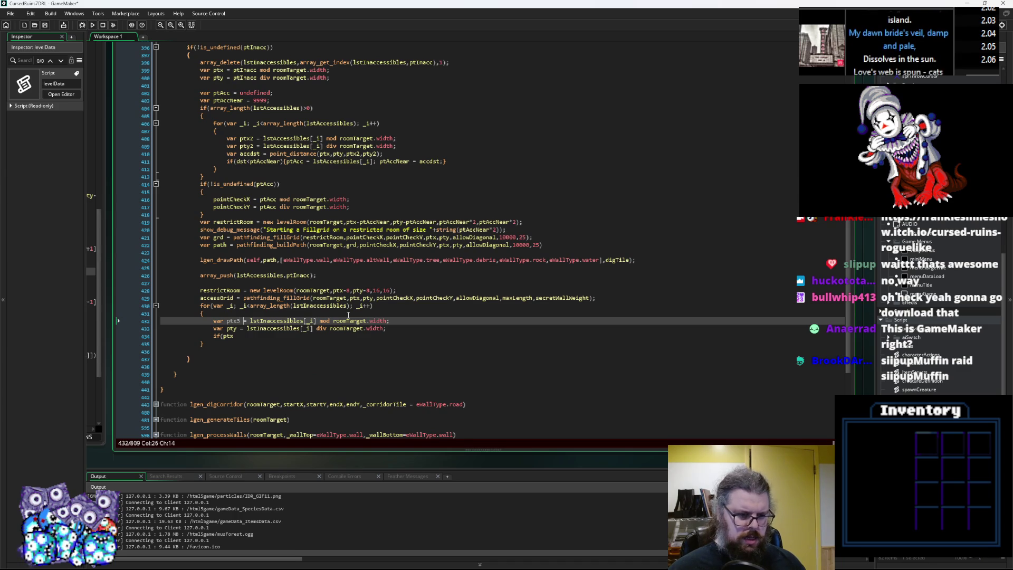
pyautogui.press('Down')
pyautogui.write('3')
pyautogui.press('Down')
pyautogui.write('3>=')
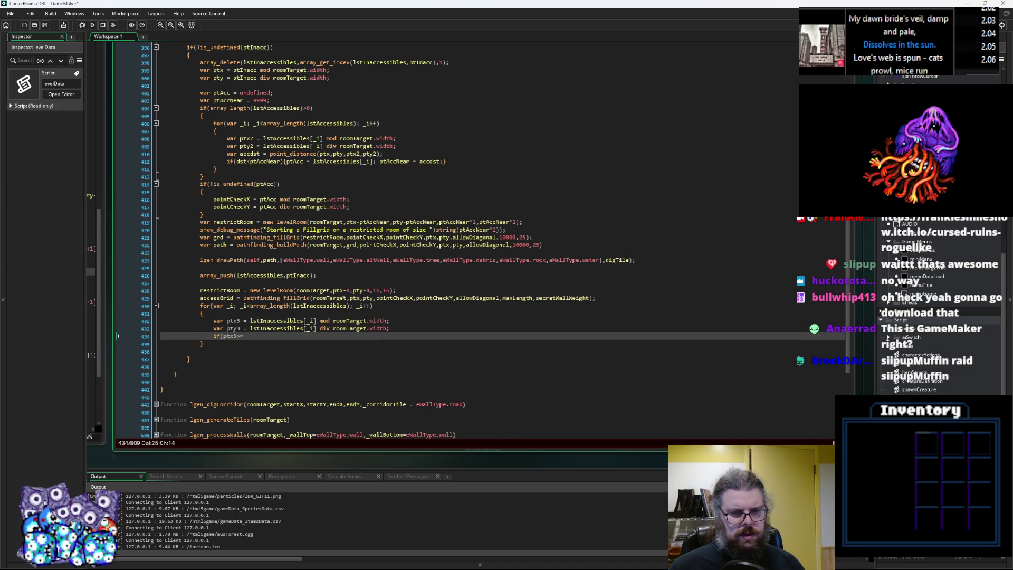
# Step: Complete the condition ptx3>=ptx-8 && ptx3<ptx+8 && pty3>=pty-8 && pty3<pty+8
pyautogui.moveTo(350, 291); pyautogui.dragTo(333, 291)
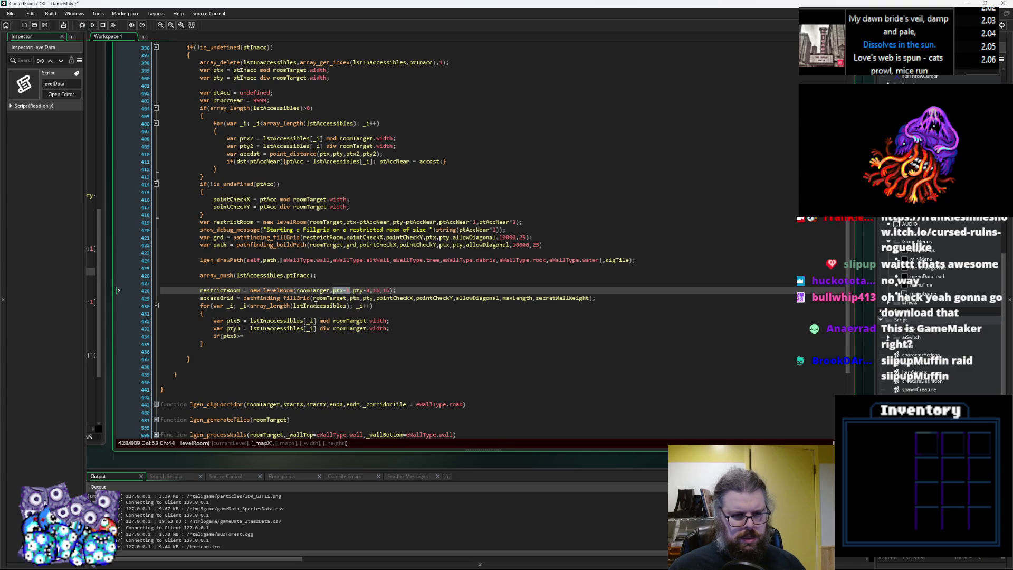
pyautogui.hotkey('ctrl', 'c')
pyautogui.click(260, 336)
pyautogui.hotkey('ctrl', 'v')
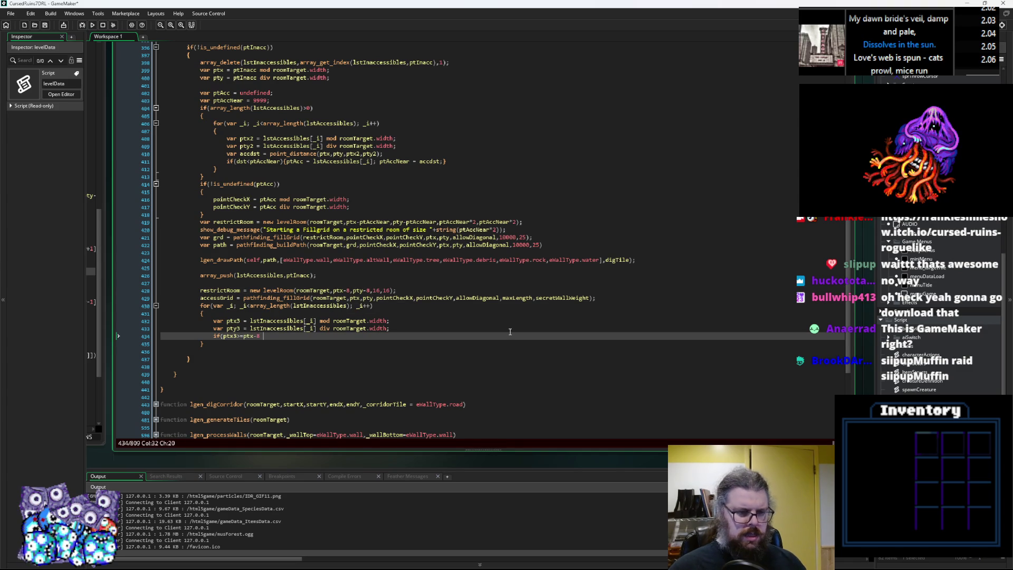
pyautogui.write('&& pt')
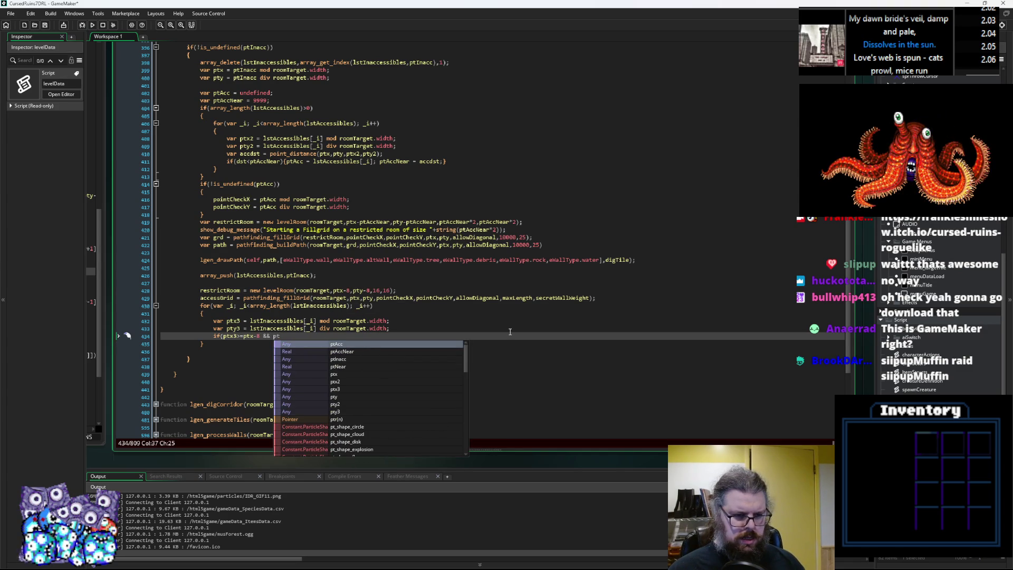
pyautogui.write('x3<')
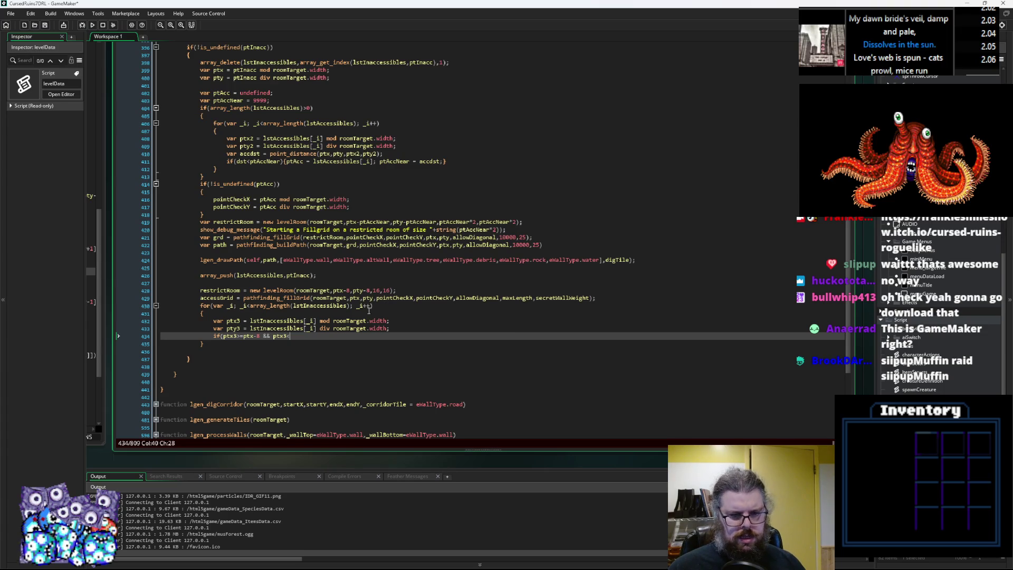
pyautogui.moveTo(350, 291); pyautogui.dragTo(332, 291)
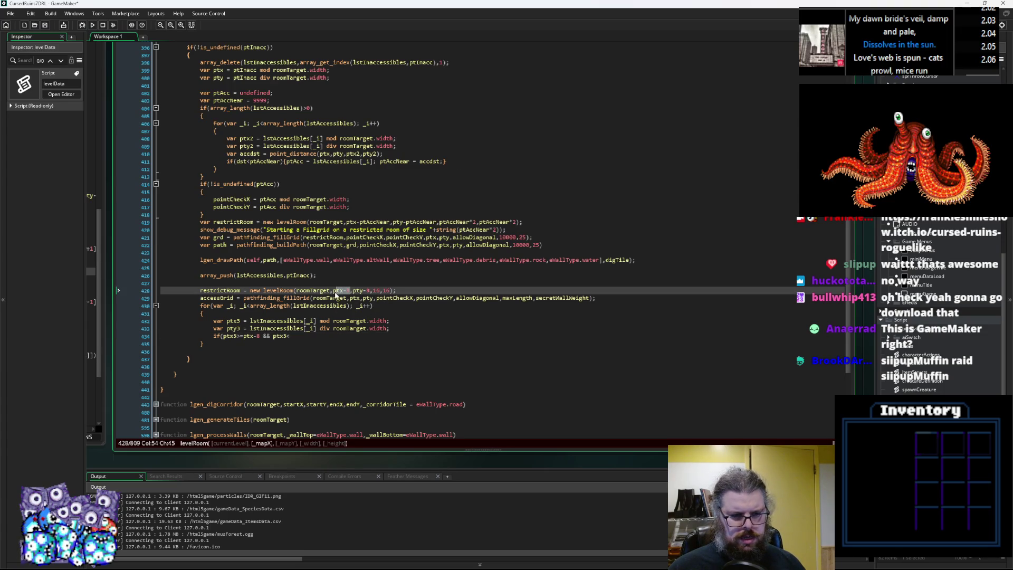
pyautogui.hotkey('ctrl', 'c')
pyautogui.press('Down')
pyautogui.press('Down')
pyautogui.press('Down')
pyautogui.hotkey('ctrl', 'v')
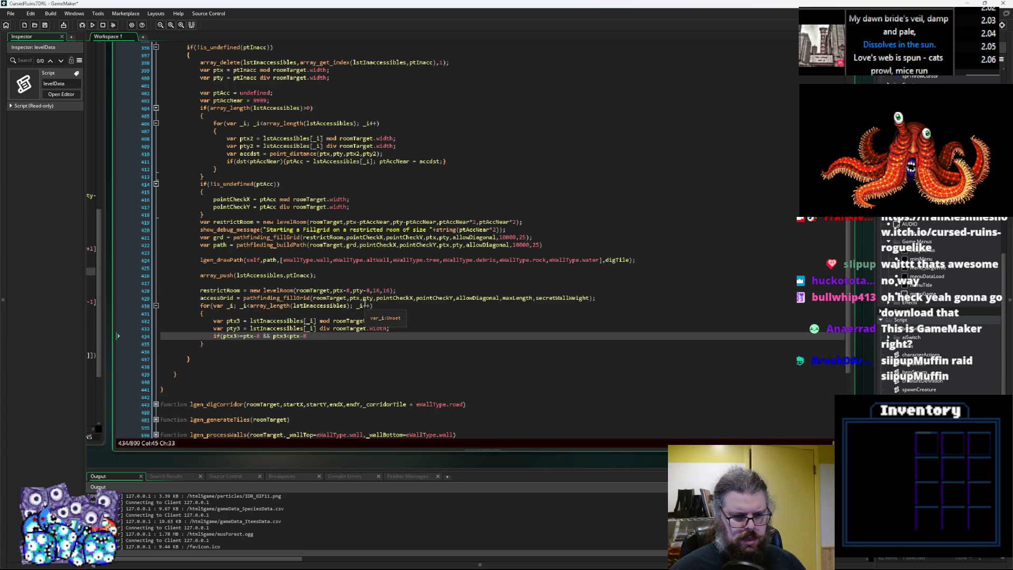
pyautogui.press('BackSpace')
pyautogui.press('BackSpace')
pyautogui.write('+8')
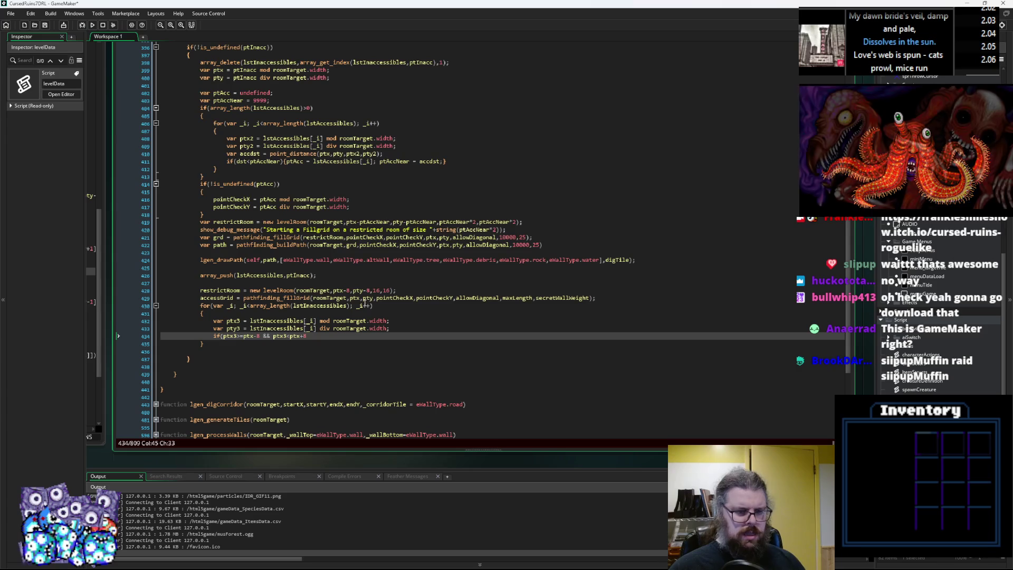
pyautogui.write(' &&& pty')
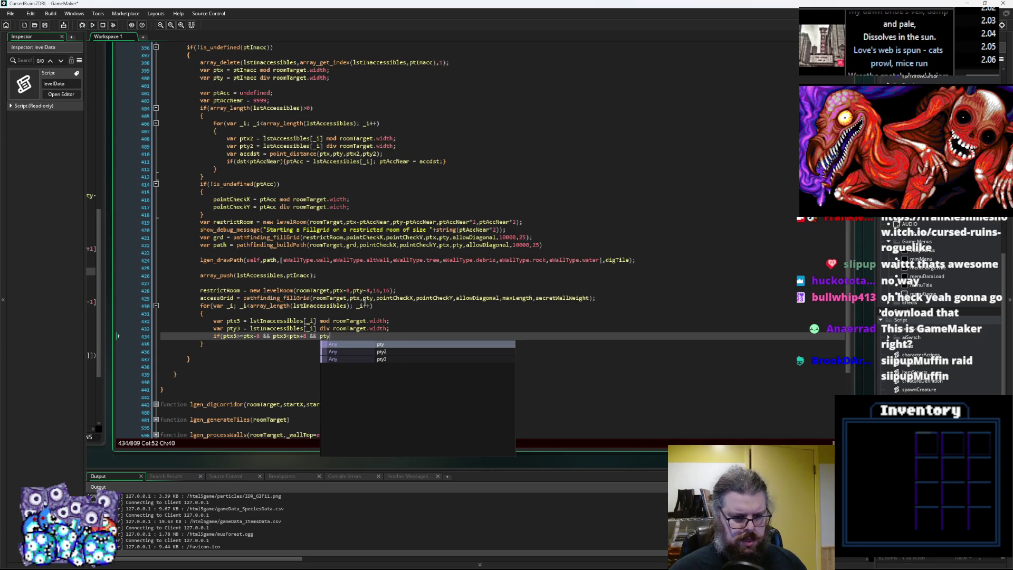
pyautogui.write('3>=pt')
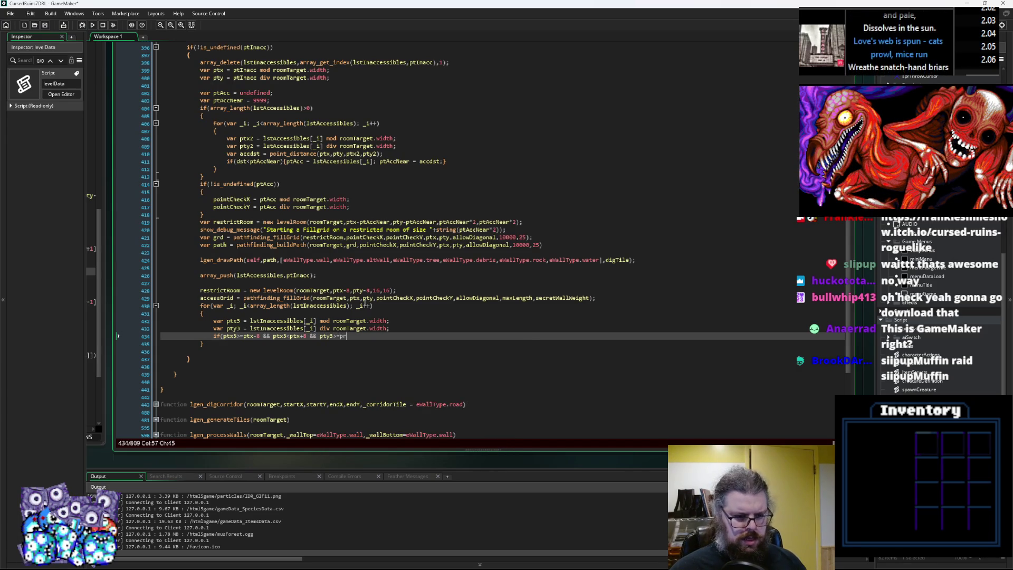
pyautogui.write('y-')
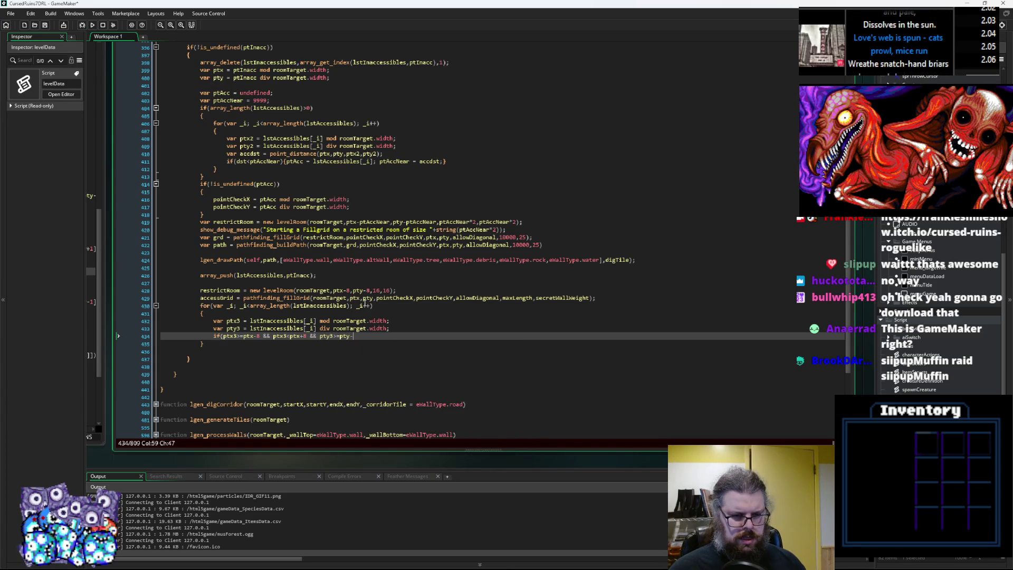
pyautogui.write('8 &&')
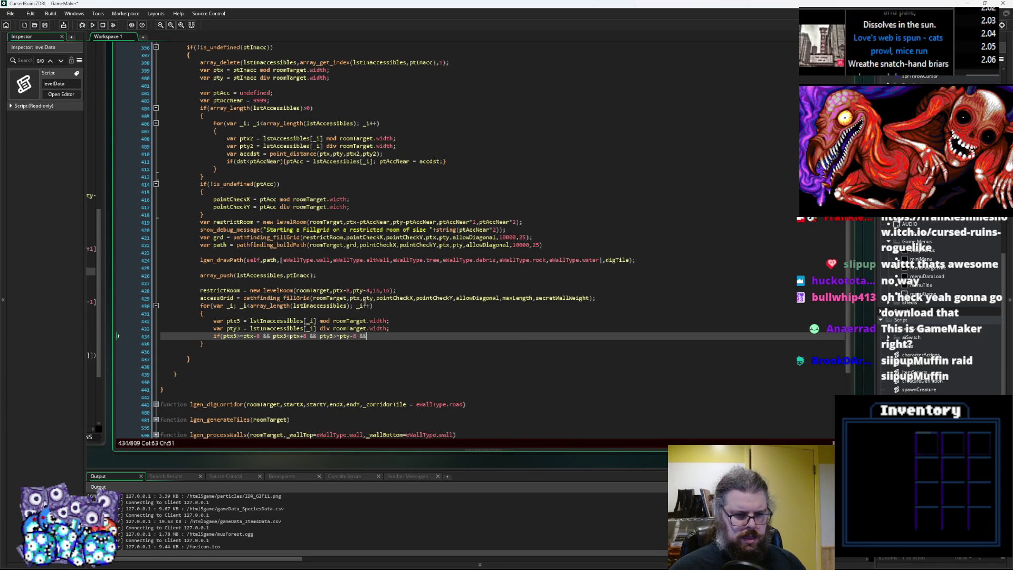
pyautogui.write(' ptx3')
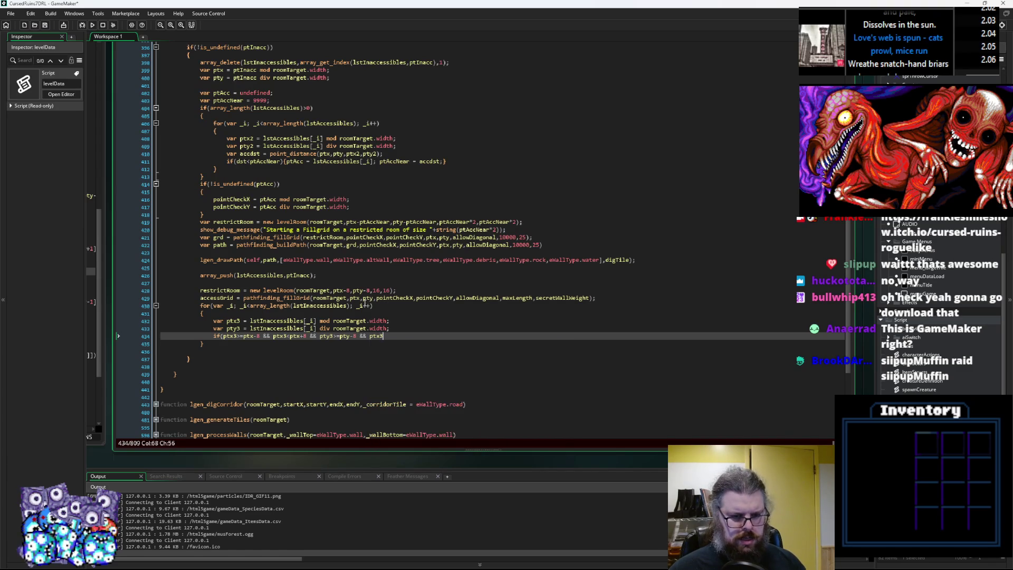
pyautogui.press('BackSpace')
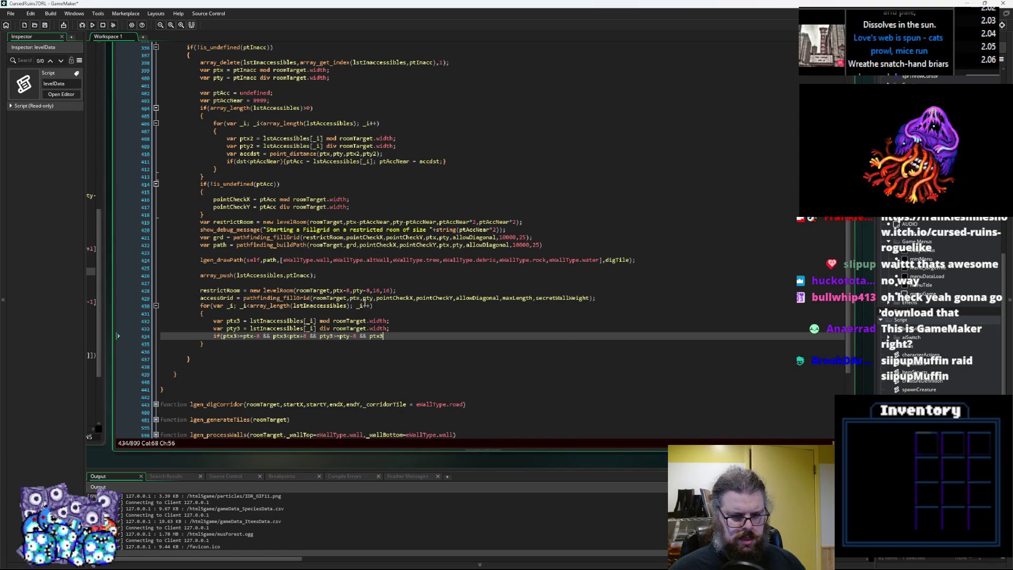
pyautogui.write('y3<')
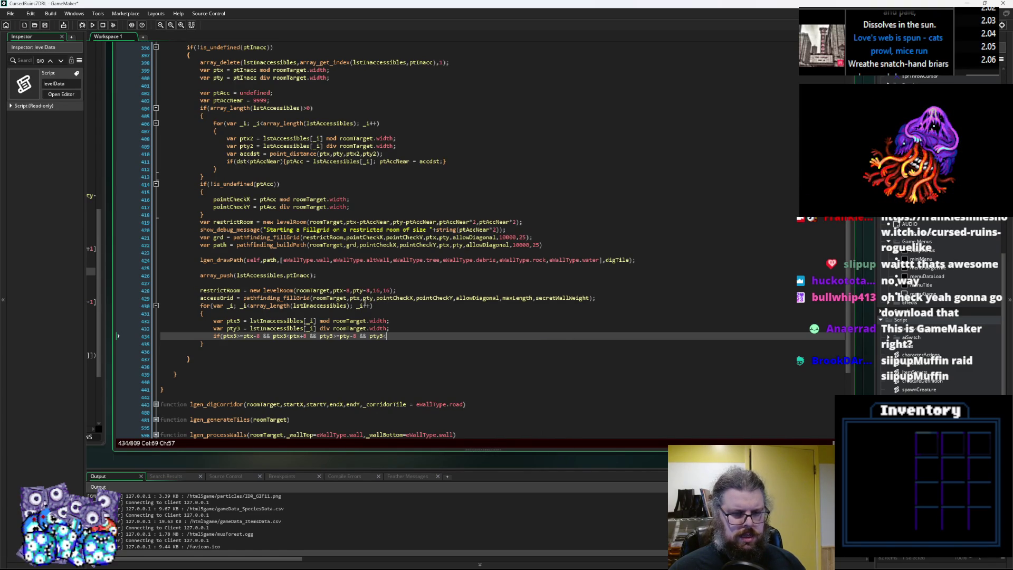
pyautogui.write('pty+8')
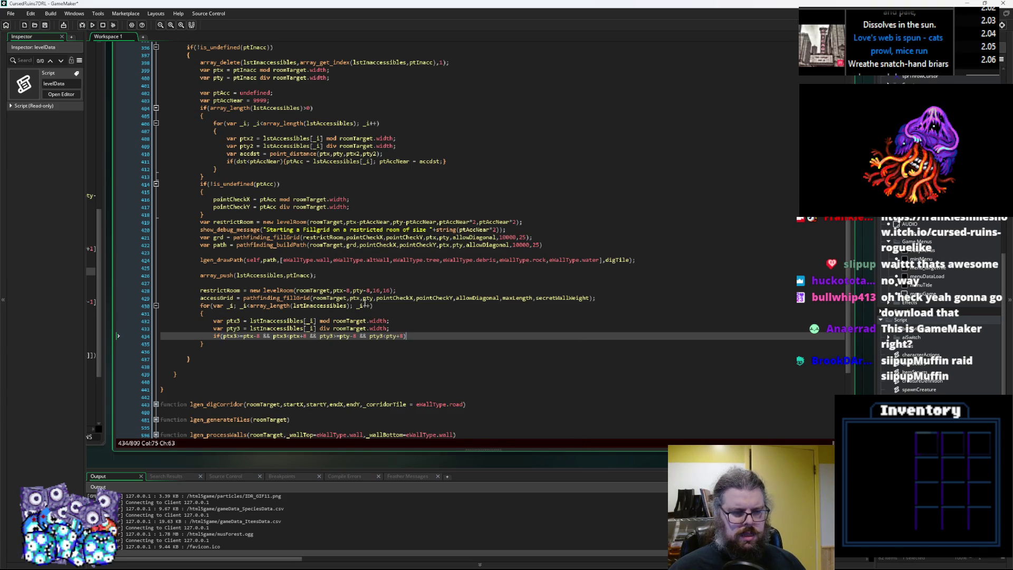
# Step: Add an opening brace under the condition and begin a var grdVal declaration
pyautogui.press('Return')
pyautogui.write('{')
pyautogui.press('Return')
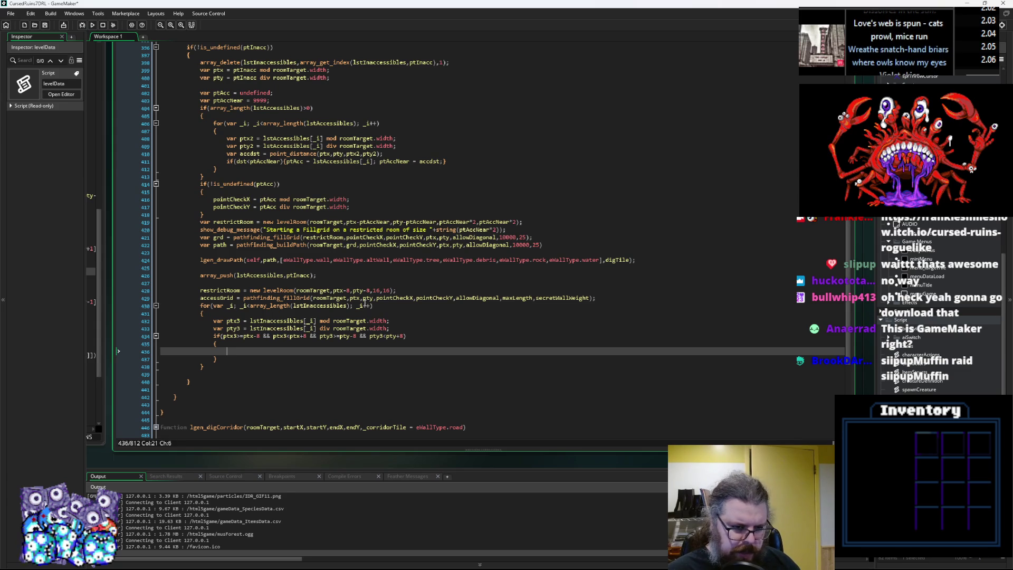
pyautogui.write('var grdVal')
# Step: Write var grdProx = ds_grid_get(accessGrid,ptx3,pty3); inside the block
pyautogui.press('BackSpace')
pyautogui.press('BackSpace')
pyautogui.press('BackSpace')
pyautogui.write('Prox = d')
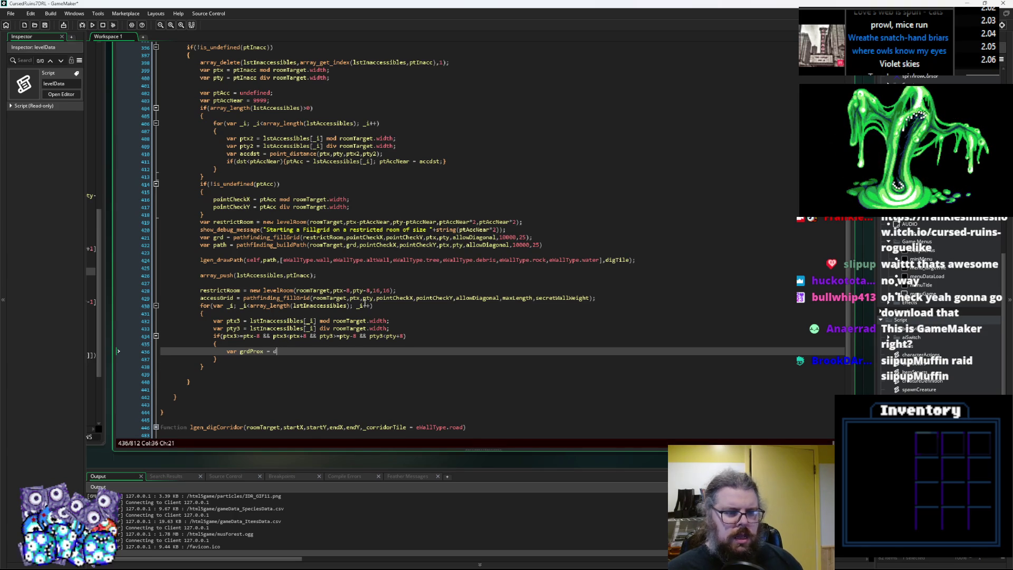
pyautogui.write('s_grid_get(')
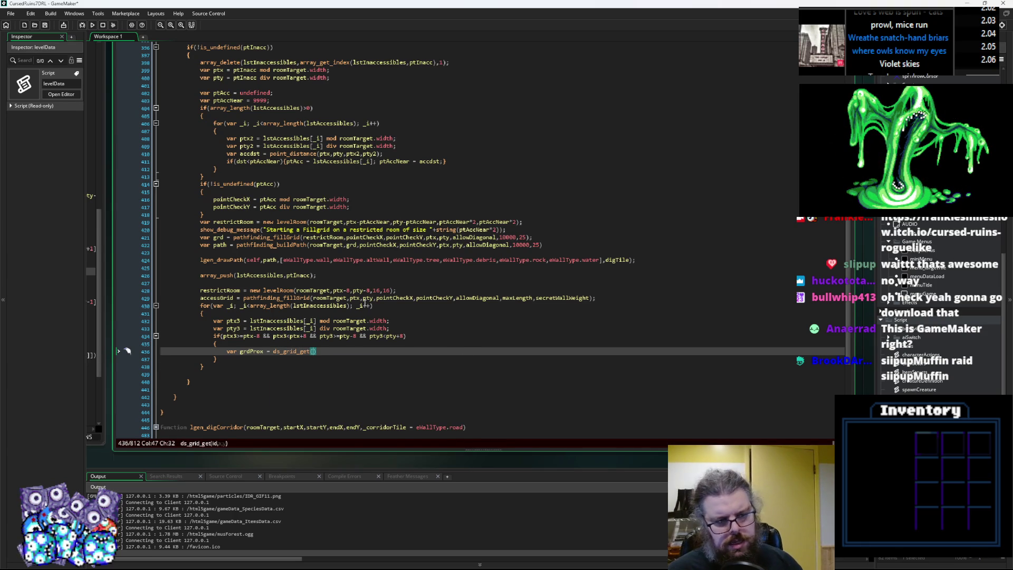
pyautogui.write('ptx3,p')
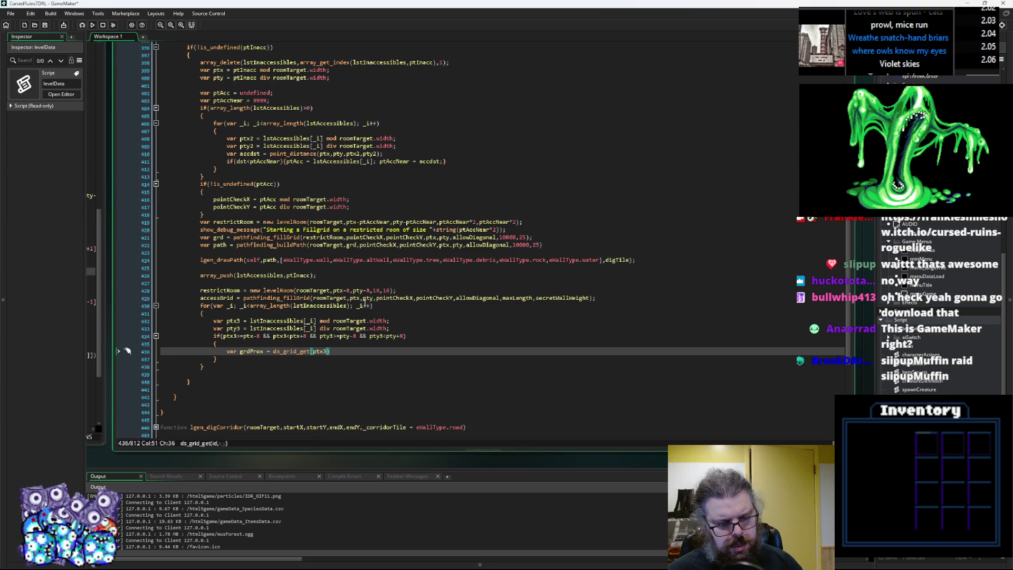
pyautogui.write('ty3')
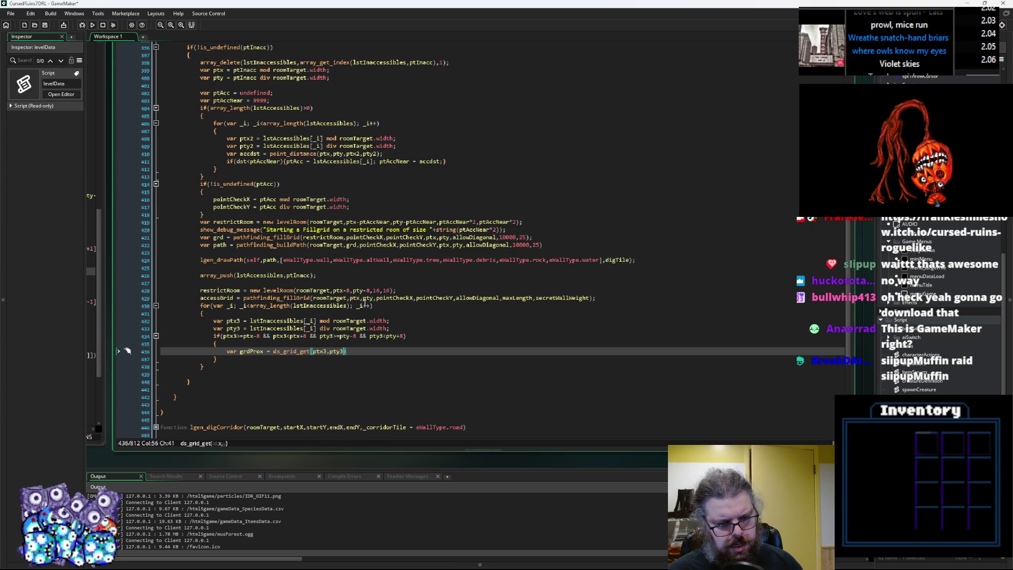
pyautogui.write(');')
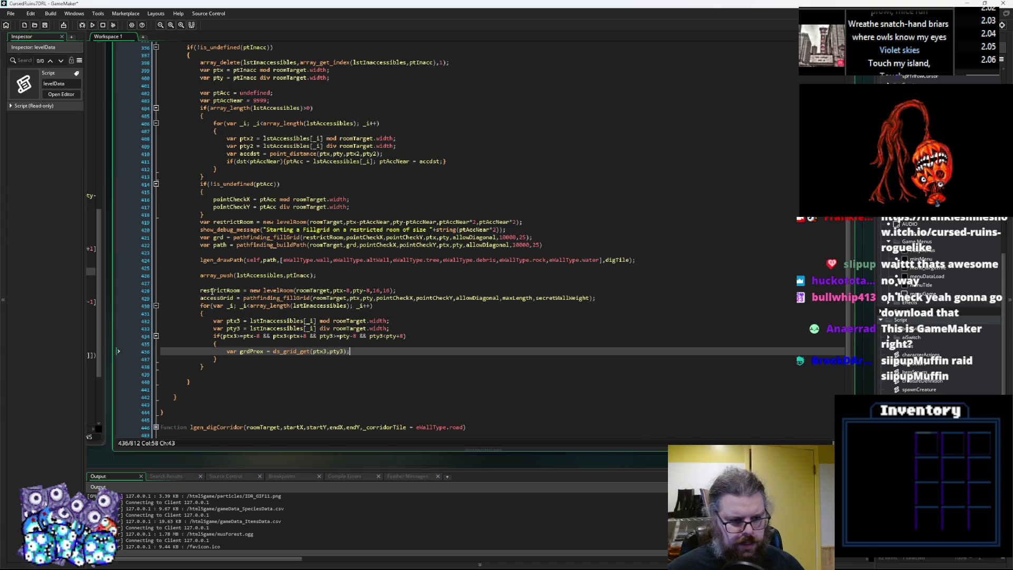
pyautogui.click(217, 297)
pyautogui.click(318, 359)
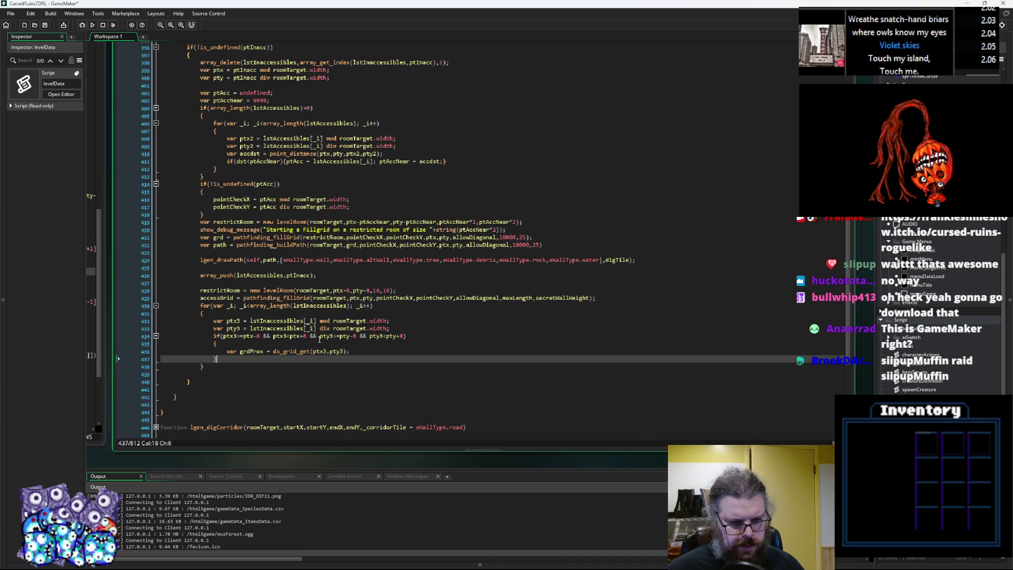
pyautogui.press('Up')
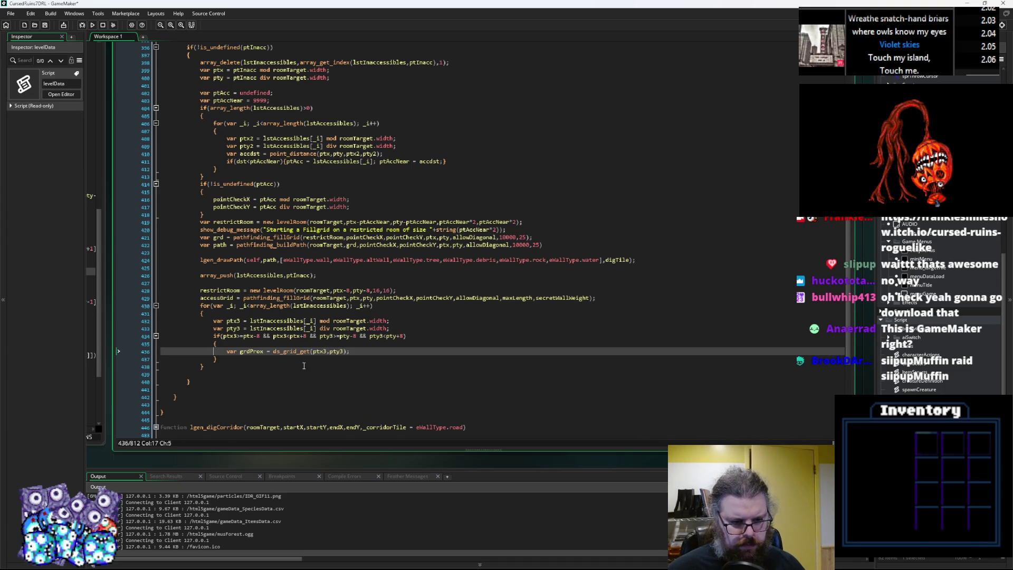
pyautogui.click(312, 351)
pyautogui.write('accessGrid,')
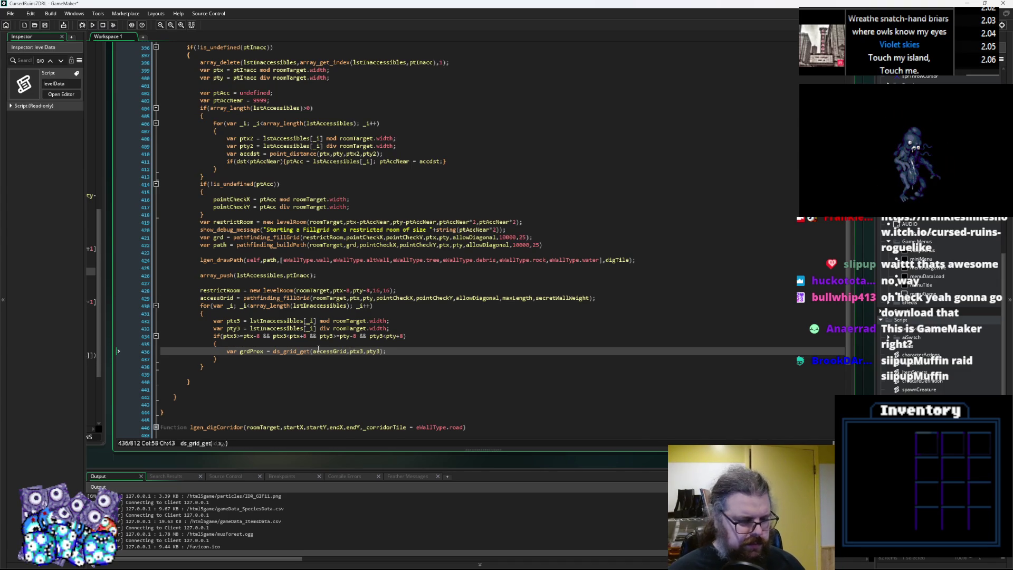
# Step: Begin offsetting the x index to ptx3-(ptx-8)
pyautogui.press('End')
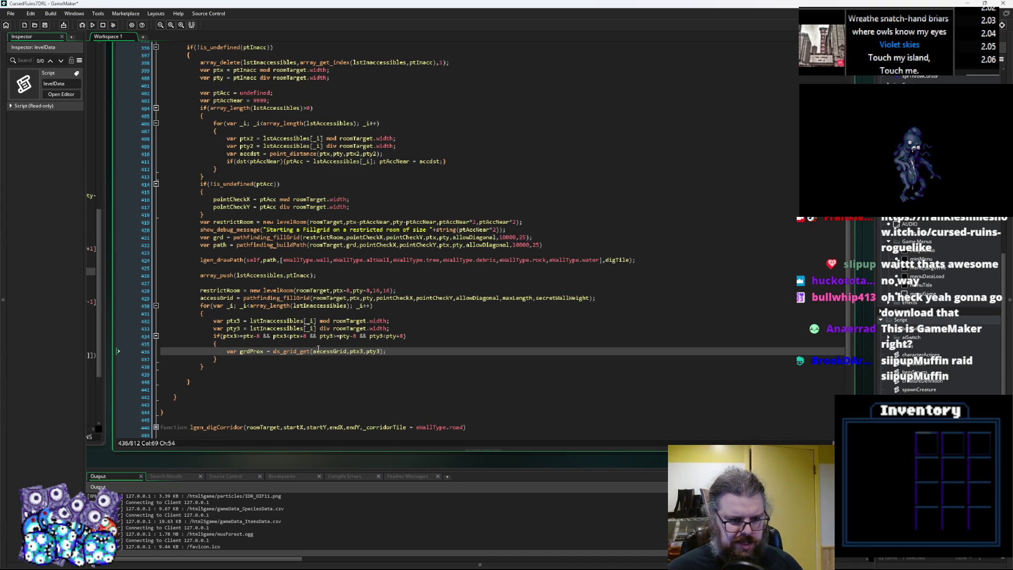
pyautogui.hotkey('ctrl', 'Left')
pyautogui.hotkey('ctrl', 'Left')
pyautogui.hotkey('ctrl', 'Left')
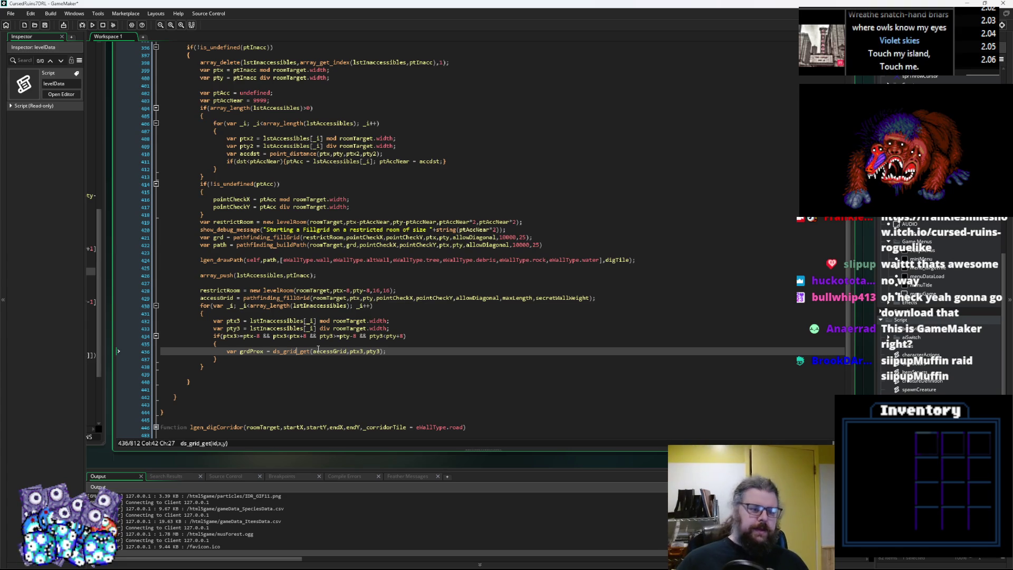
pyautogui.click(393, 350)
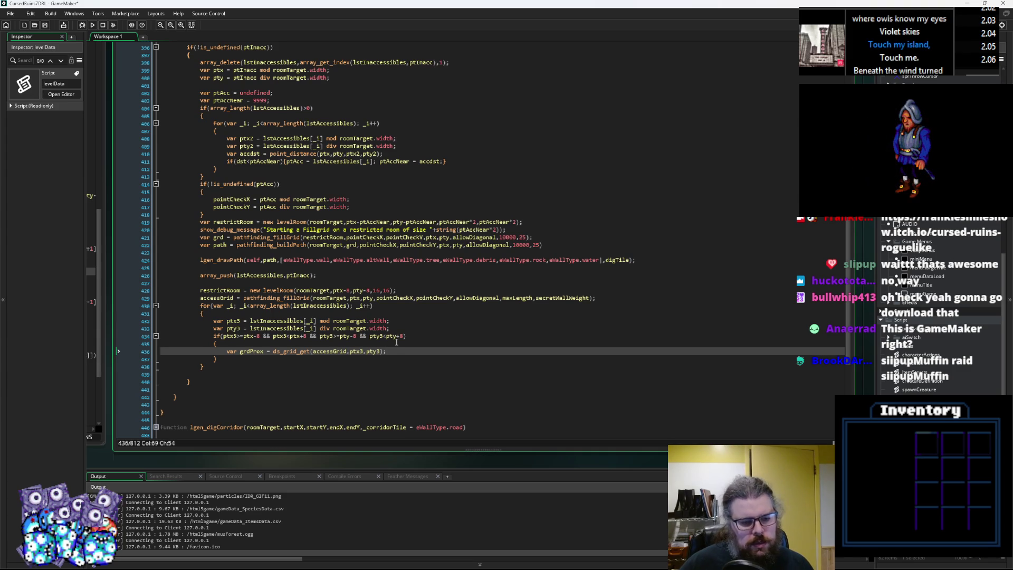
pyautogui.press('Left')
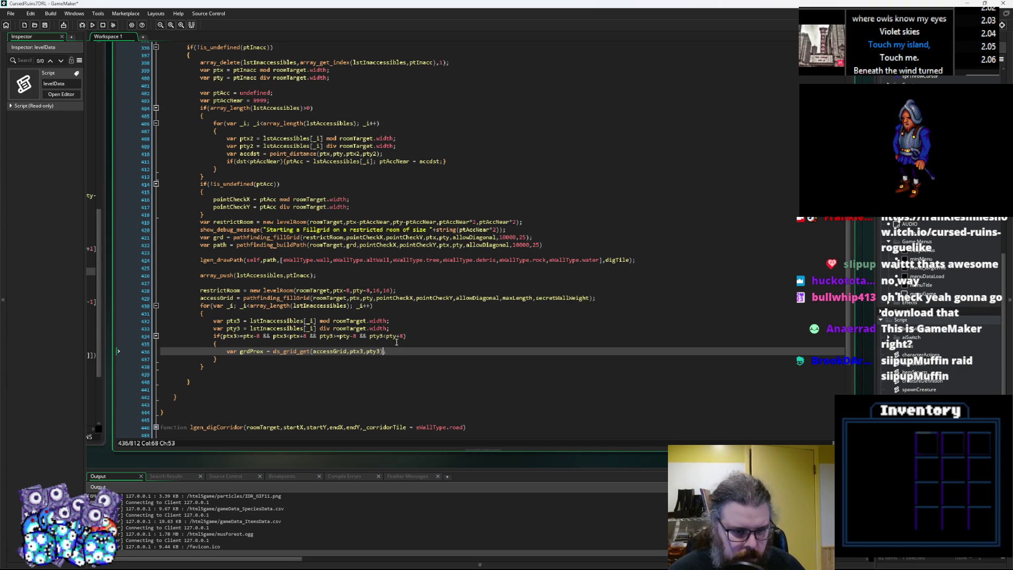
pyautogui.write(';')
pyautogui.click(364, 351)
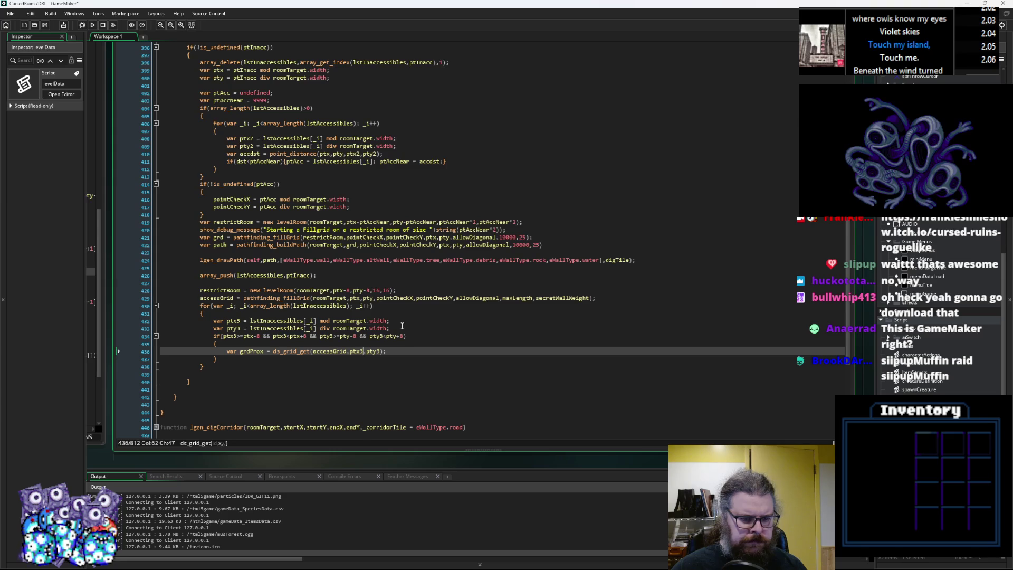
pyautogui.write('-(')
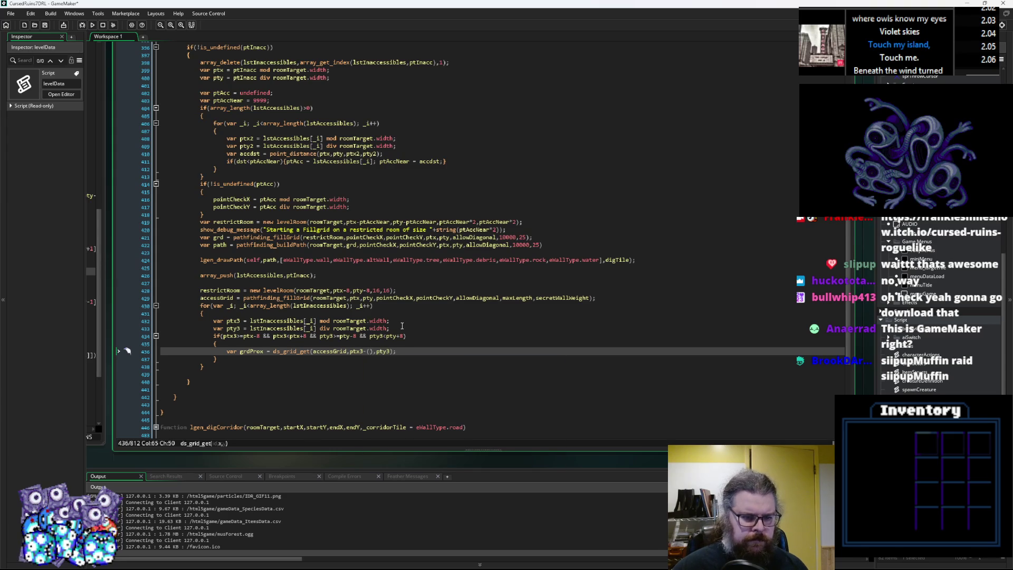
pyautogui.write('ptx-')
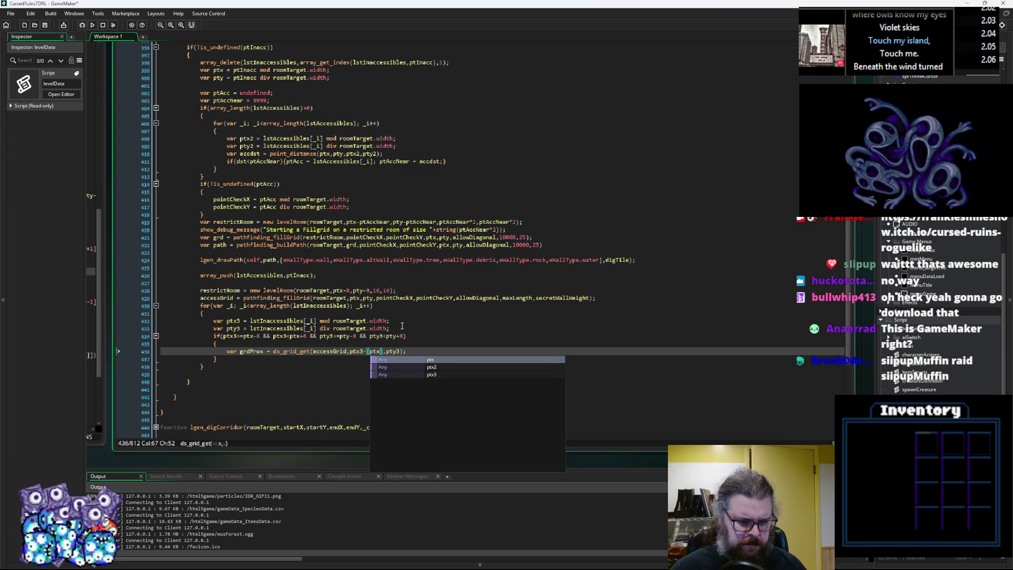
pyautogui.write('8')
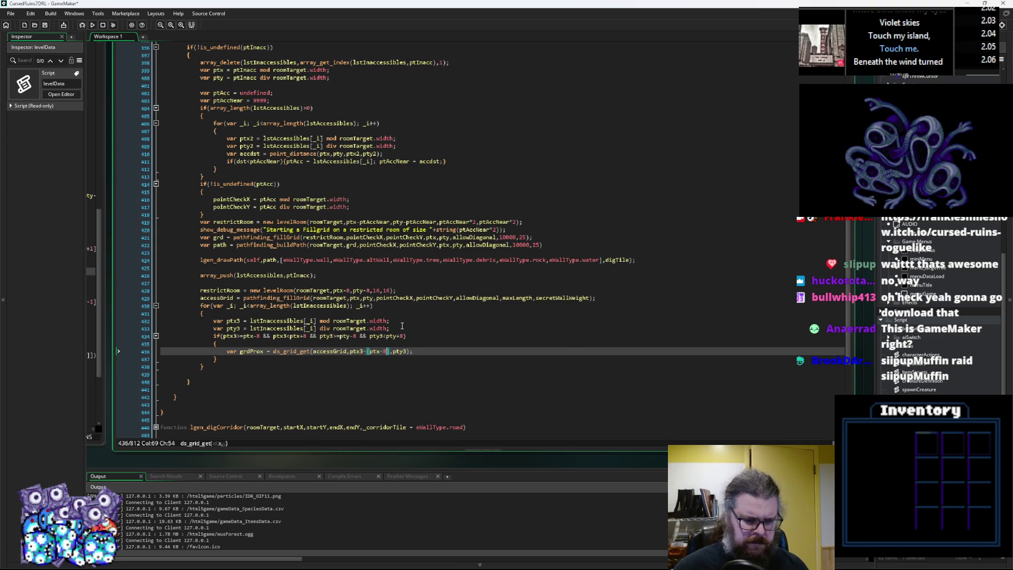
# Step: Fix the lookup to ptx3-(ptx-8), pty3-(pty-8) and start if(grdProx<500) below it
pyautogui.moveTo(389, 352); pyautogui.dragTo(368, 358)
pyautogui.click(406, 352)
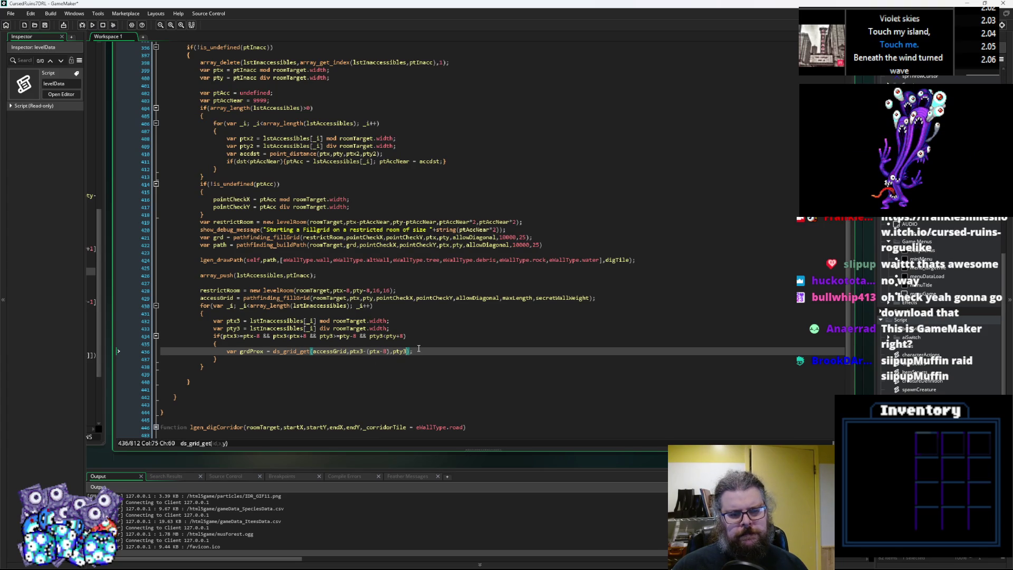
pyautogui.write('-(ptx-8)')
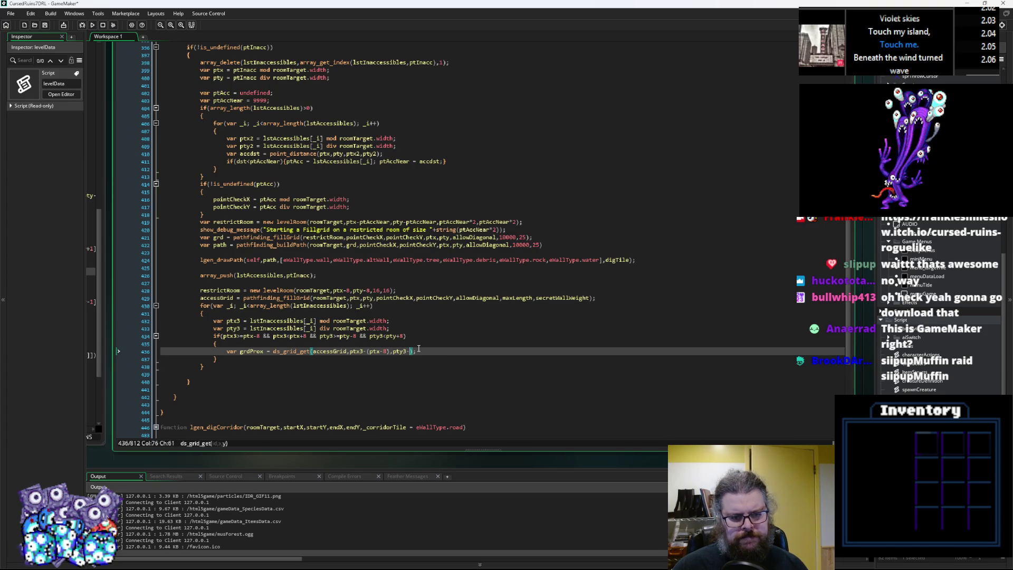
pyautogui.click(418, 351)
pyautogui.press('Delete')
pyautogui.write('y-8)')
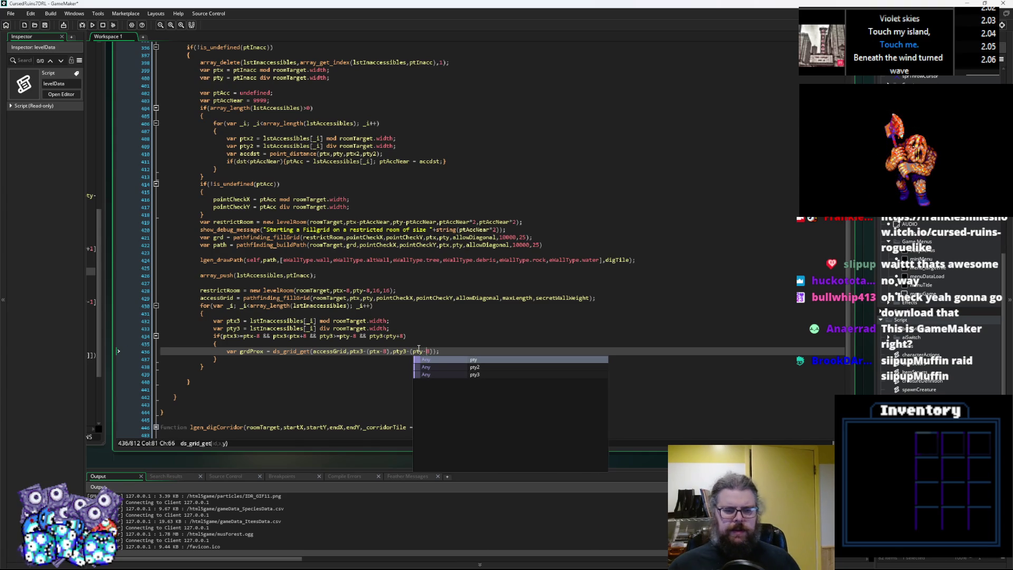
pyautogui.press('Right')
pyautogui.press('Right')
pyautogui.press('Right')
pyautogui.write(')')
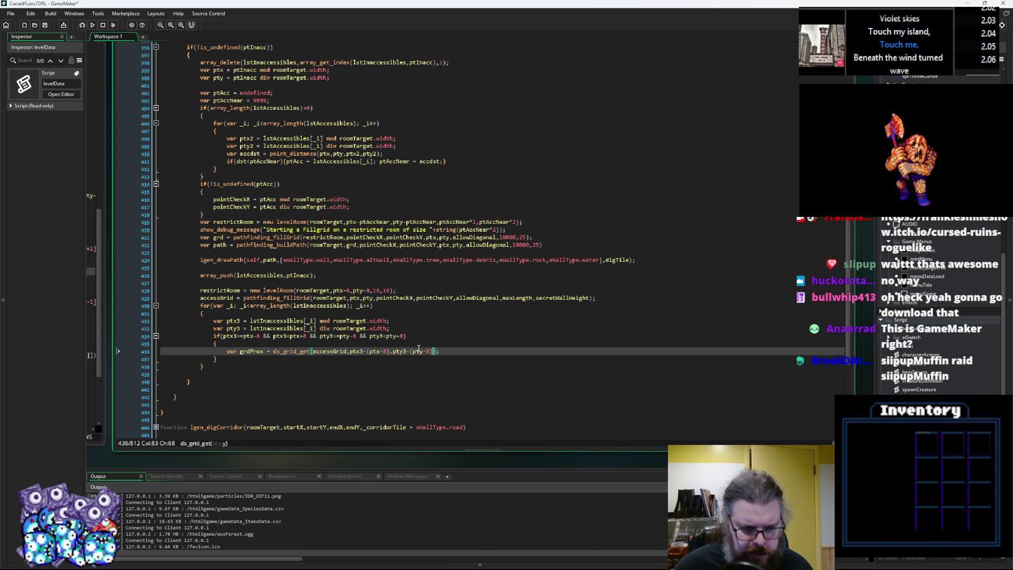
pyautogui.press('Return')
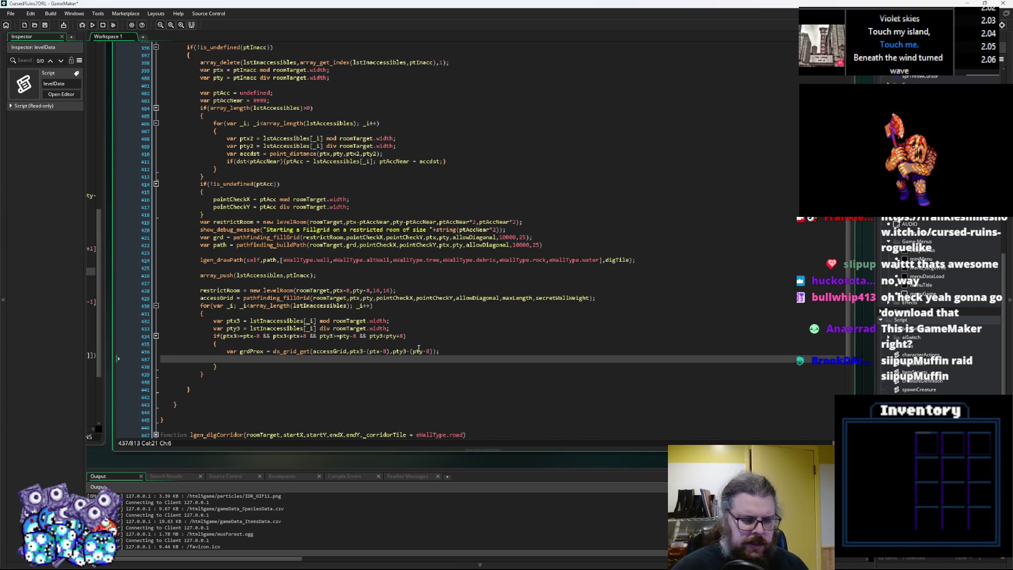
pyautogui.write('if(g')
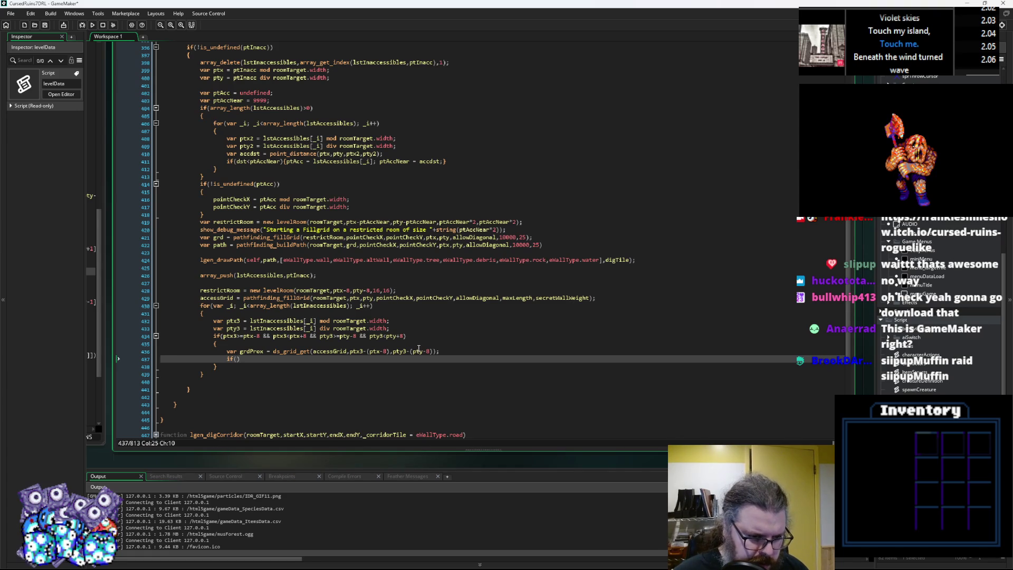
pyautogui.write('rdPr')
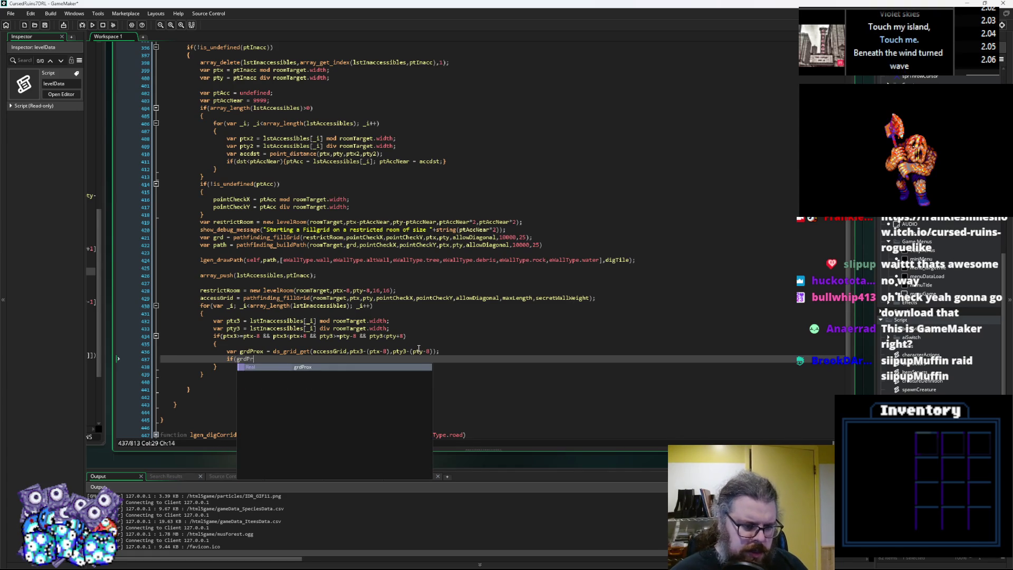
pyautogui.write('ox<')
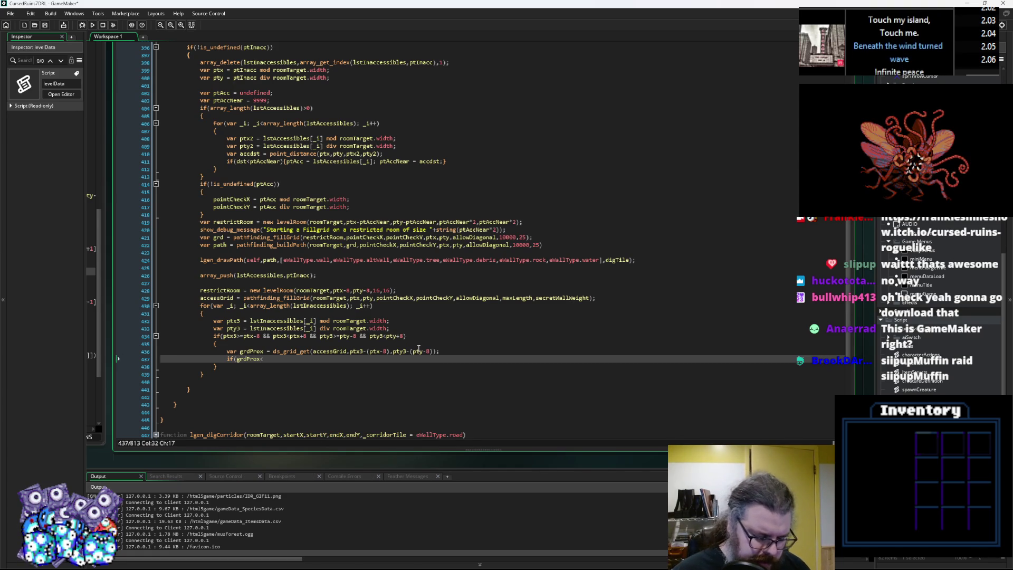
pyautogui.write('500){')
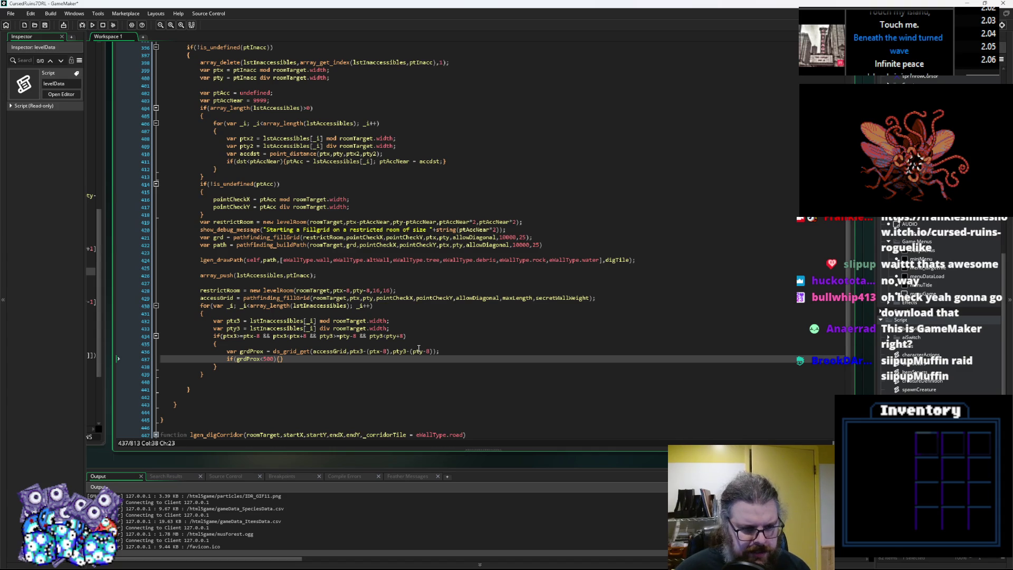
# Step: Insert a blank line above the for loop
pyautogui.press('Up')
pyautogui.press('Up')
pyautogui.press('Up')
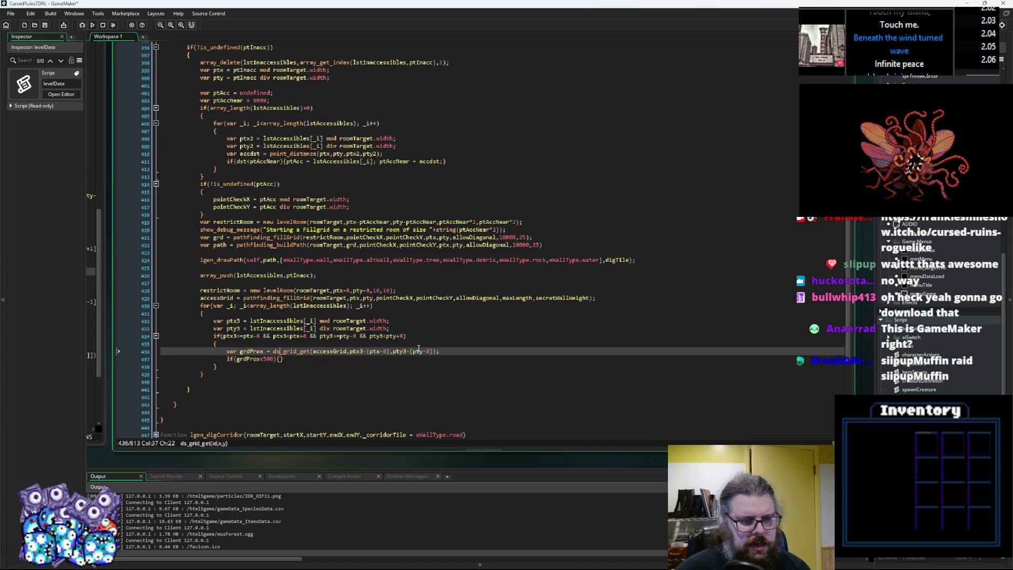
pyautogui.hotkey('ctrl', 'Left')
pyautogui.hotkey('ctrl', 'Left')
pyautogui.hotkey('ctrl', 'Left')
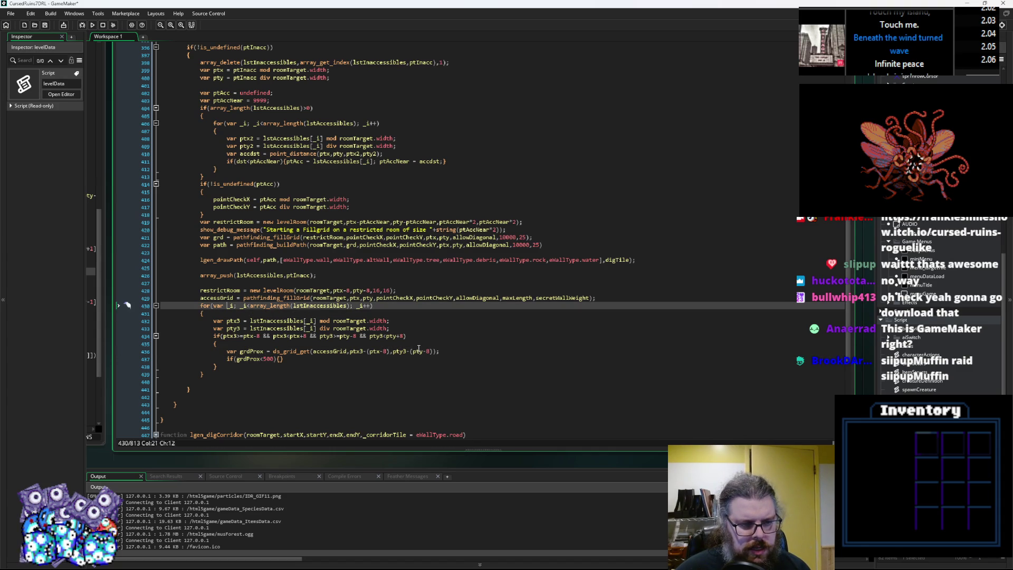
pyautogui.press('Return')
pyautogui.press('Up')
# Step: Declare var accessAdded = 0 above the loop and add accessAdded+=1; in the grdProx<500 braces
pyautogui.write('var access')
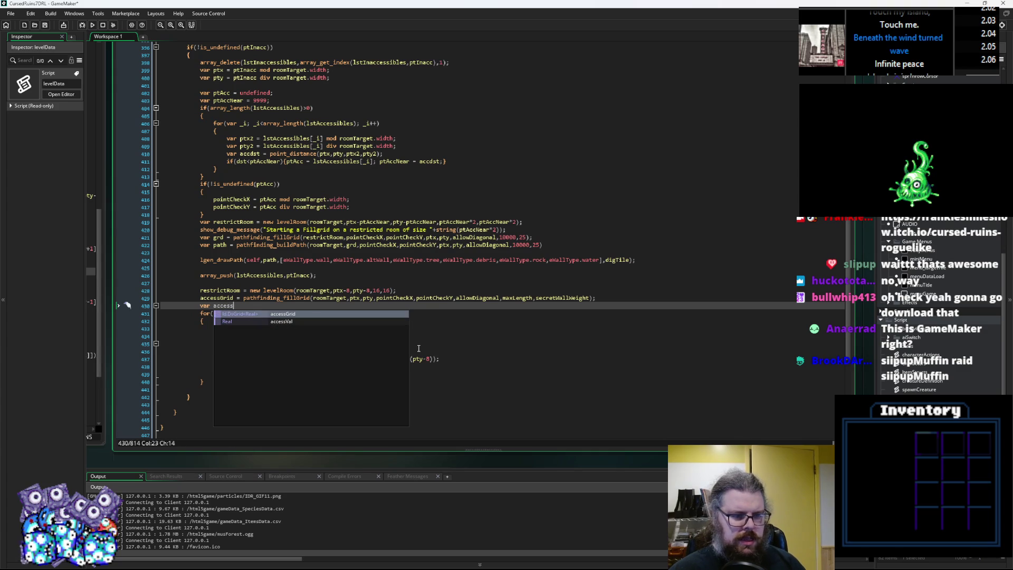
pyautogui.write('Add')
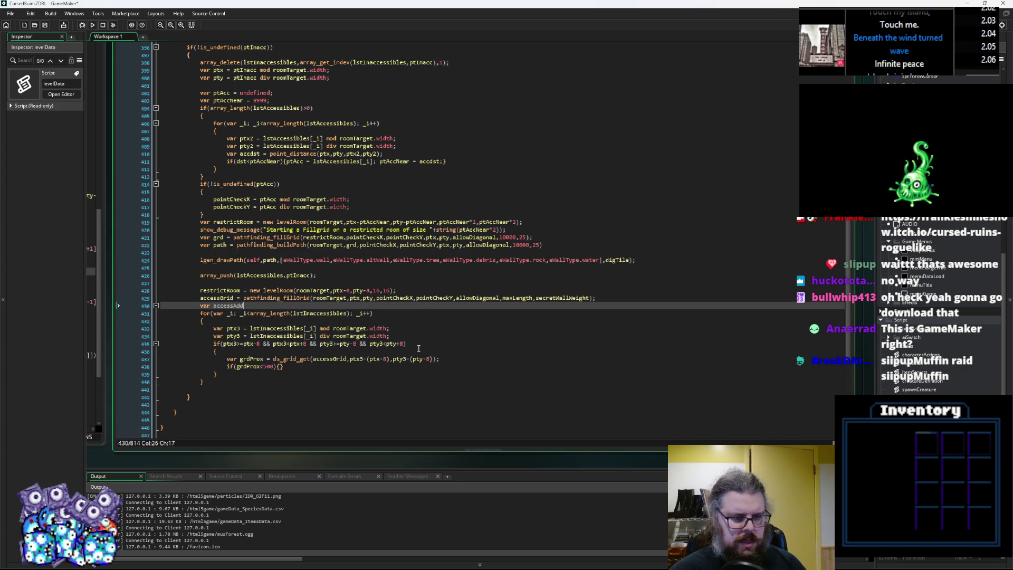
pyautogui.write('ed = 0;')
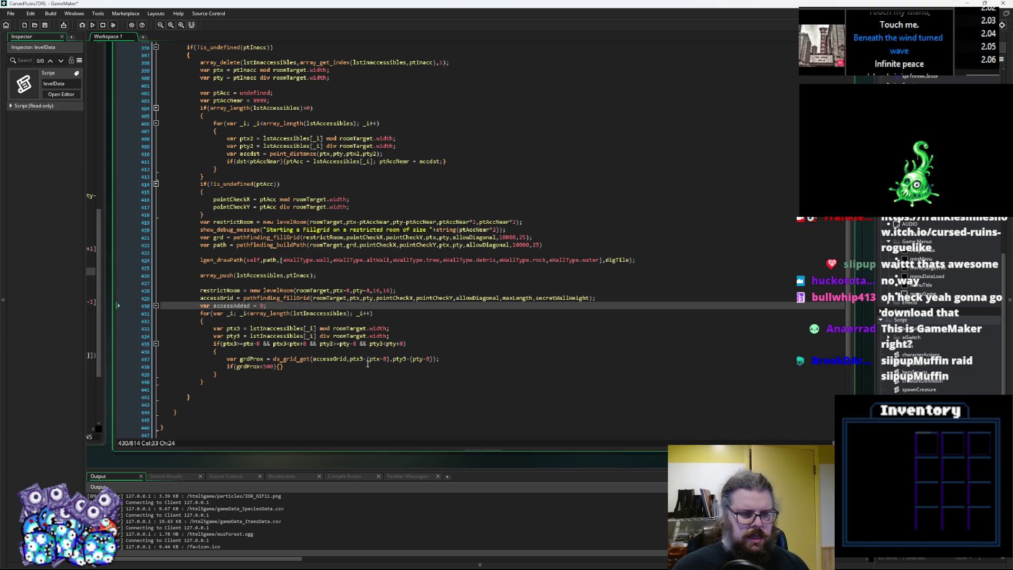
pyautogui.doubleClick(232, 306)
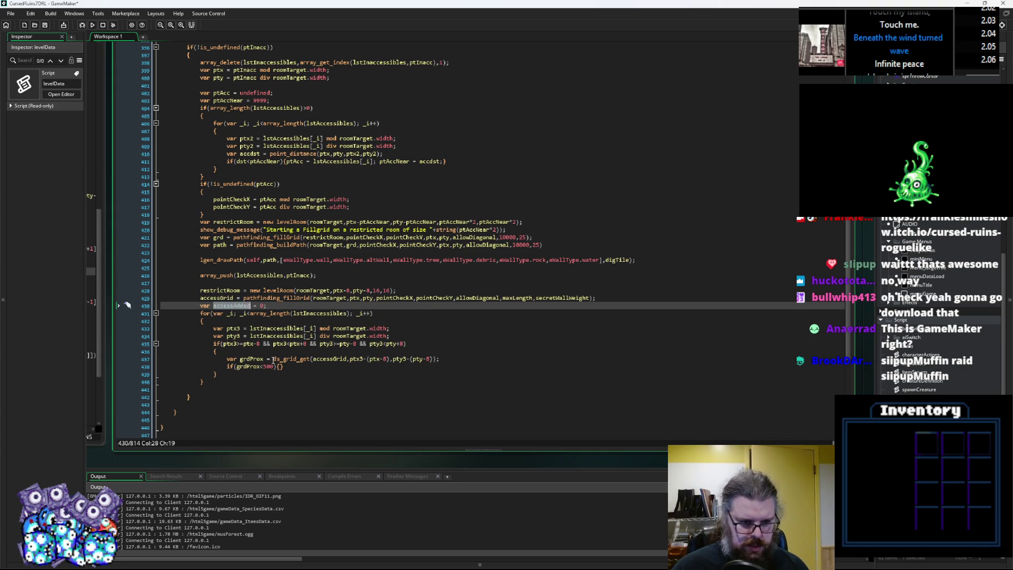
pyautogui.click(280, 366)
pyautogui.write('accessAdded+=1;')
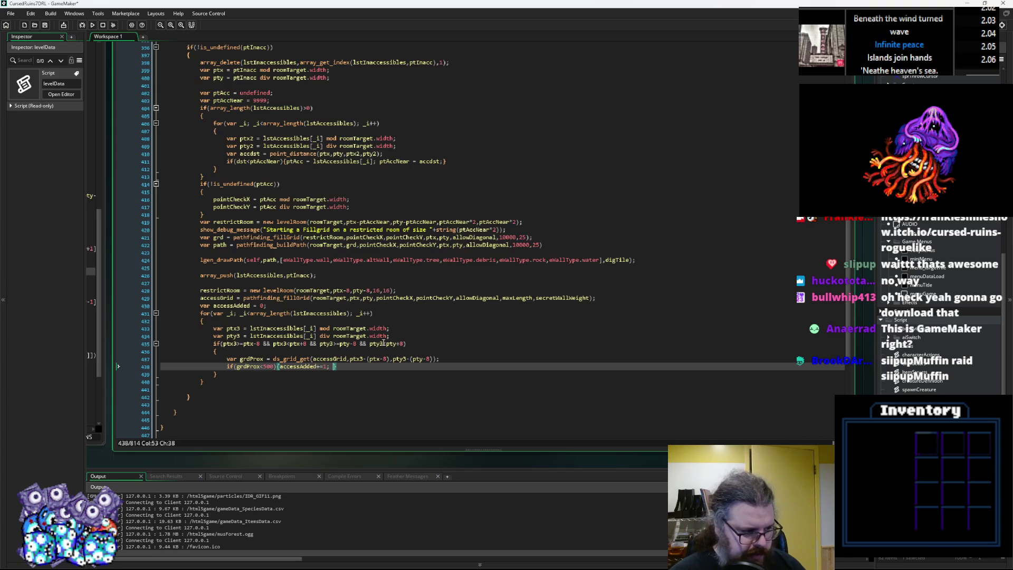
# Step: Add an array_delete statement to line 438, copied from the one on line 398
pyautogui.write('a')
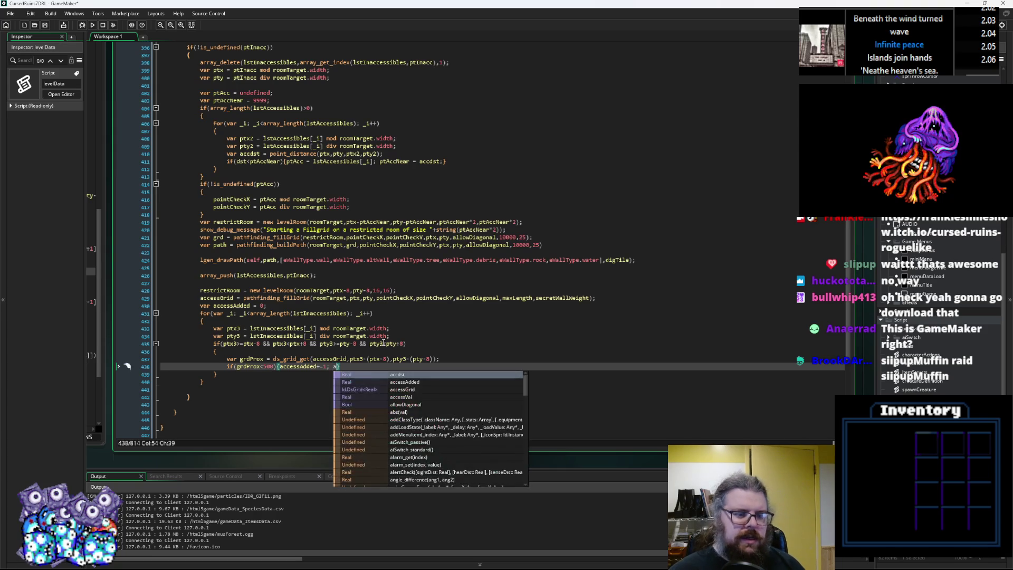
pyautogui.write('rray_dele')
pyautogui.press('Return')
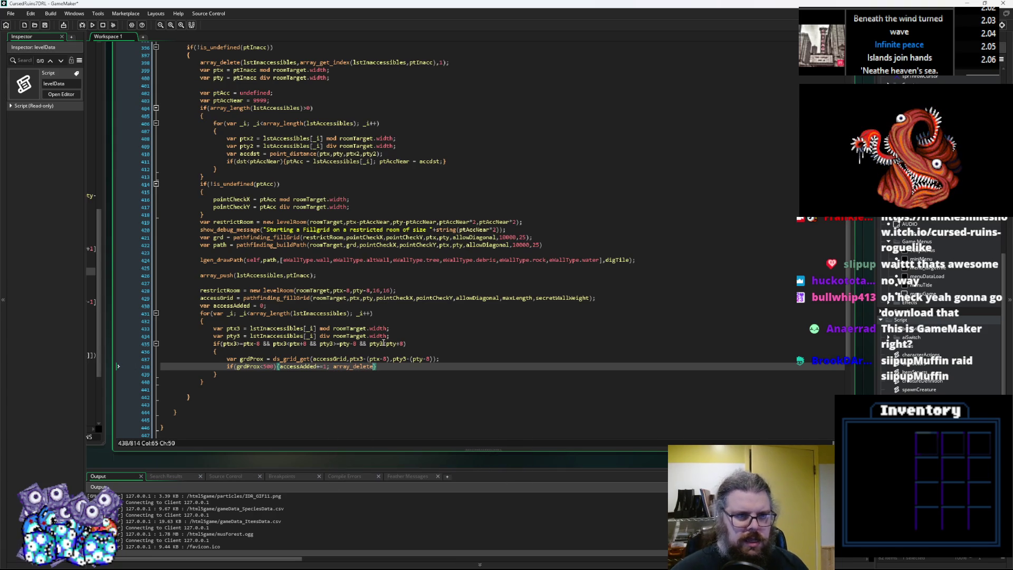
pyautogui.moveTo(450, 62); pyautogui.dragTo(200, 63)
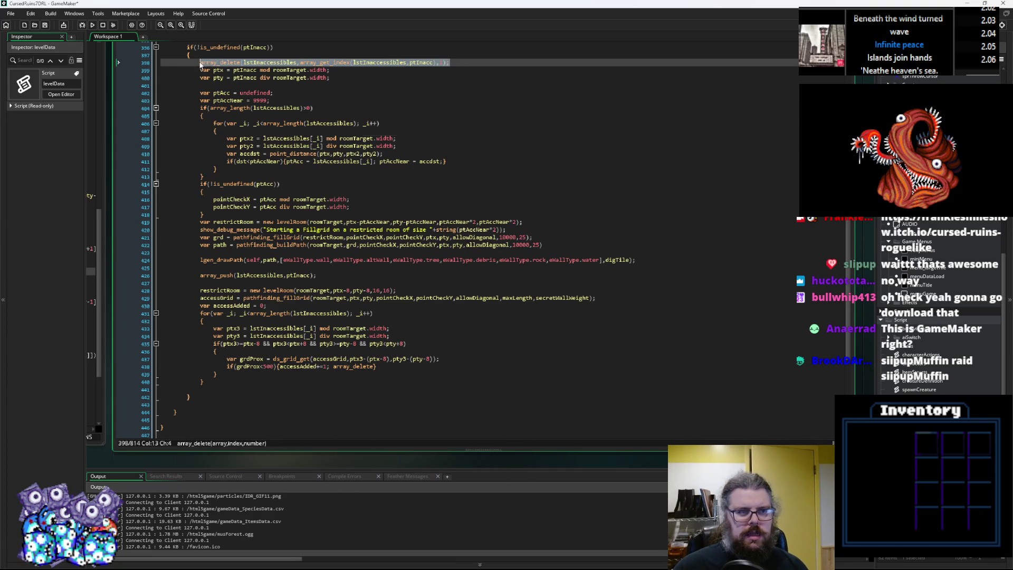
pyautogui.hotkey('ctrl', 'c')
pyautogui.doubleClick(360, 368)
pyautogui.hotkey('ctrl', 'v')
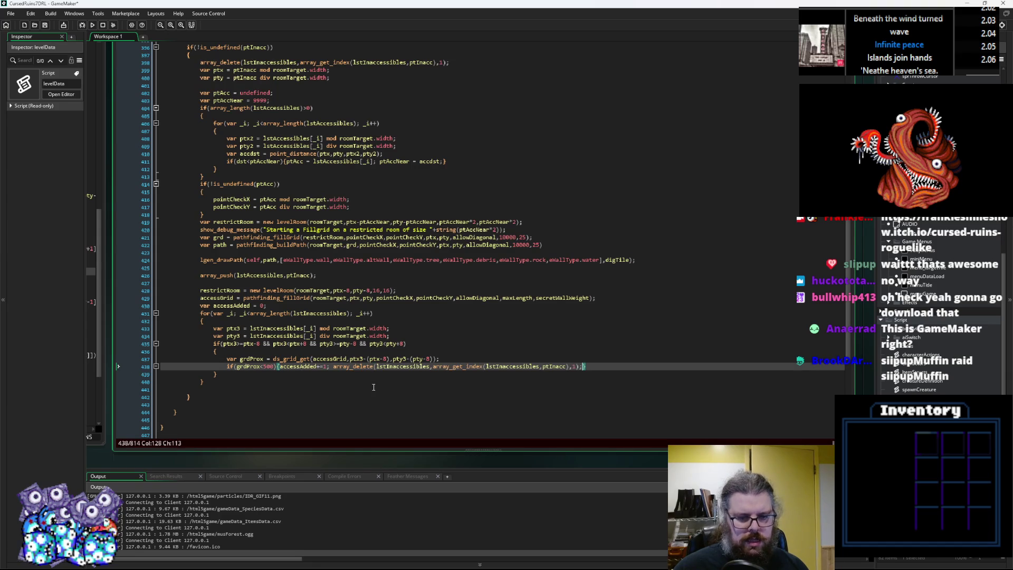
# Step: Declare var ptVal = lstInaccessibles[_i] at the top of the loop body
pyautogui.moveTo(316, 328)
pyautogui.mouseDown()
pyautogui.moveTo(250, 332)
pyautogui.moveTo(318, 330)
pyautogui.mouseUp()
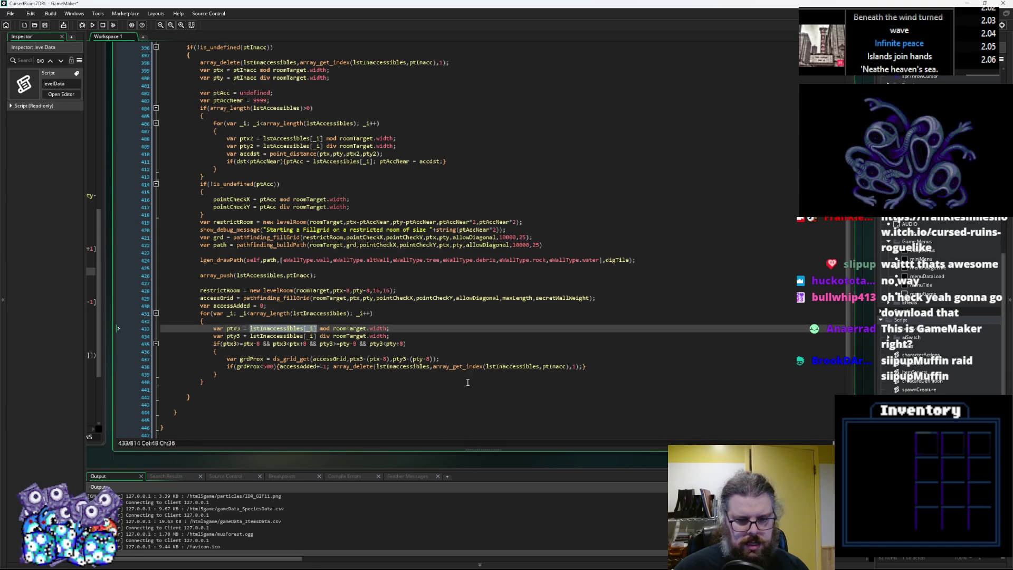
pyautogui.click(408, 368)
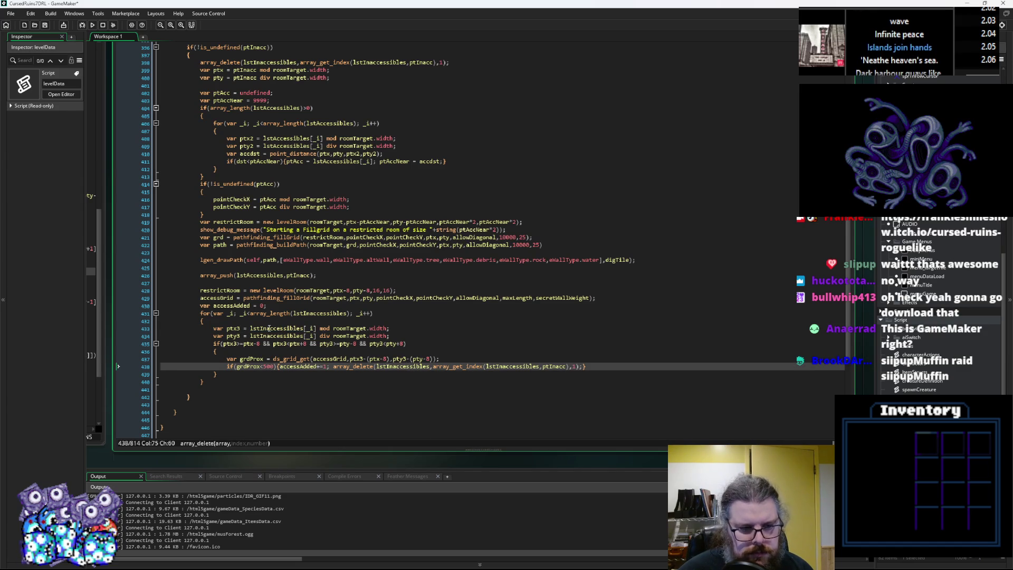
pyautogui.click(325, 320)
pyautogui.press('Return')
pyautogui.write('va')
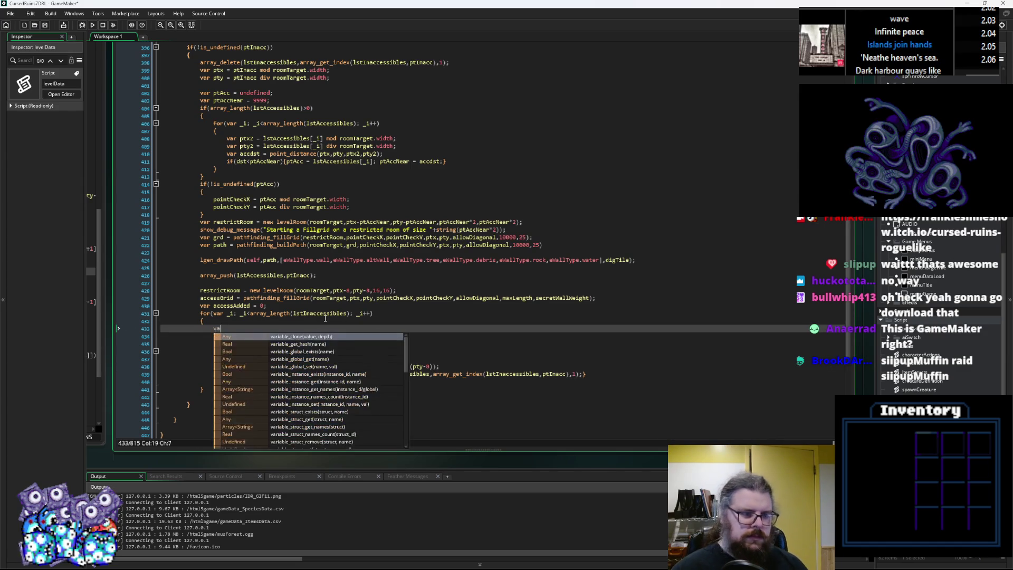
pyautogui.write('r ptVal = lstInaccessibles[_i];')
pyautogui.doubleClick(235, 328)
pyautogui.click(438, 380)
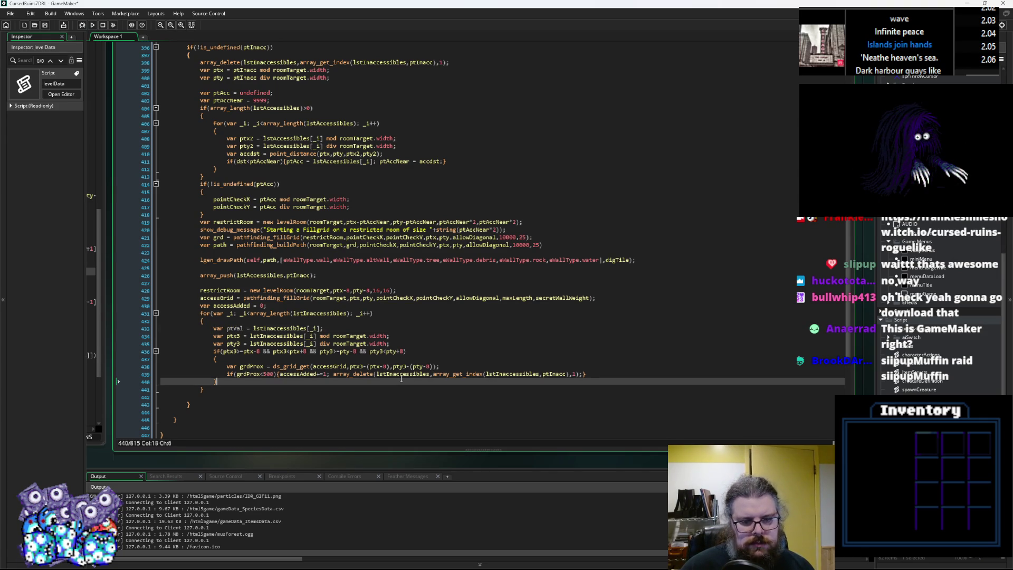
# Step: Replace ptInacc with ptVal inside the array_delete's array_get_index call
pyautogui.click(388, 374)
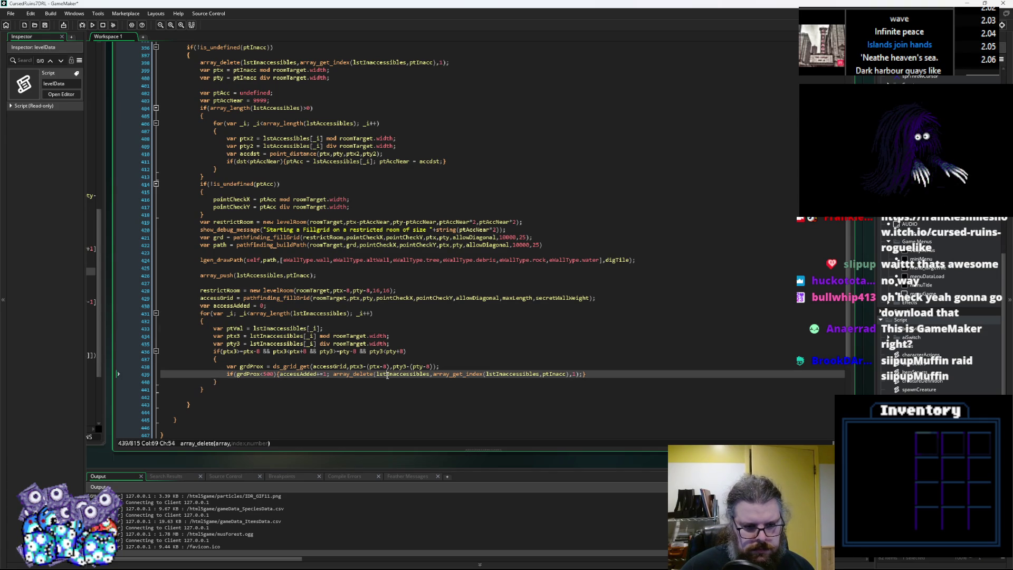
pyautogui.doubleClick(512, 374)
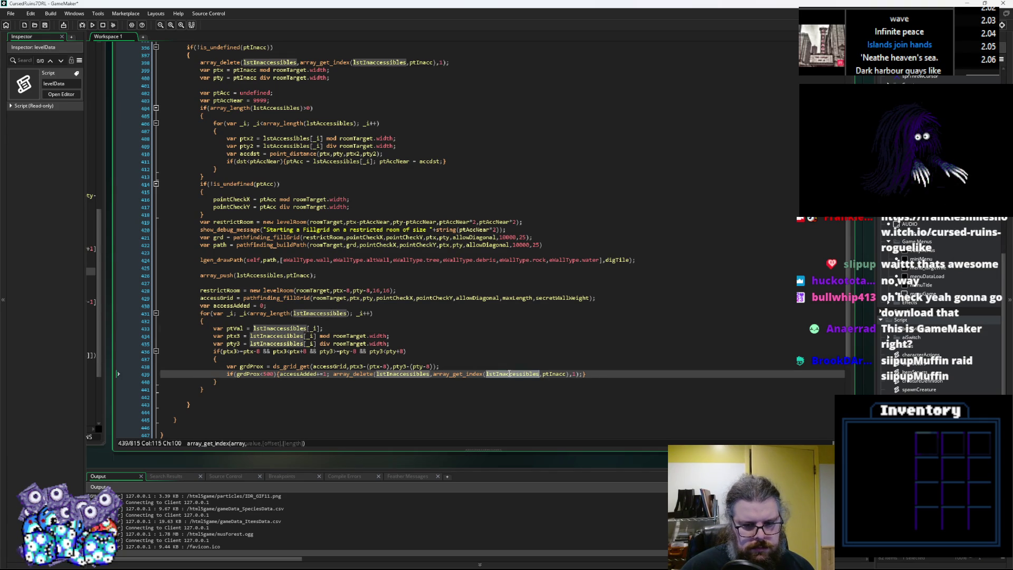
pyautogui.doubleClick(550, 374)
pyautogui.write('ptVal')
pyautogui.click(580, 373)
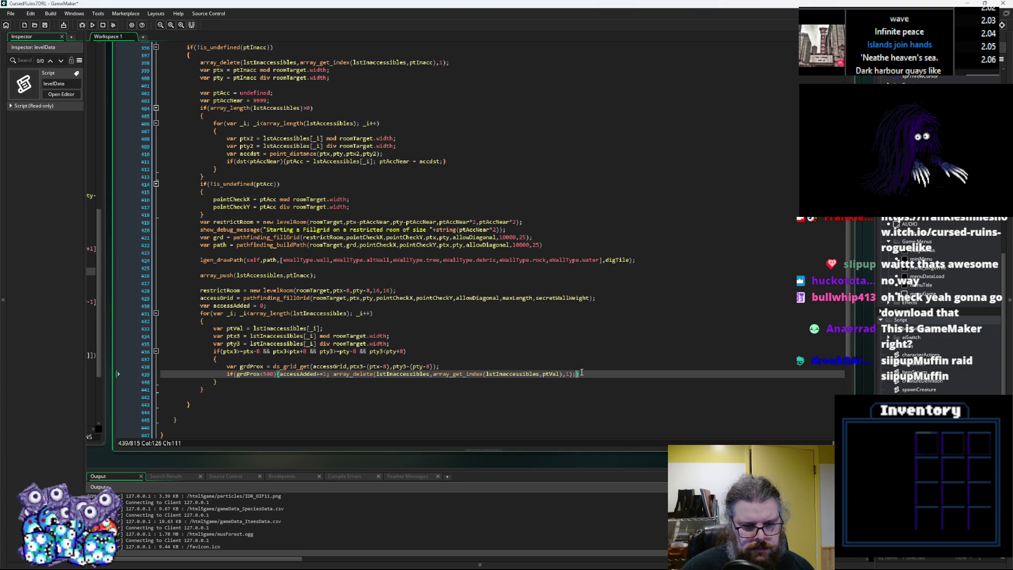
# Step: Add array_push(lstAccessibles,ptVal) after the delete, reusing the lstAccessibles name from line 408
pyautogui.write('array')
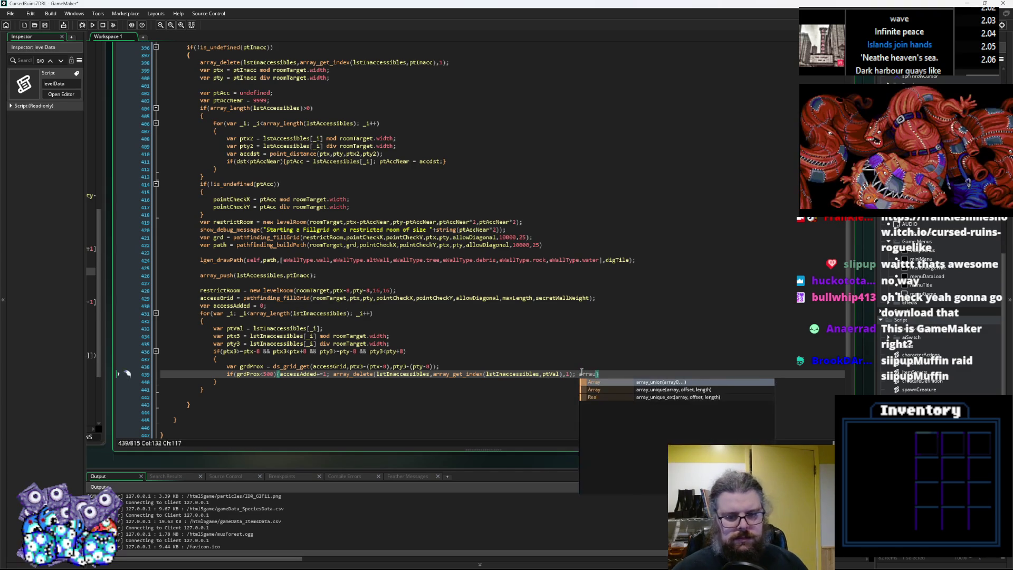
pyautogui.write('_push()')
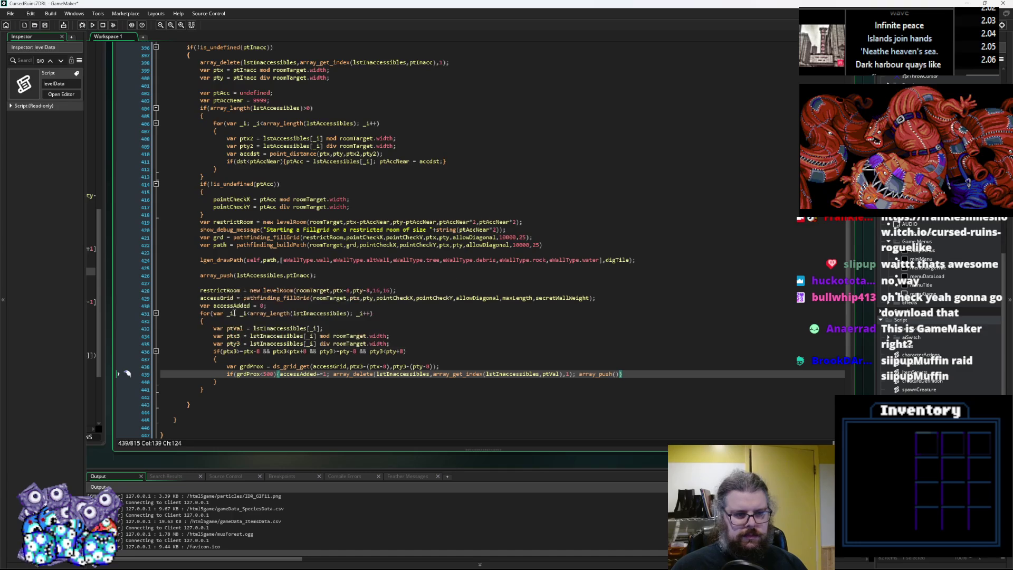
pyautogui.scroll(4, 232, 216)
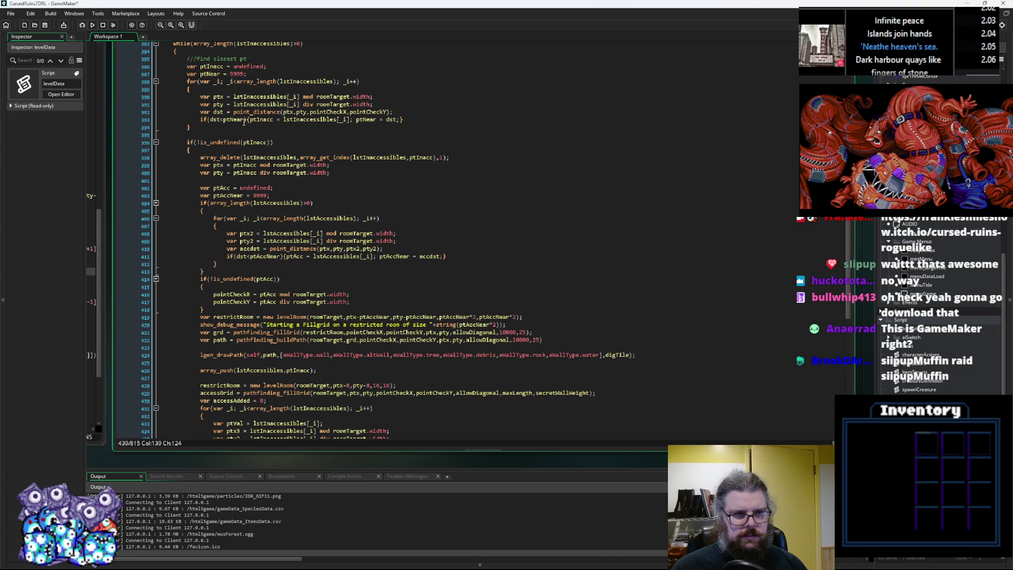
pyautogui.scroll(2, 298, 134)
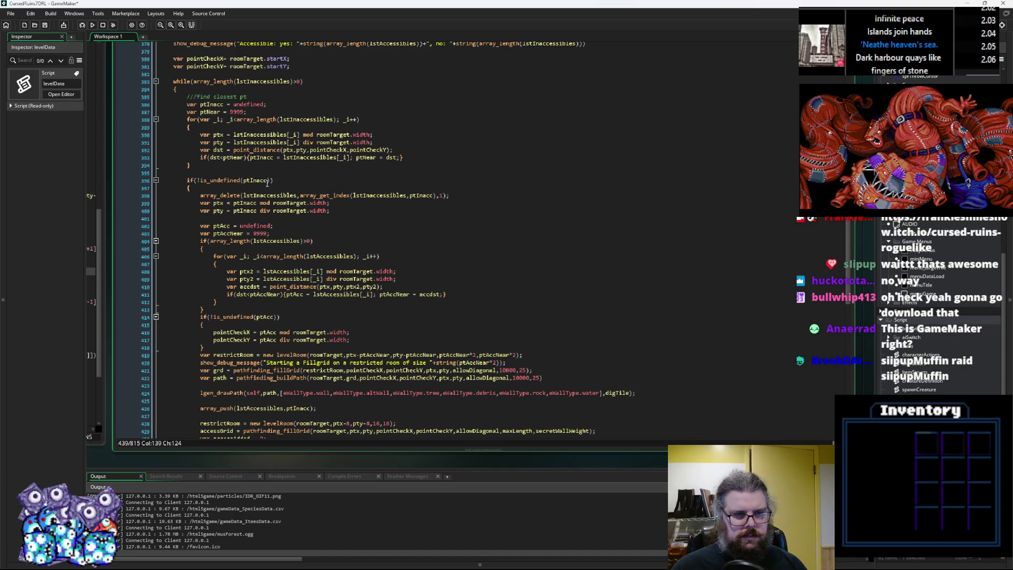
pyautogui.scroll(-4, 235, 355)
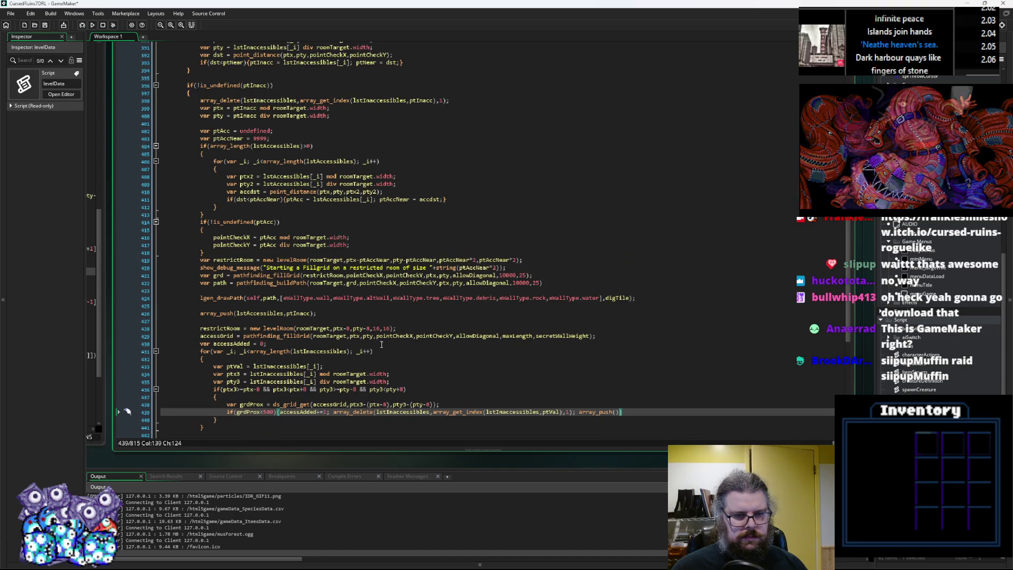
pyautogui.click(317, 352)
pyautogui.scroll(2, 317, 352)
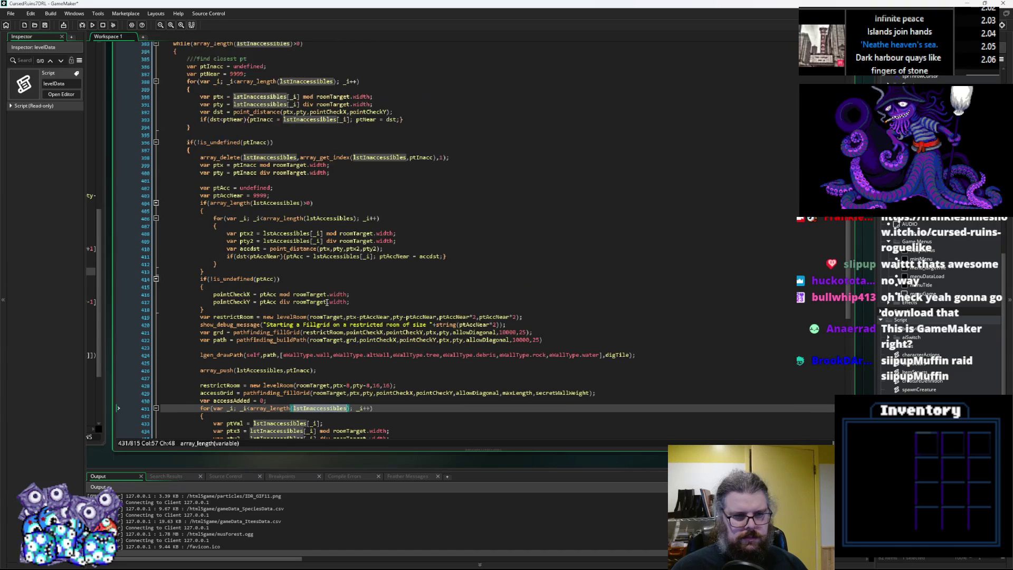
pyautogui.doubleClick(284, 233)
pyautogui.scroll(-3, 504, 395)
pyautogui.scroll(-3, 504, 396)
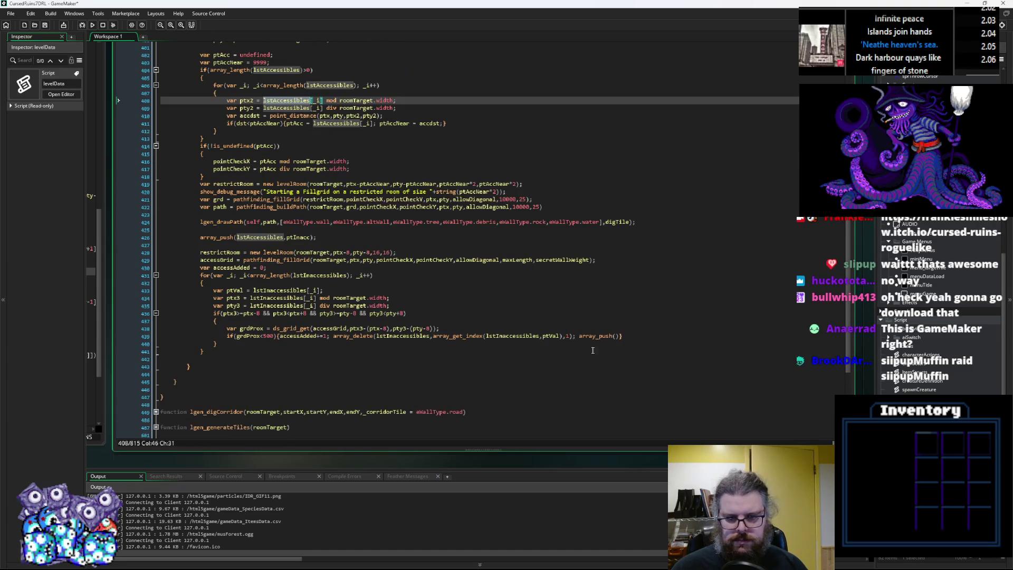
pyautogui.click(616, 336)
pyautogui.hotkey('ctrl', 'v')
pyautogui.write(',pt')
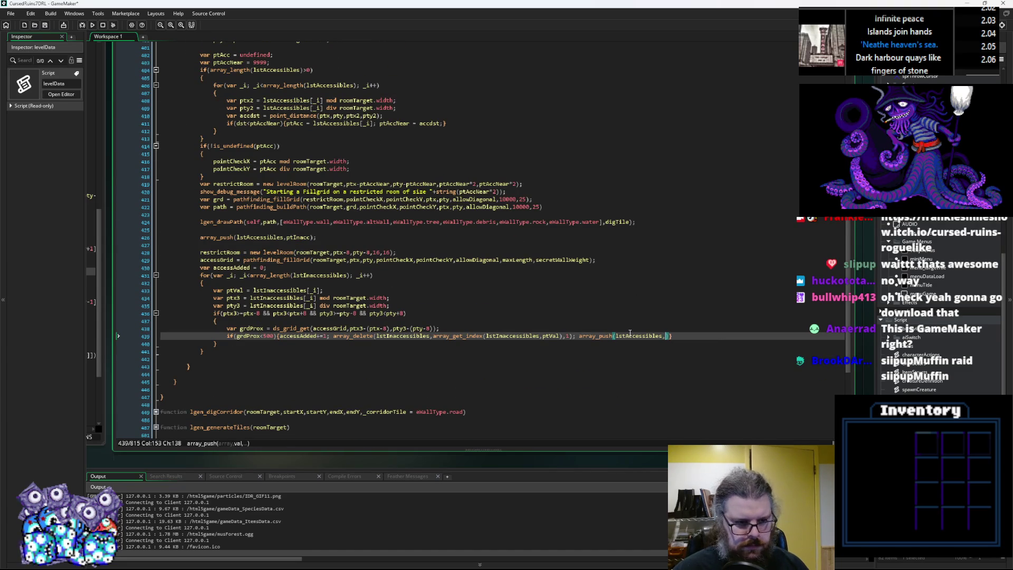
pyautogui.write('Val')
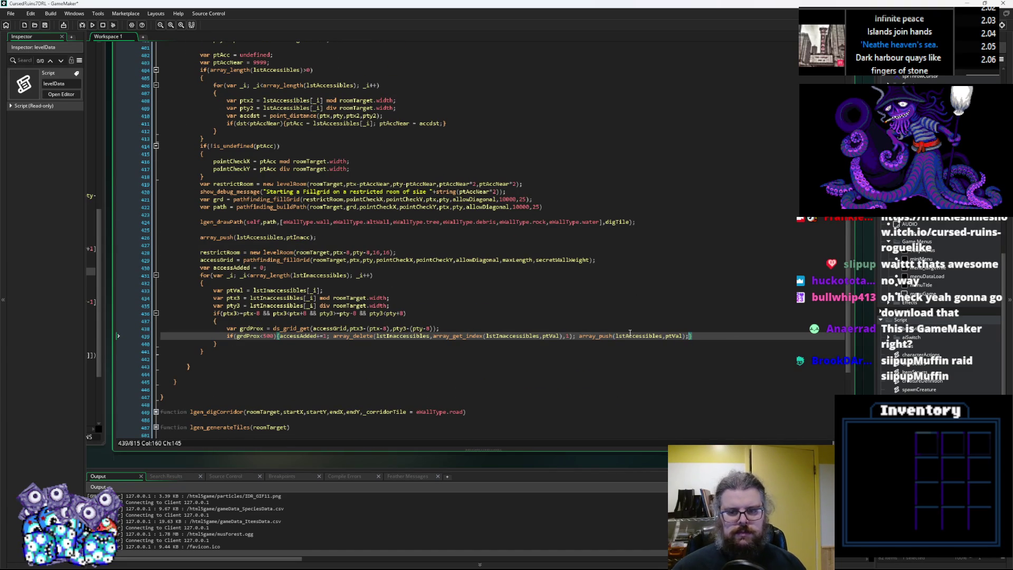
pyautogui.press('Down')
pyautogui.press('Down')
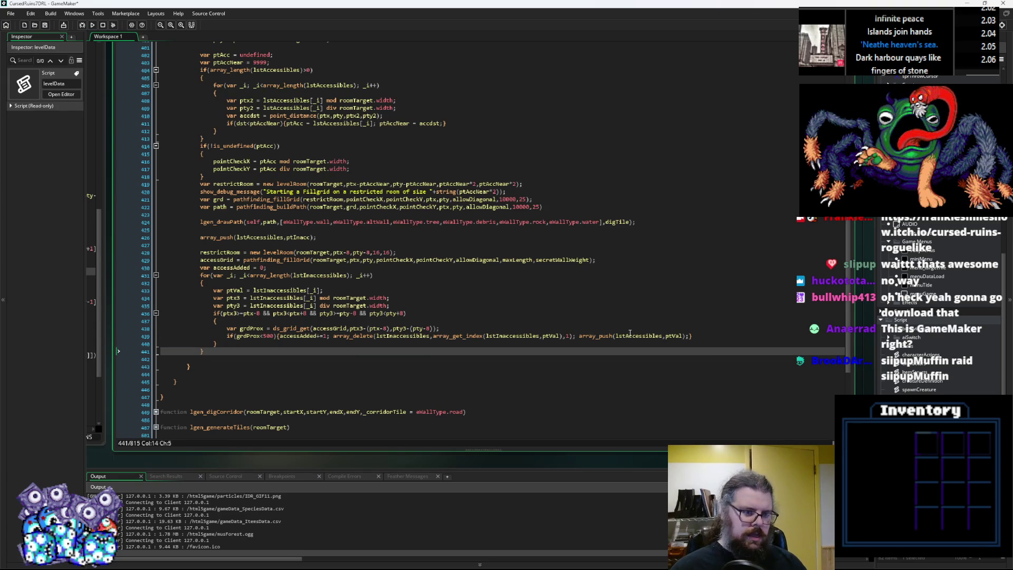
# Step: Add show_debug_message("Additional points made accessible: "+string(accessAdded)); after the lstInaccessibles loop
pyautogui.press('Return')
pyautogui.write('show_de')
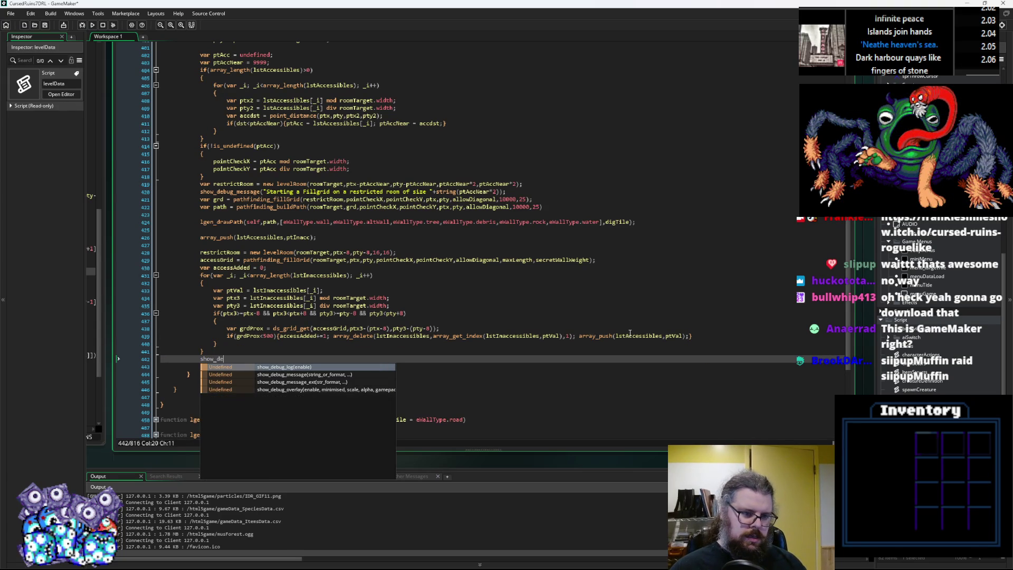
pyautogui.write('bug_messa')
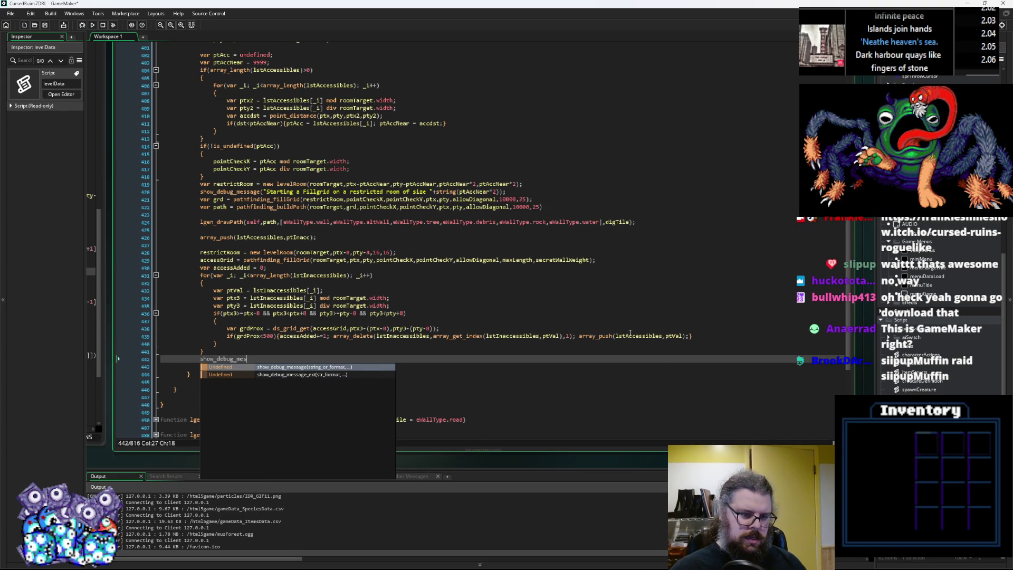
pyautogui.press('Return')
pyautogui.write('"')
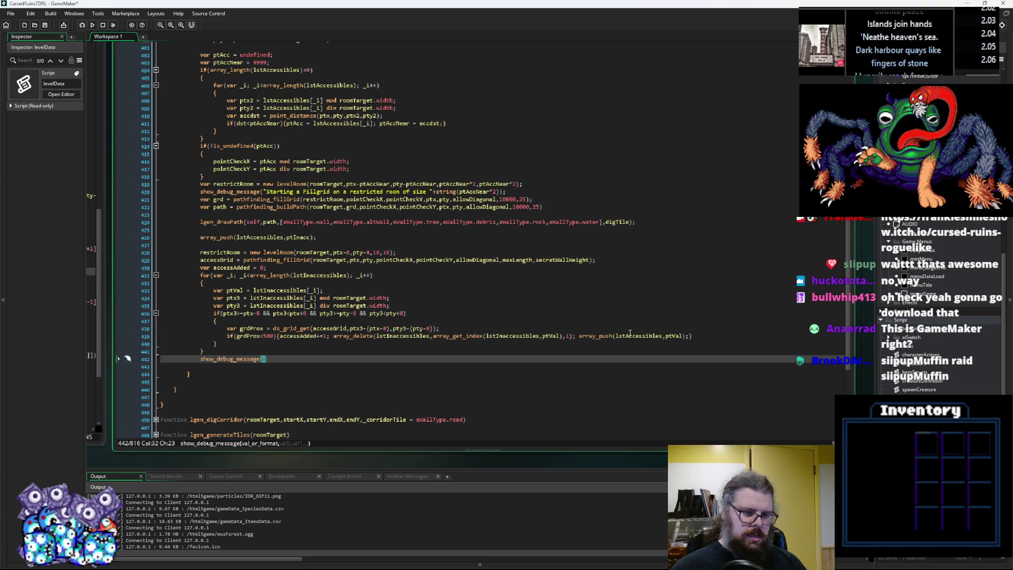
pyautogui.write('Additi')
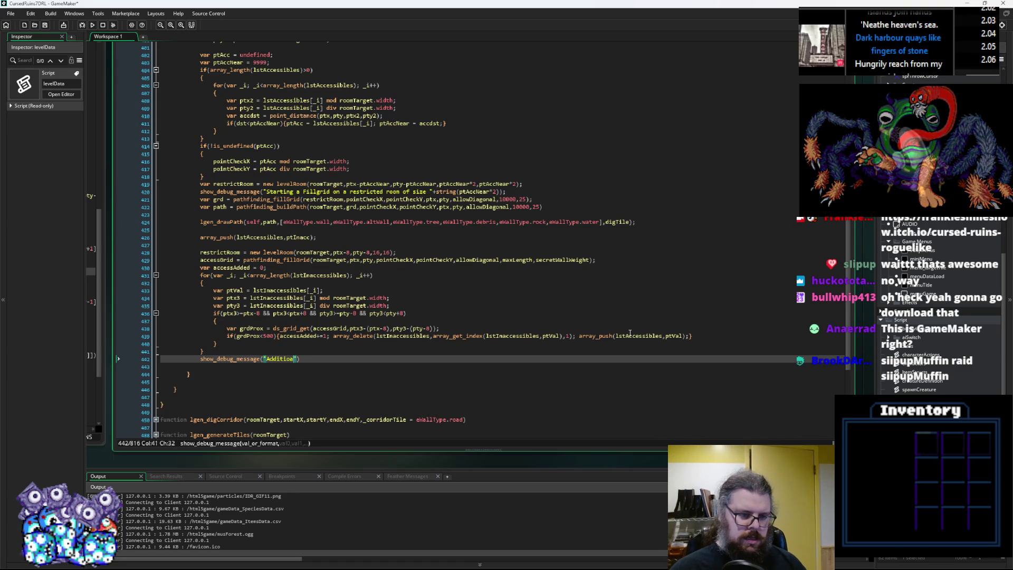
pyautogui.press('BackSpace')
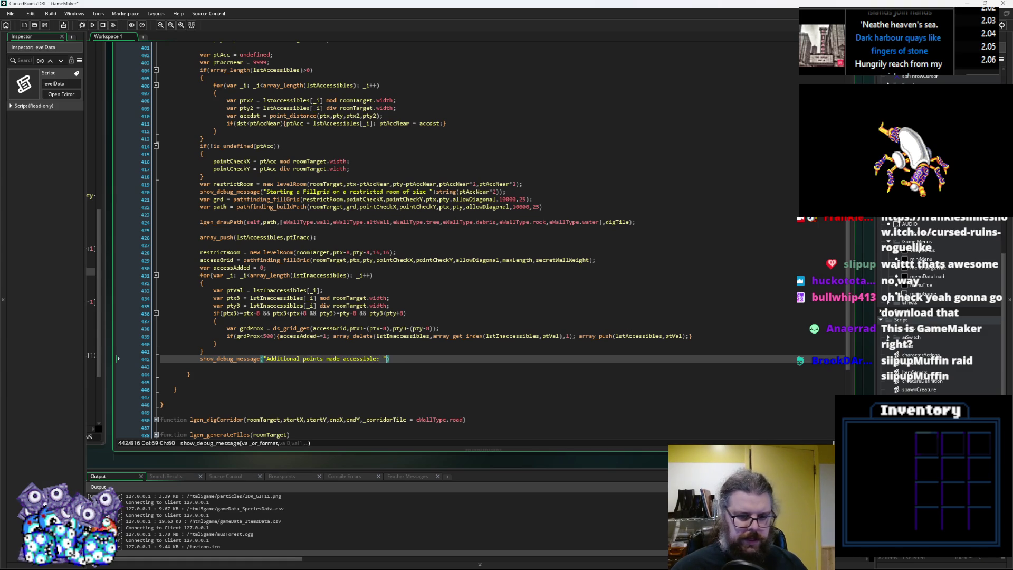
pyautogui.write('+string()')
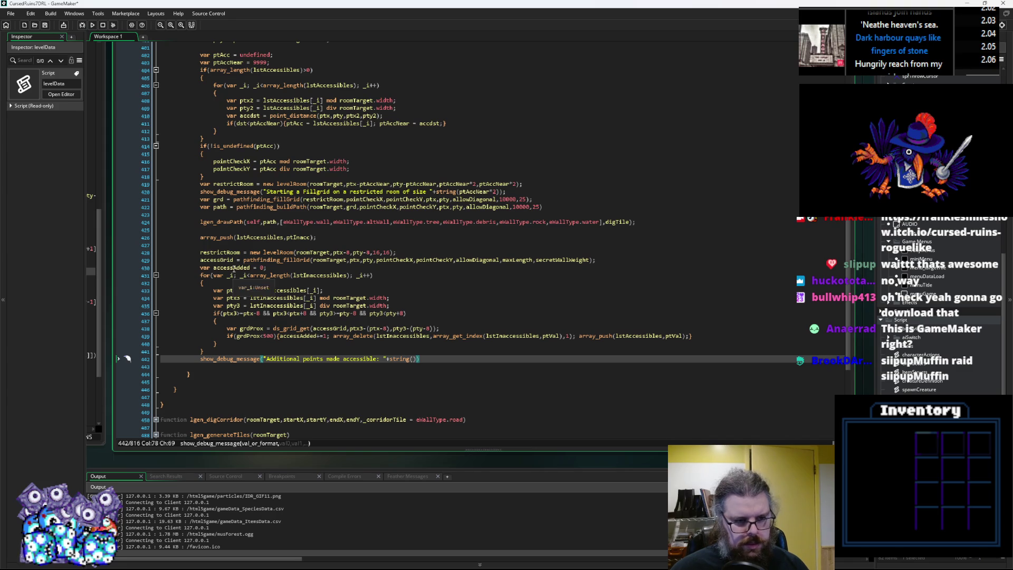
pyautogui.doubleClick(233, 267)
pyautogui.click(414, 359)
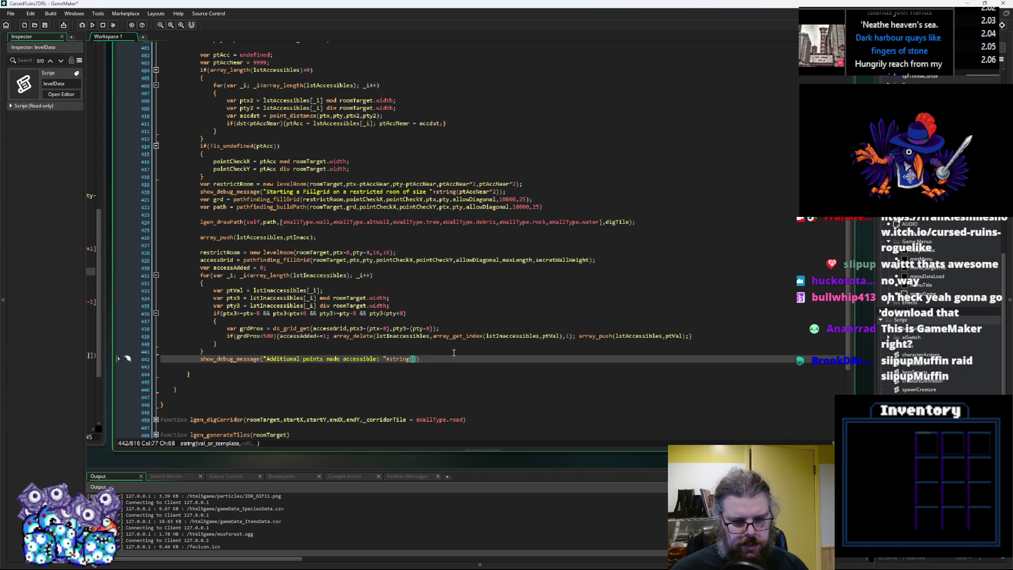
pyautogui.write('));')
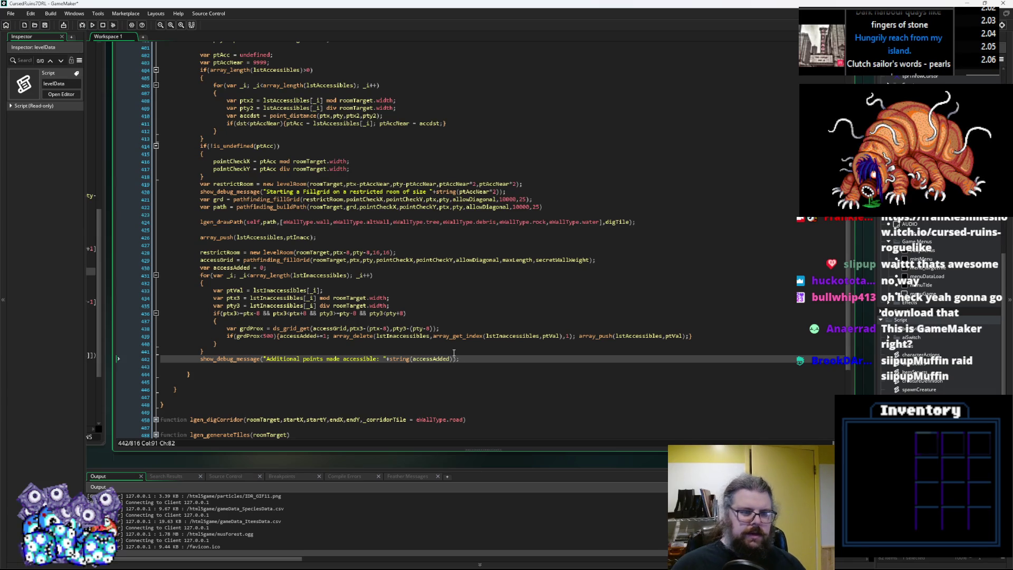
pyautogui.scroll(8, 454, 352)
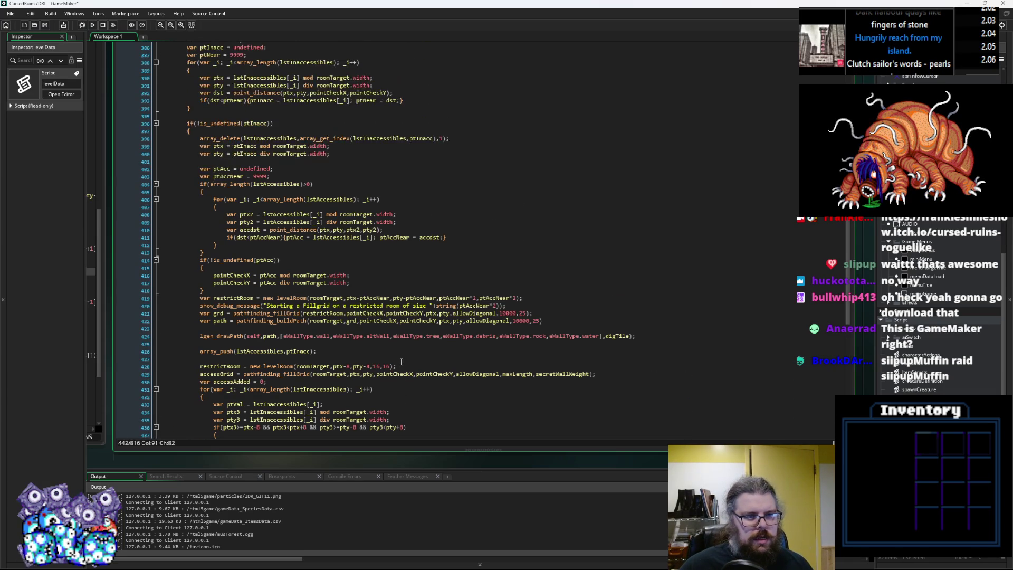
# Step: Review the pointCheckX/pointCheckY usage and the pathfinding_buildPath arguments in the script
pyautogui.scroll(1, 391, 349)
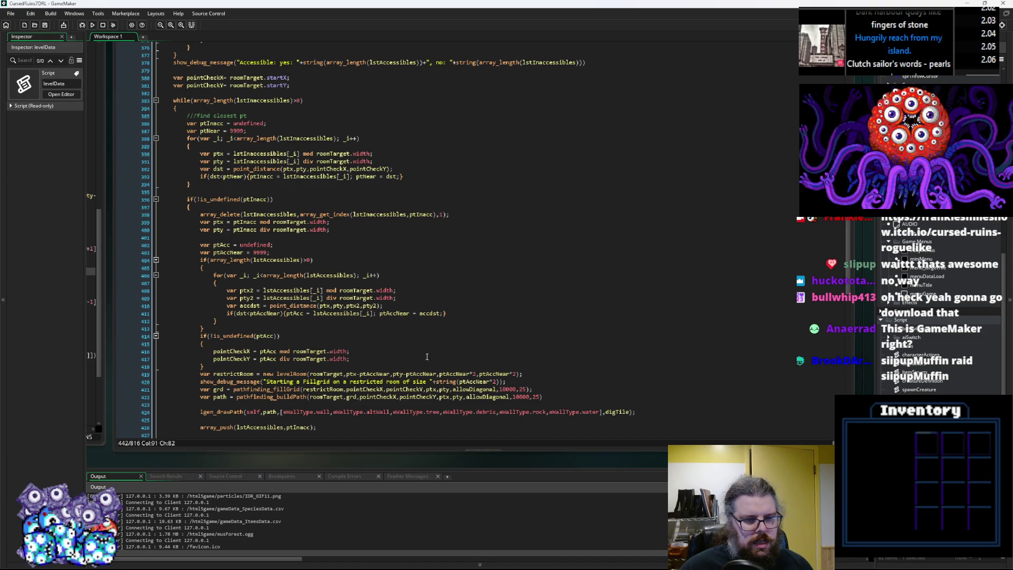
pyautogui.click(399, 356)
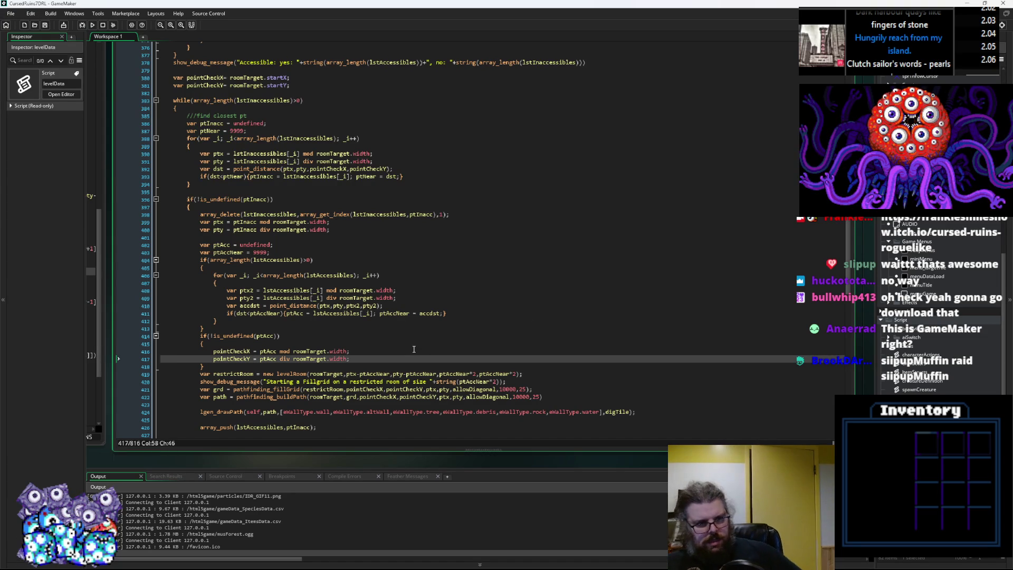
pyautogui.click(232, 351)
pyautogui.doubleClick(232, 350)
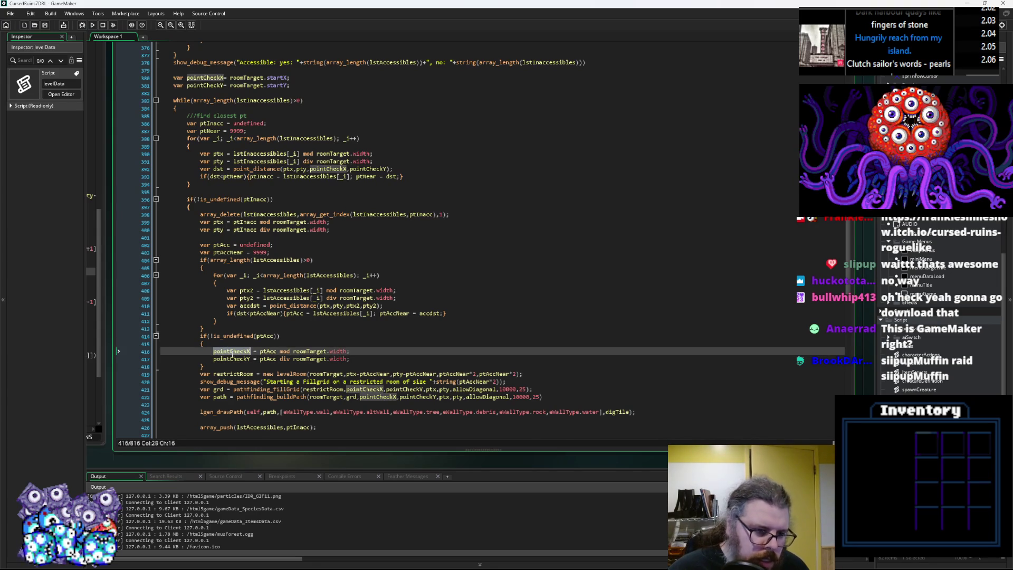
pyautogui.scroll(-9, 319, 354)
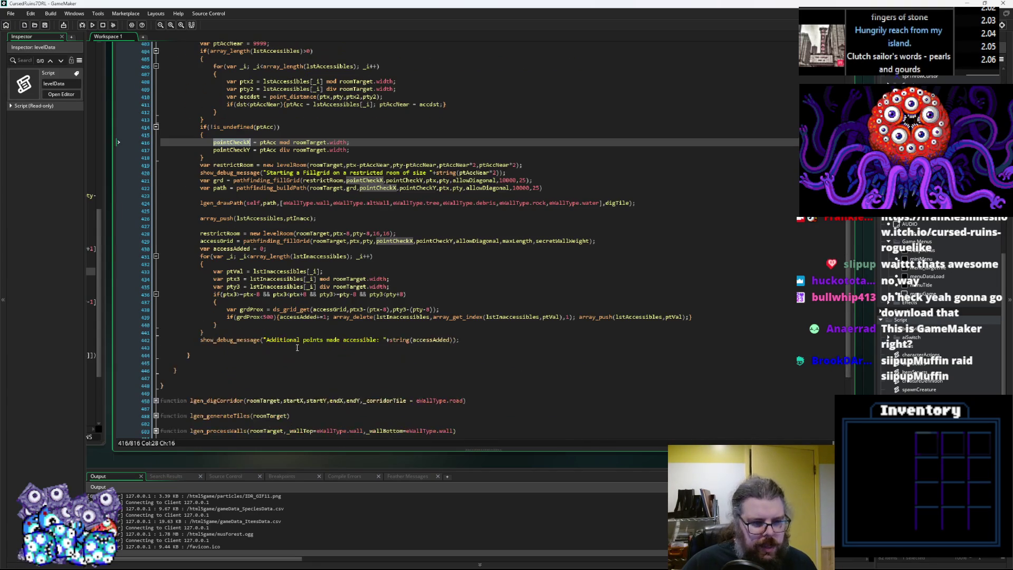
pyautogui.scroll(2, 319, 354)
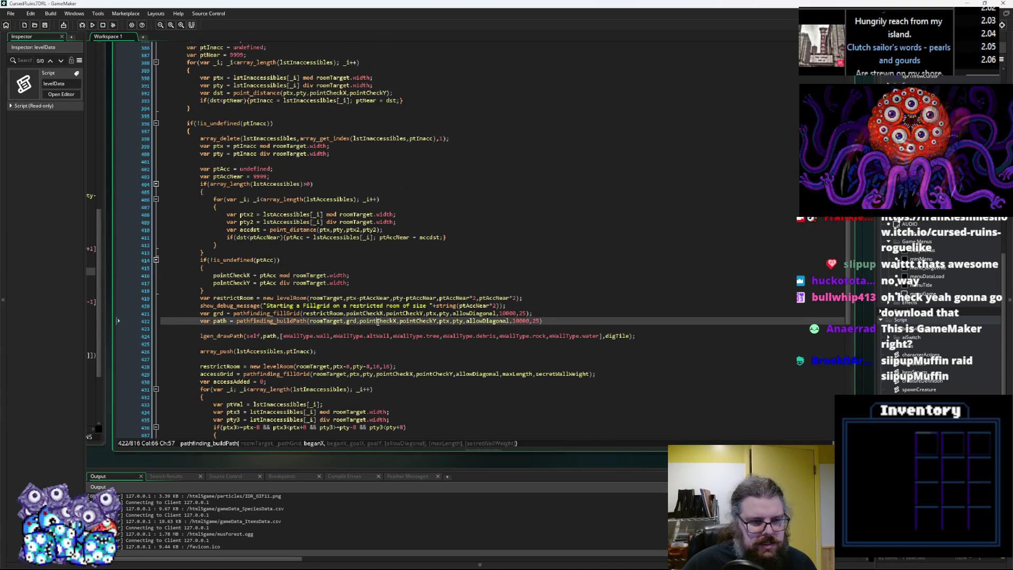
pyautogui.click(382, 244)
pyautogui.click(387, 379)
pyautogui.scroll(5, 382, 369)
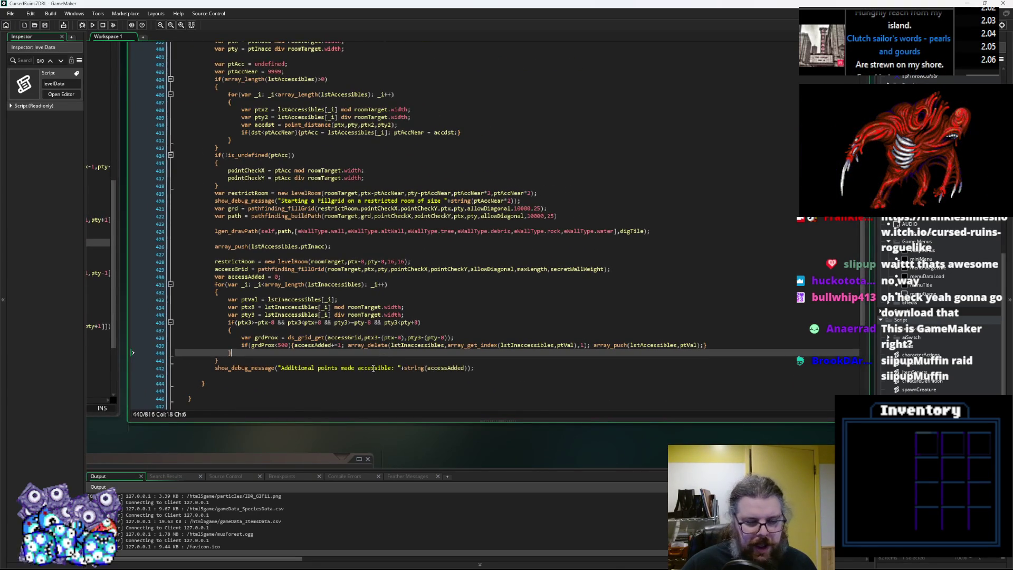
pyautogui.scroll(7, 376, 367)
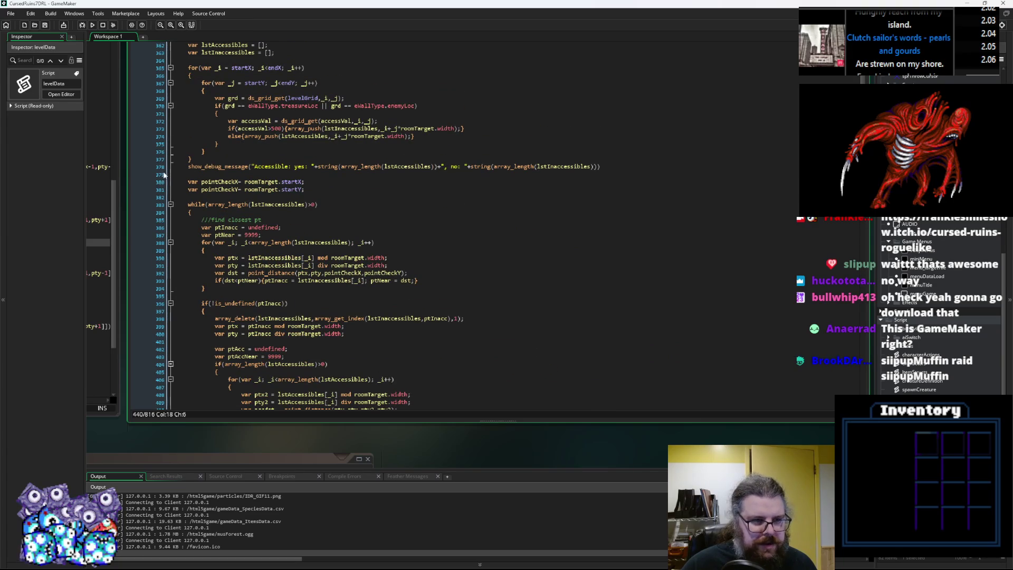
# Step: Set a breakpoint on the Accessible count message, save, and relaunch with the debugger
pyautogui.click(154, 168)
pyautogui.scroll(4, 298, 272)
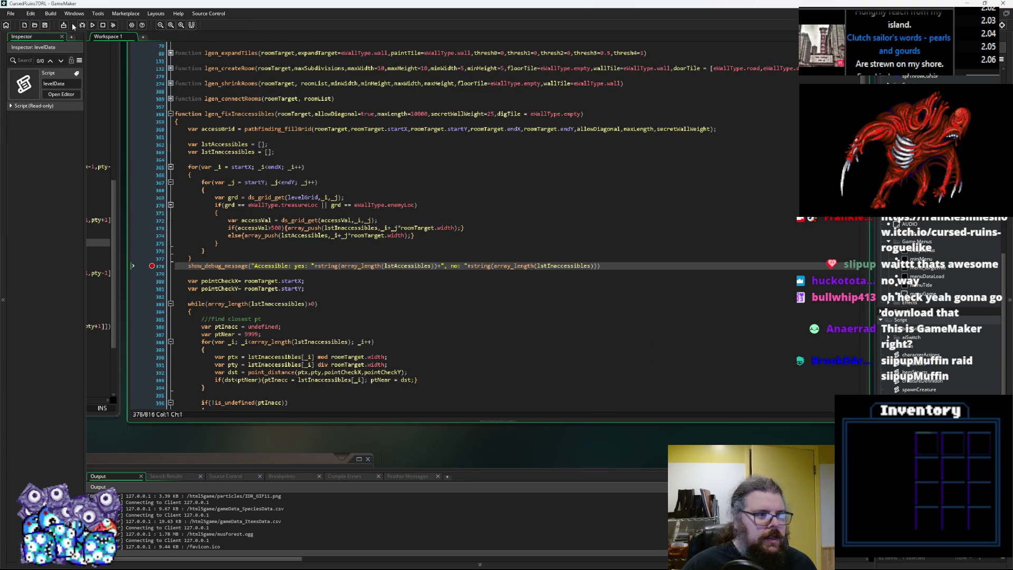
pyautogui.click(44, 25)
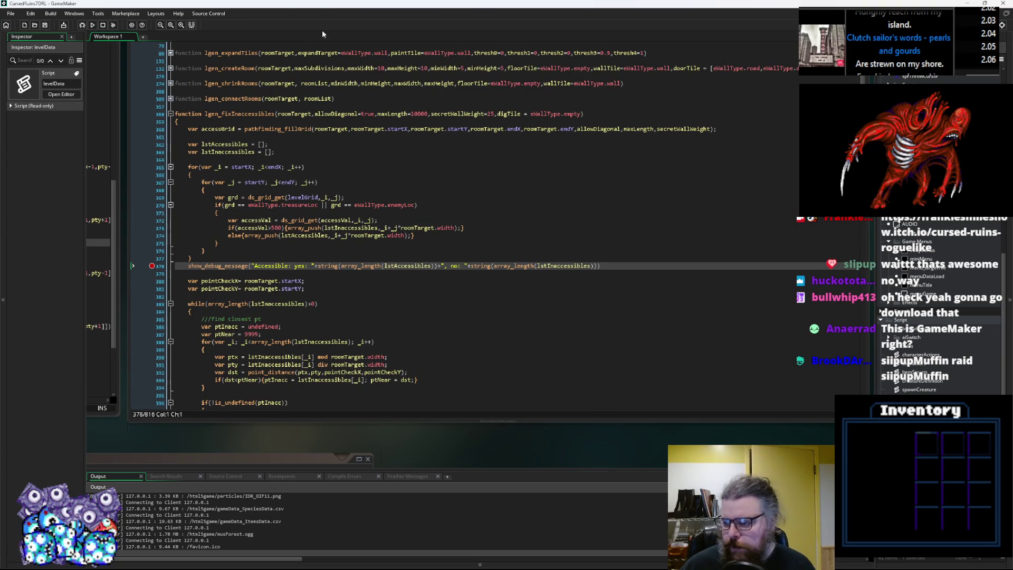
pyautogui.click(82, 25)
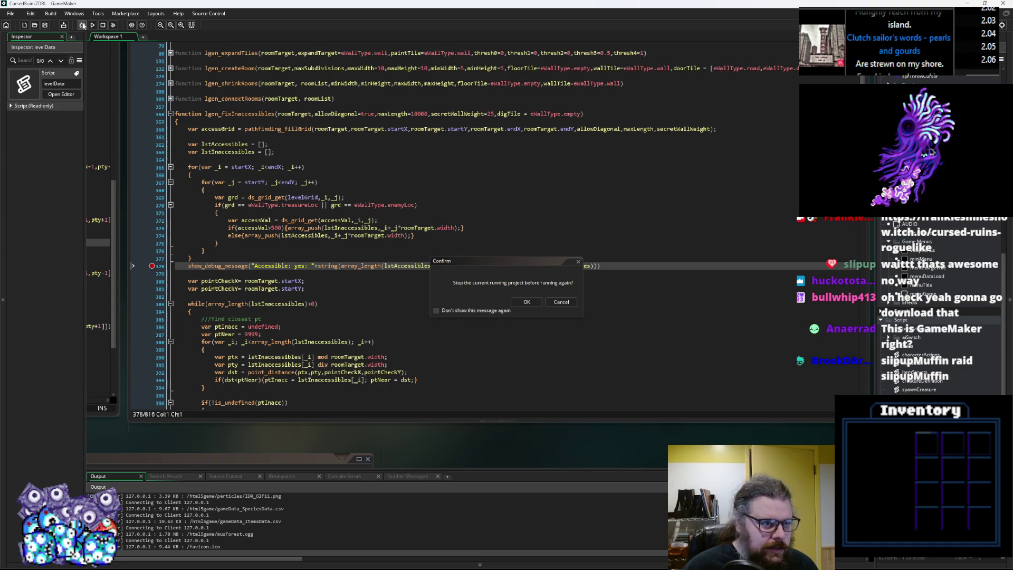
# Step: Confirm stopping the running project, glance at the platform list, and switch to Aseprite
pyautogui.click(568, 301)
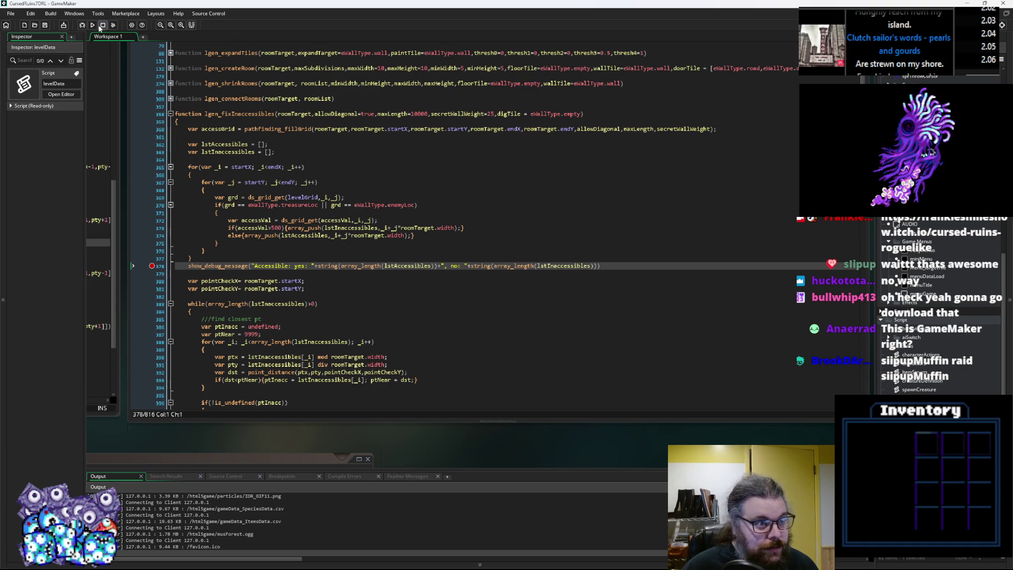
pyautogui.click(103, 25)
pyautogui.click(738, 25)
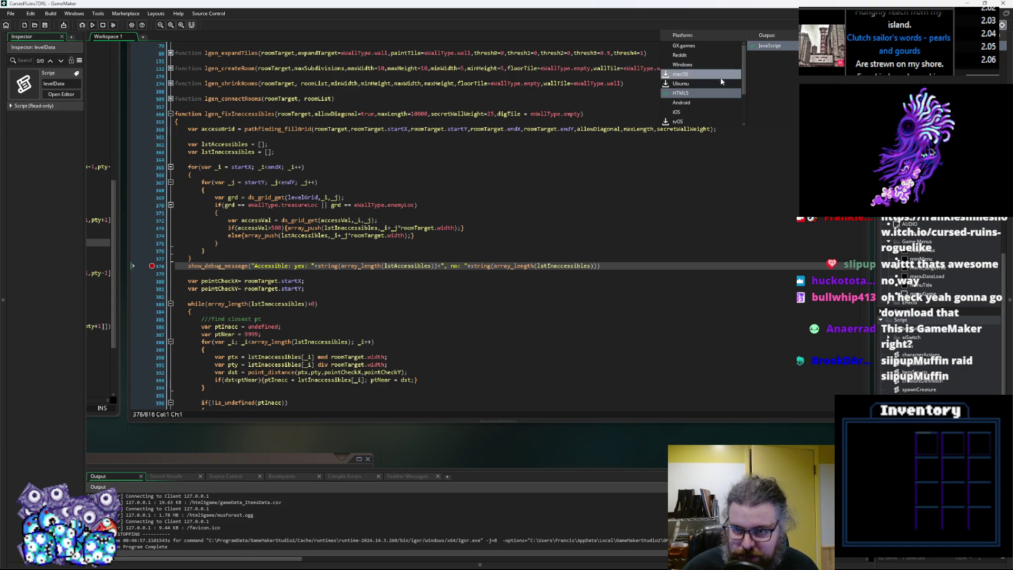
pyautogui.click(417, 236)
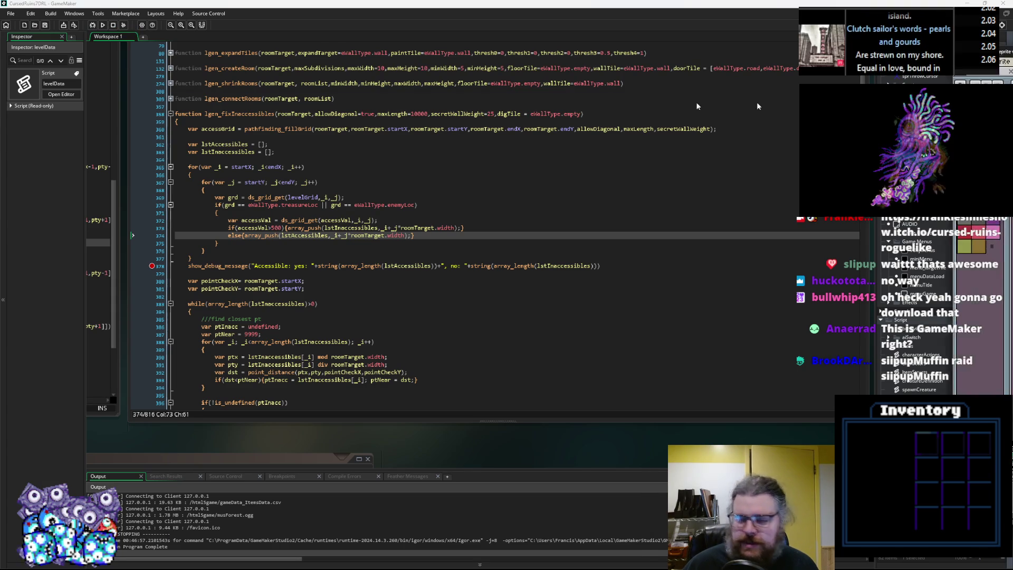
pyautogui.hotkey('alt', 'Tab')
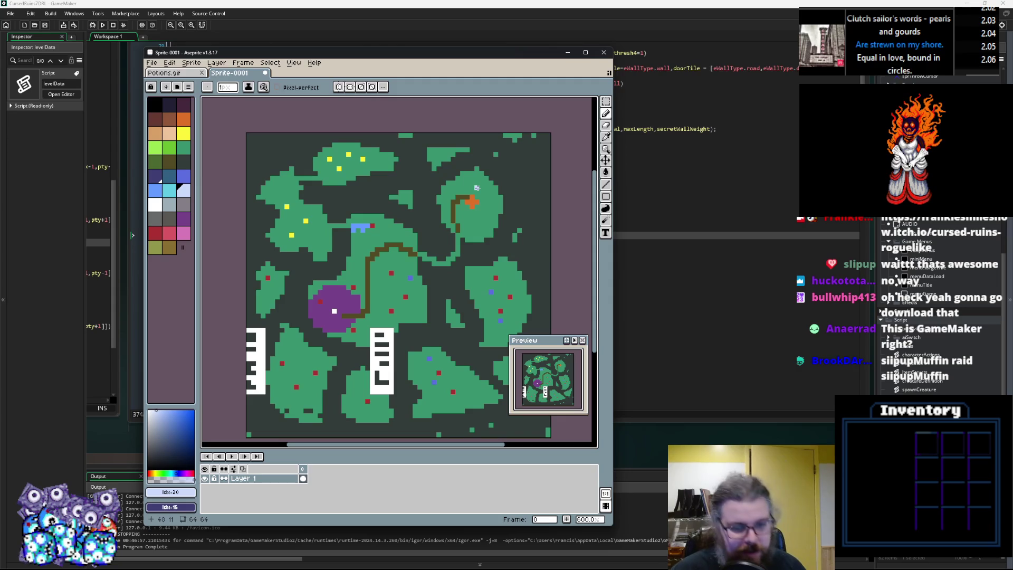
# Step: Bring GameMaker's levelData script back in front of the Aseprite Sprite-0001 map
pyautogui.click(708, 179)
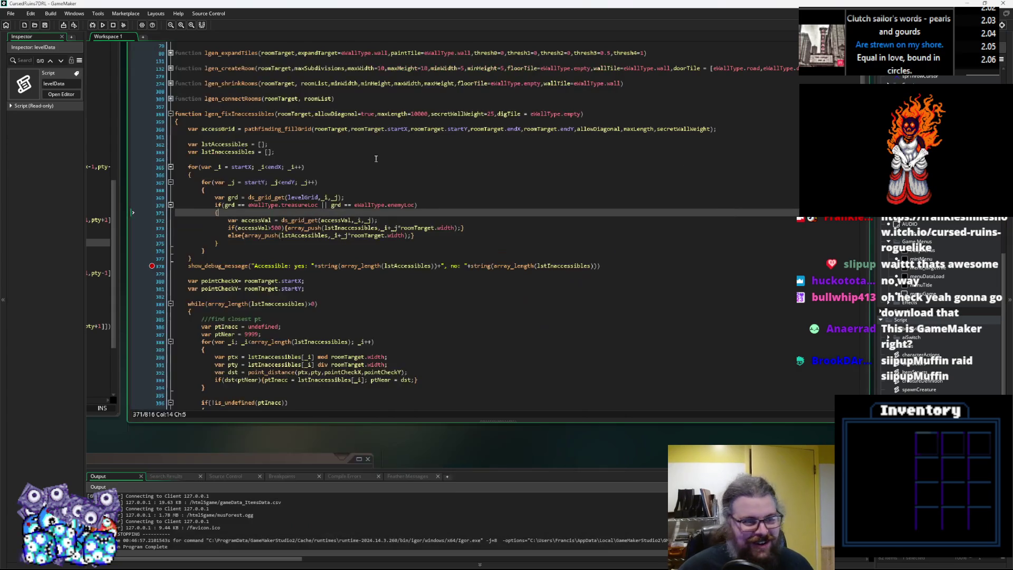
# Step: Launch a debug run and bring the lgen_fixInaccessibles code back in front of the game
pyautogui.click(93, 26)
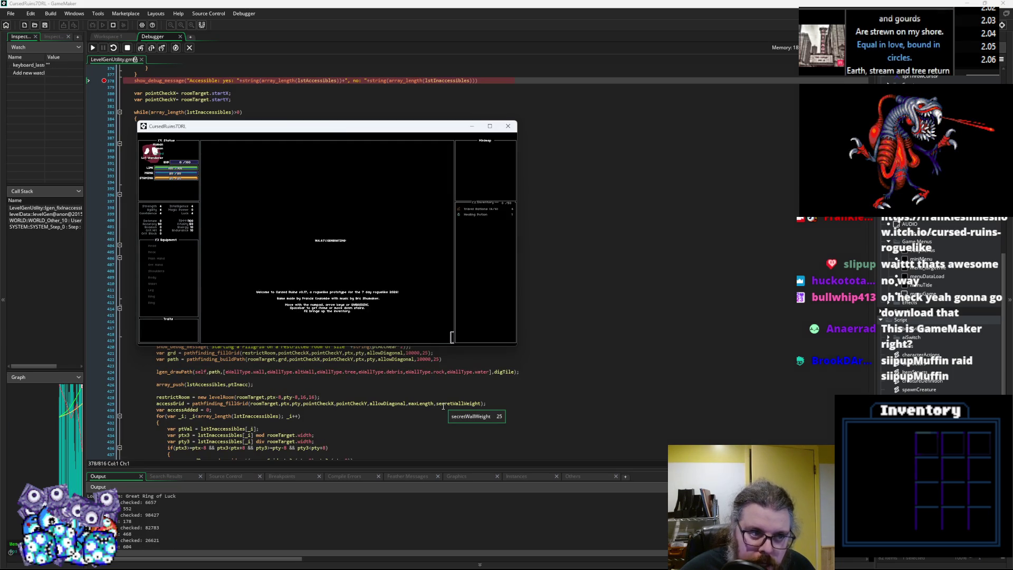
pyautogui.click(407, 403)
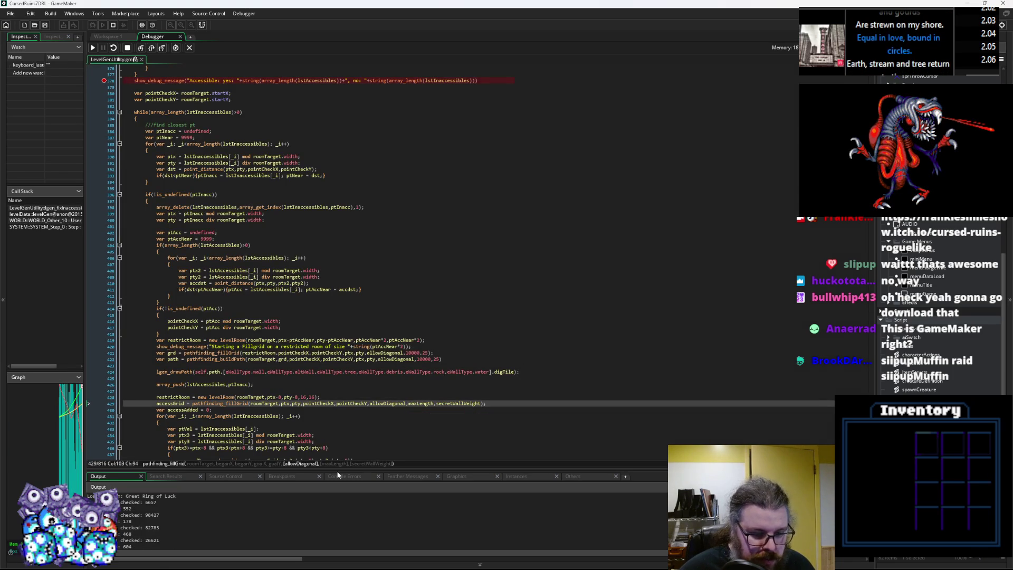
pyautogui.moveTo(336, 468); pyautogui.dragTo(337, 415)
pyautogui.scroll(7, 291, 247)
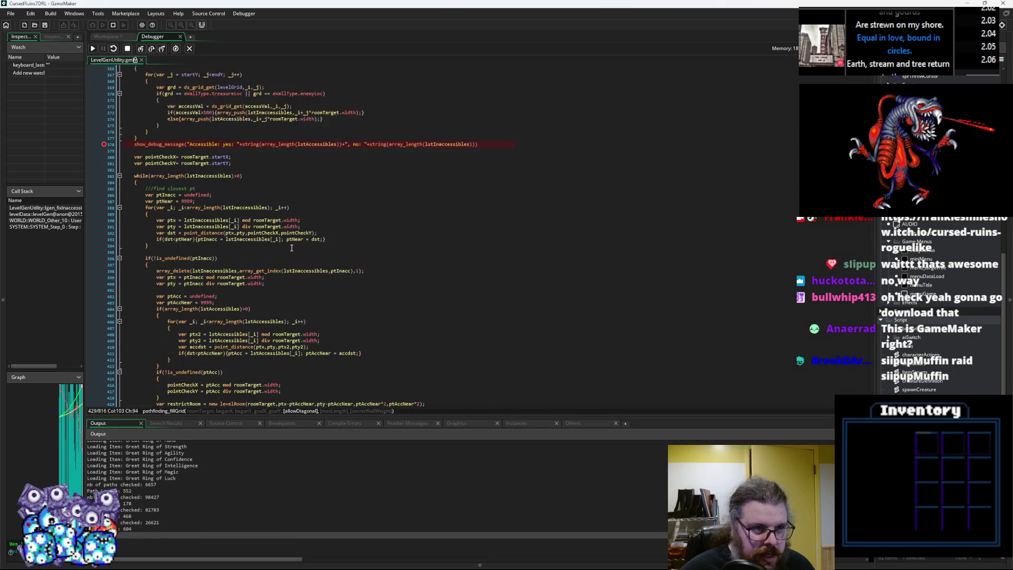
pyautogui.scroll(2, 291, 247)
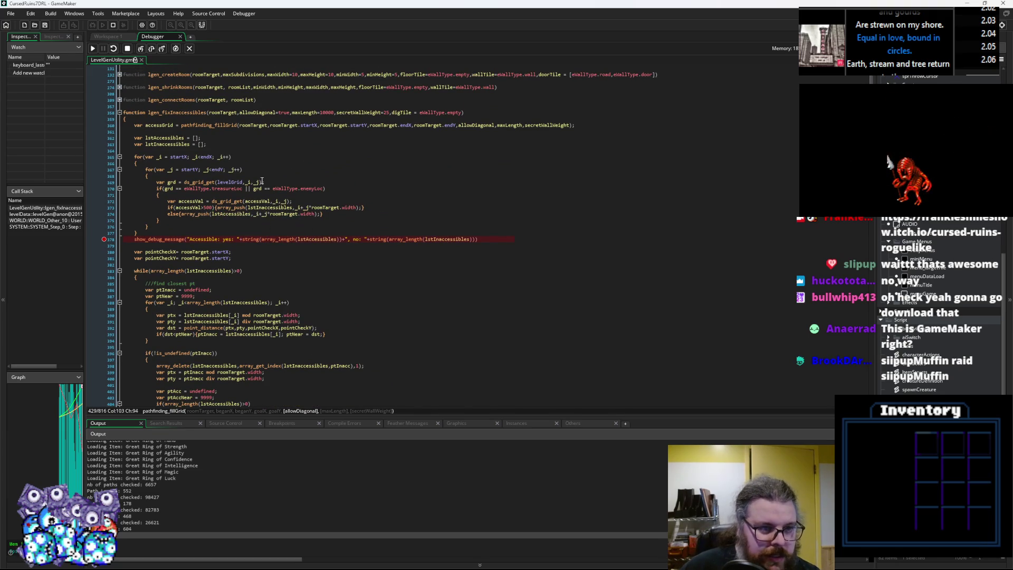
# Step: Step over the loops to the report and inspect variables, showing 0 accessible and 0 inaccessible points
pyautogui.moveTo(170, 142)
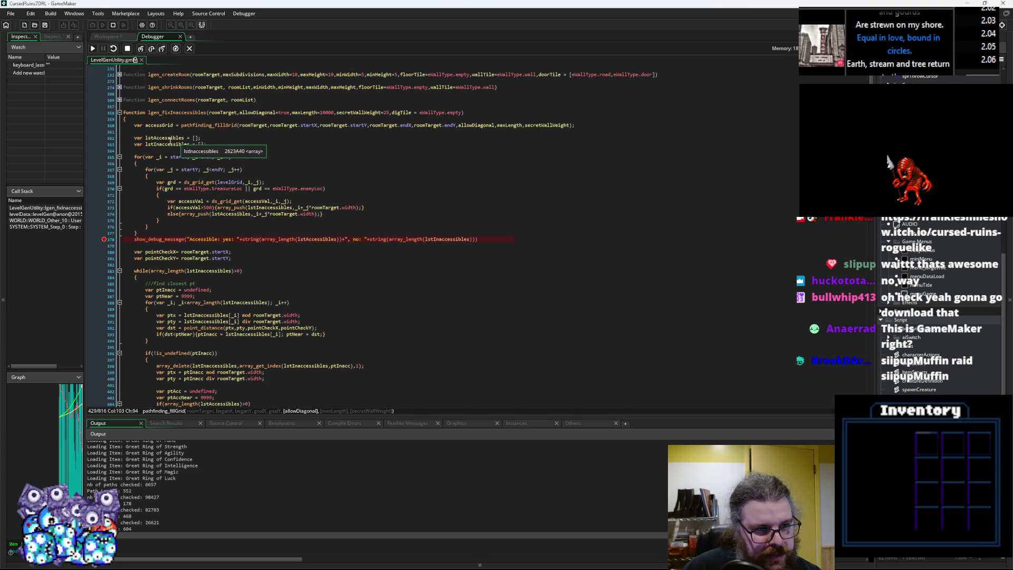
pyautogui.moveTo(228, 126)
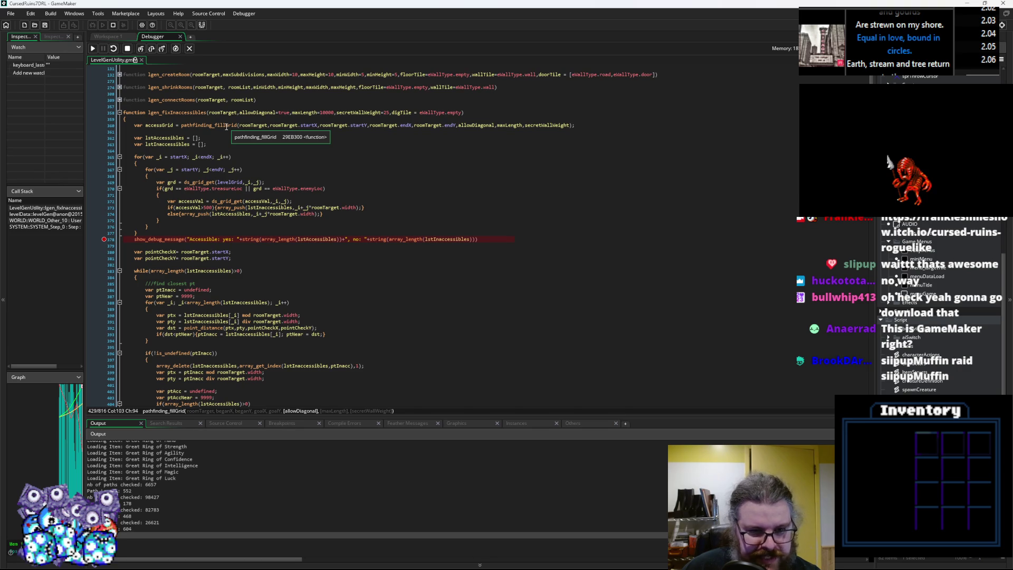
pyautogui.click(151, 49)
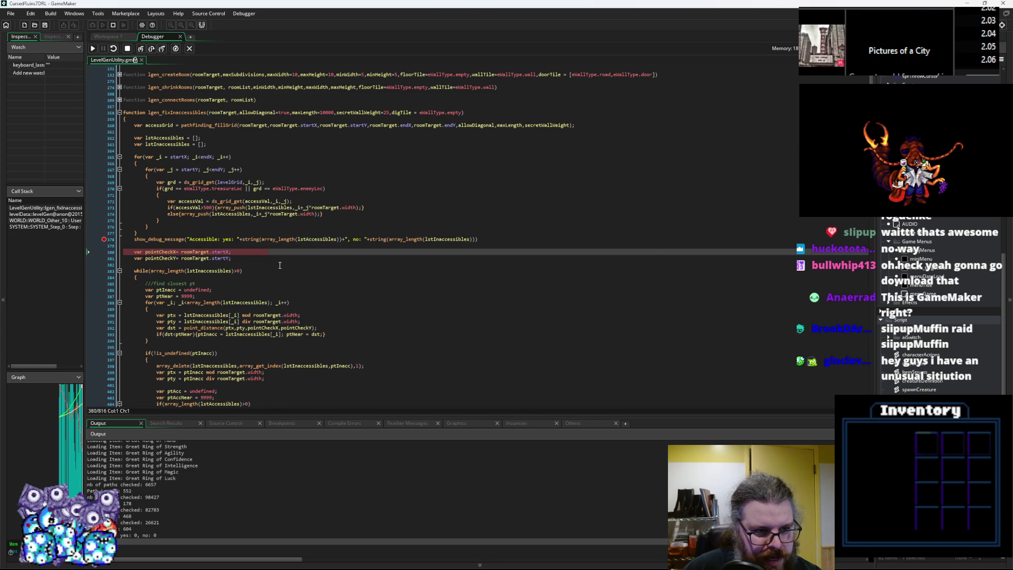
pyautogui.moveTo(206, 291)
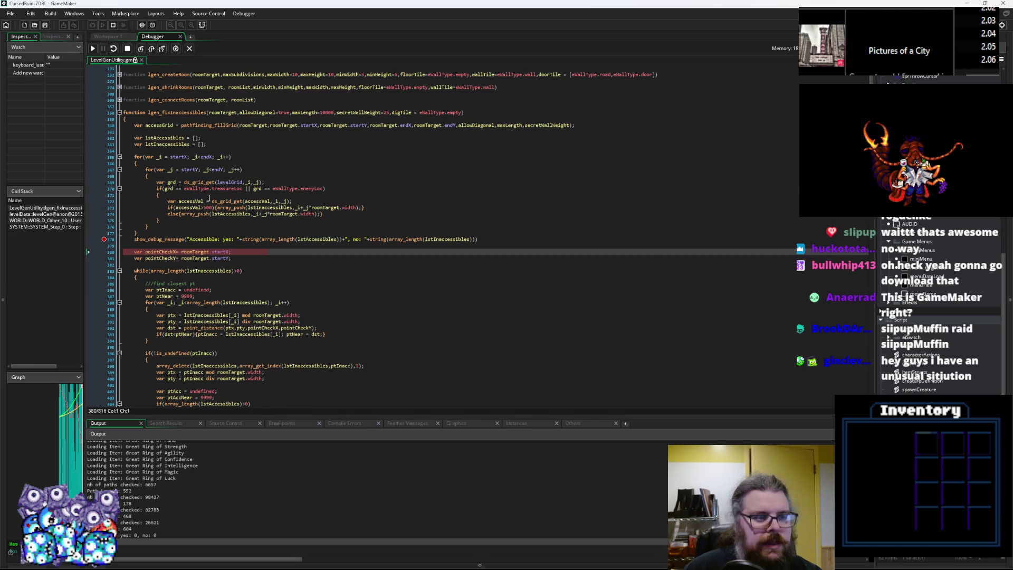
pyautogui.moveTo(233, 180)
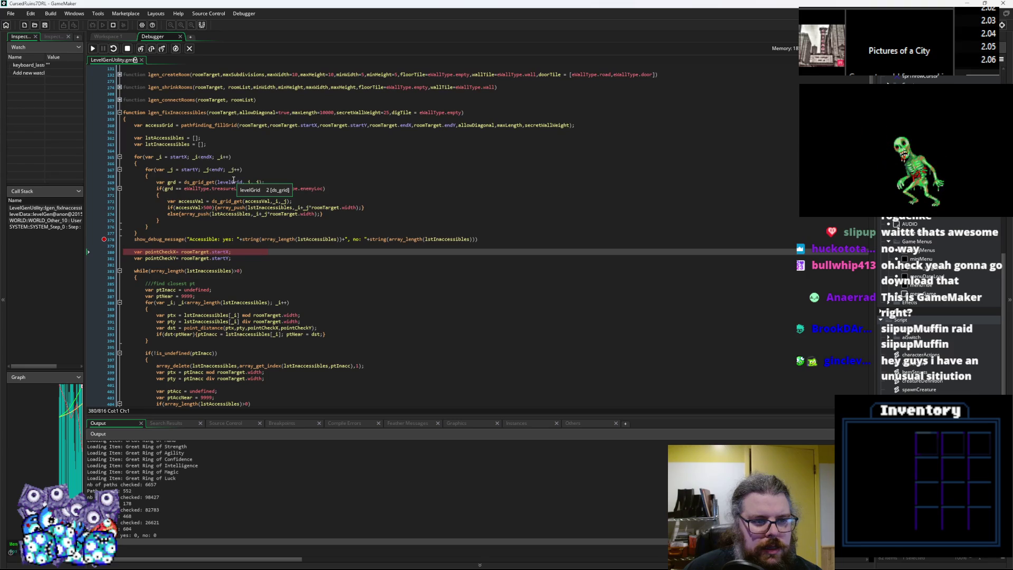
pyautogui.click(233, 182)
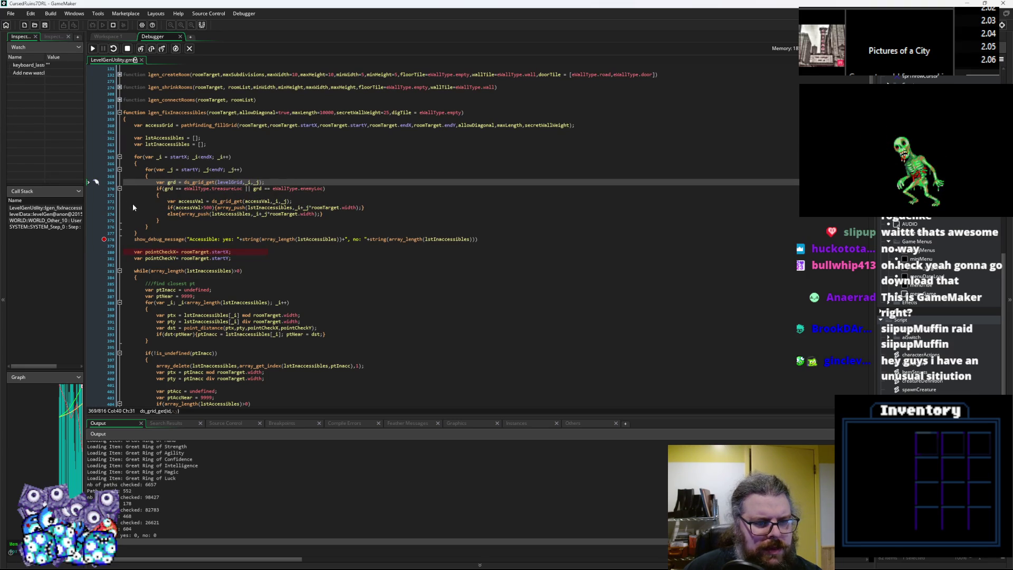
pyautogui.moveTo(201, 157)
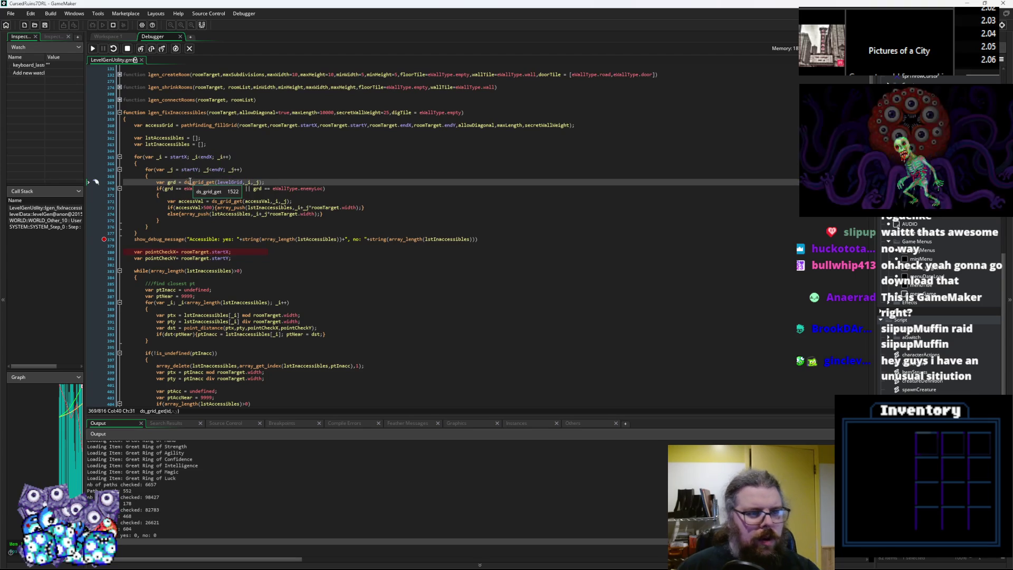
pyautogui.scroll(2, 317, 237)
# Step: Stop the debugger, prefix the loop bounds startX/startY/endX/endY with roomTarget., and save
pyautogui.hotkey('shift', 'F5')
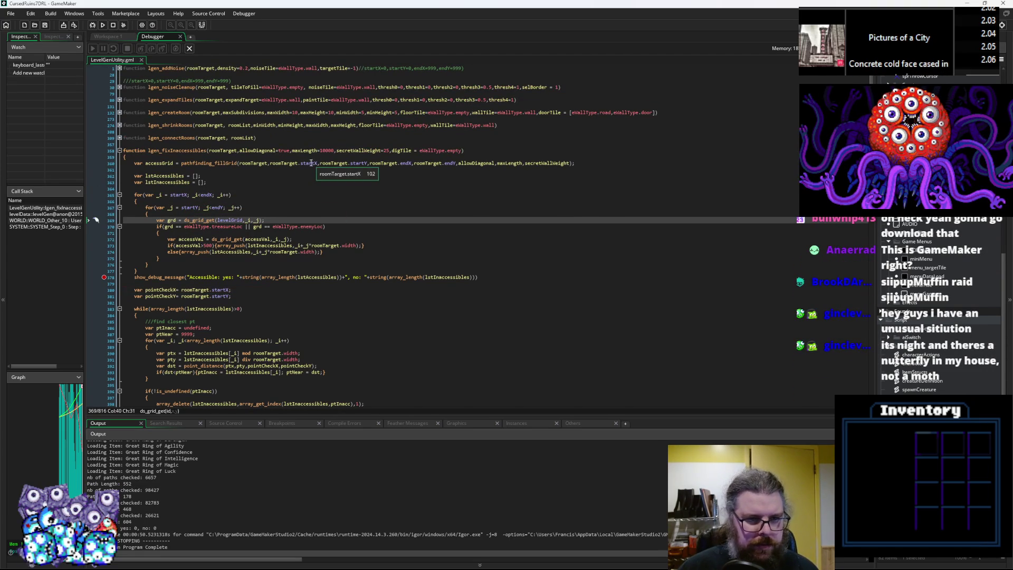
pyautogui.click(271, 164)
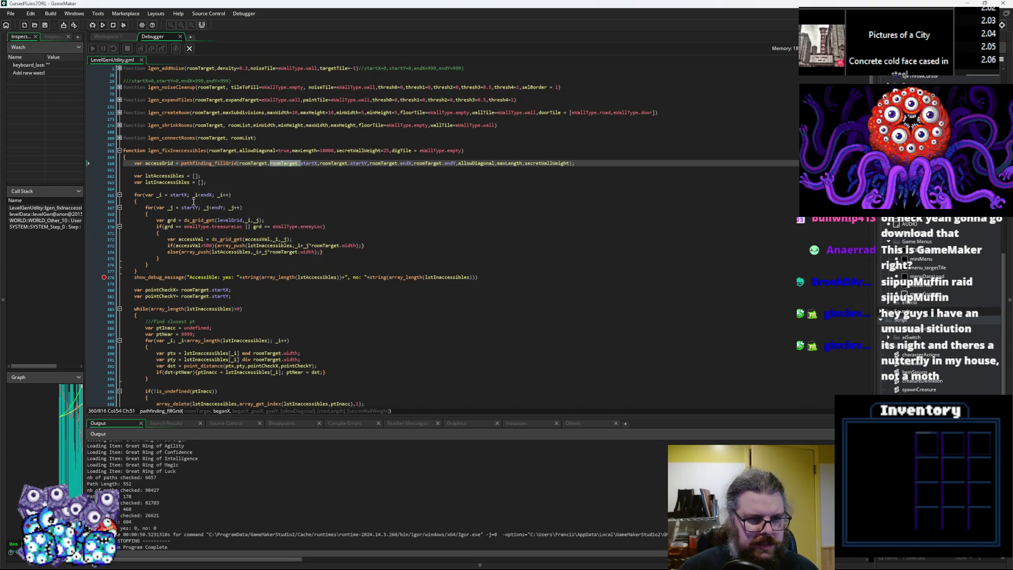
pyautogui.click(171, 194)
pyautogui.write('roomTarget.')
pyautogui.click(180, 207)
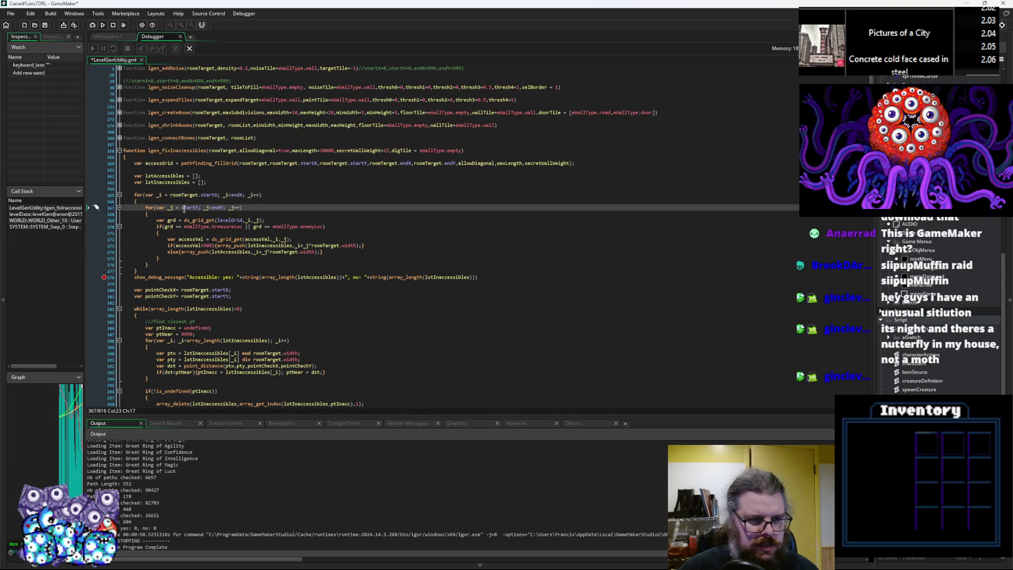
pyautogui.press('Right')
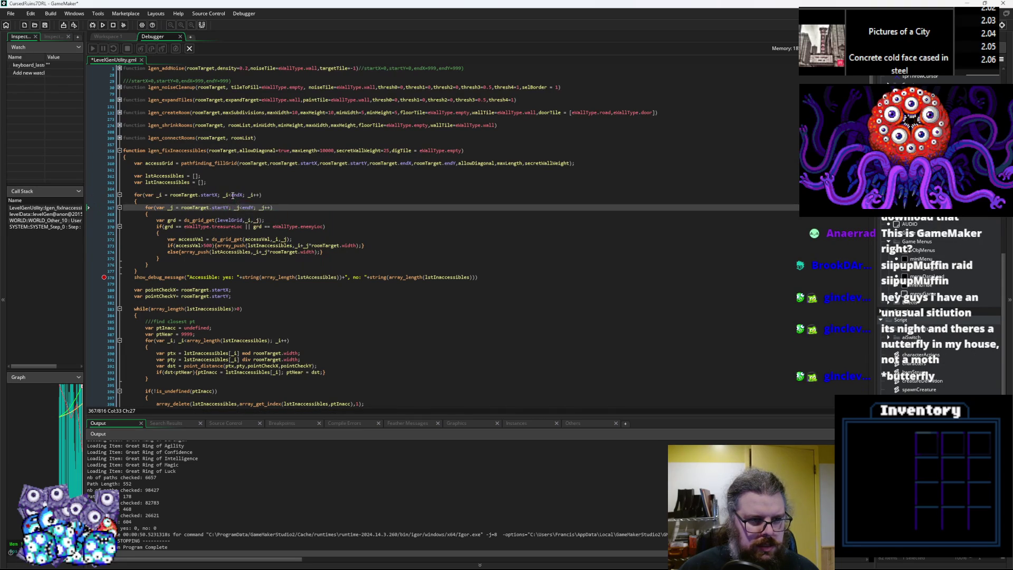
pyautogui.click(231, 195)
pyautogui.write('roomTarget.')
pyautogui.click(242, 207)
pyautogui.write('roomTarget.')
pyautogui.click(251, 186)
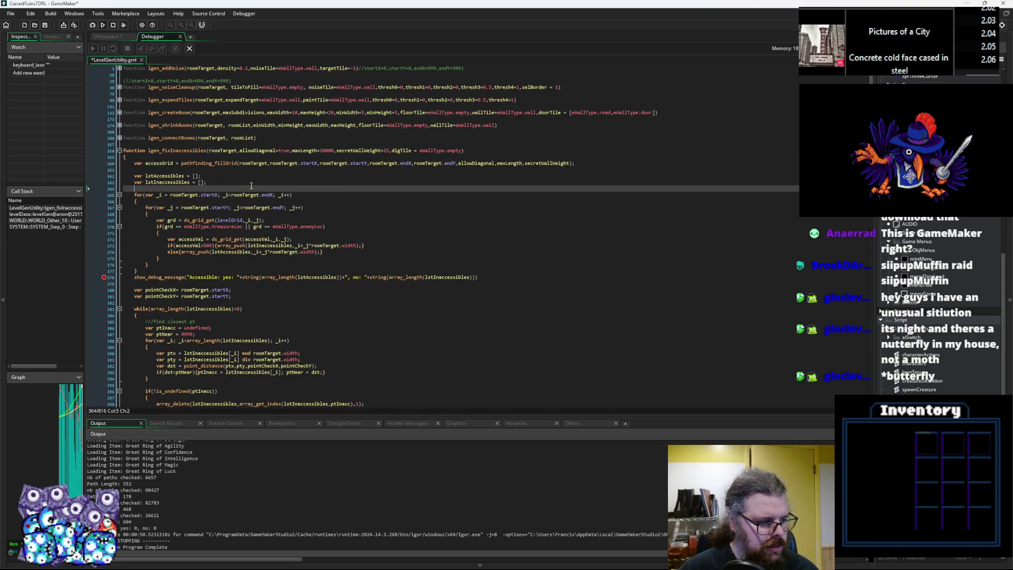
pyautogui.moveTo(243, 192)
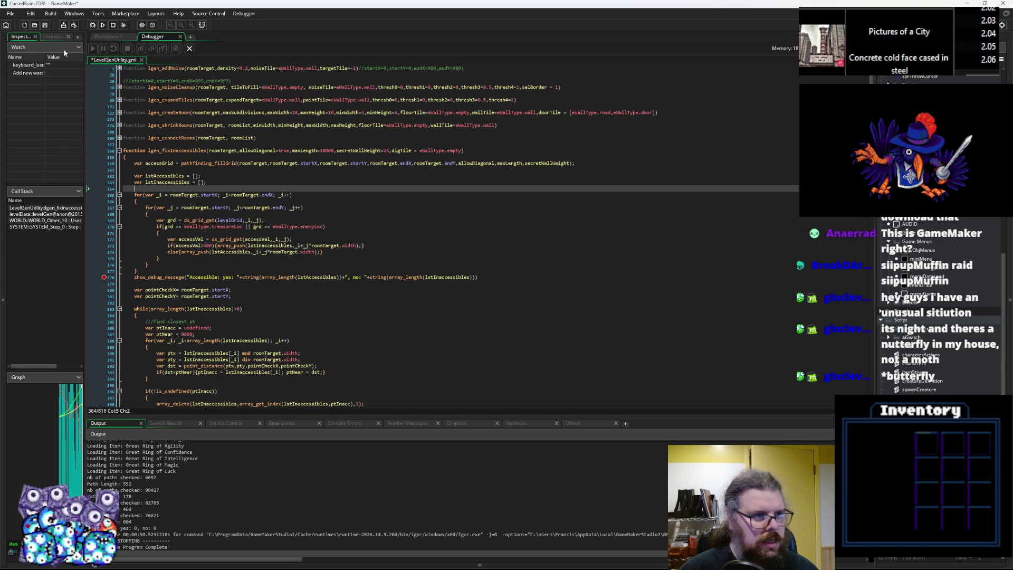
pyautogui.click(45, 25)
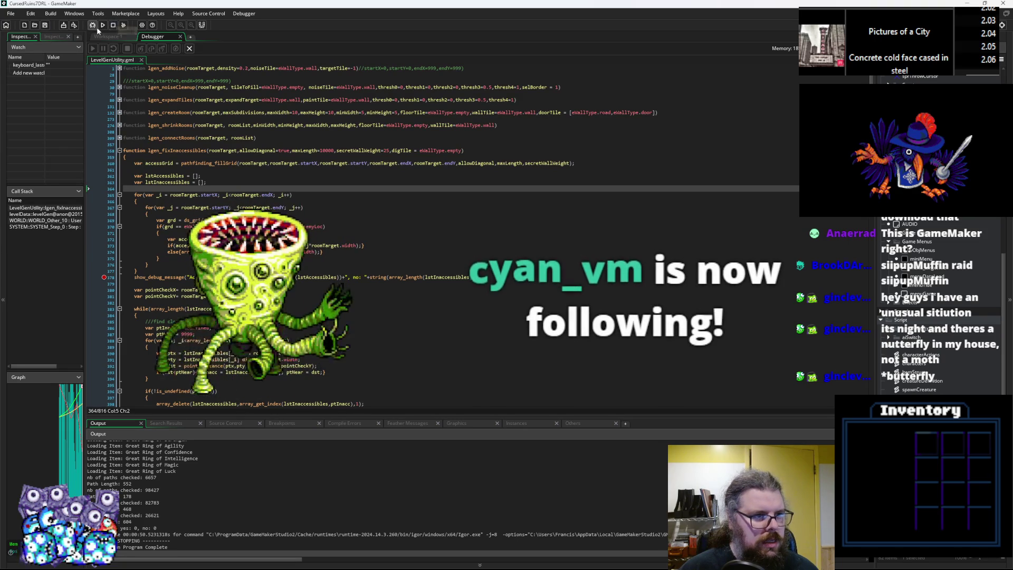
# Step: Rerun the debugger past the updated loops, which still report 0 and 0, then stop it
pyautogui.click(94, 26)
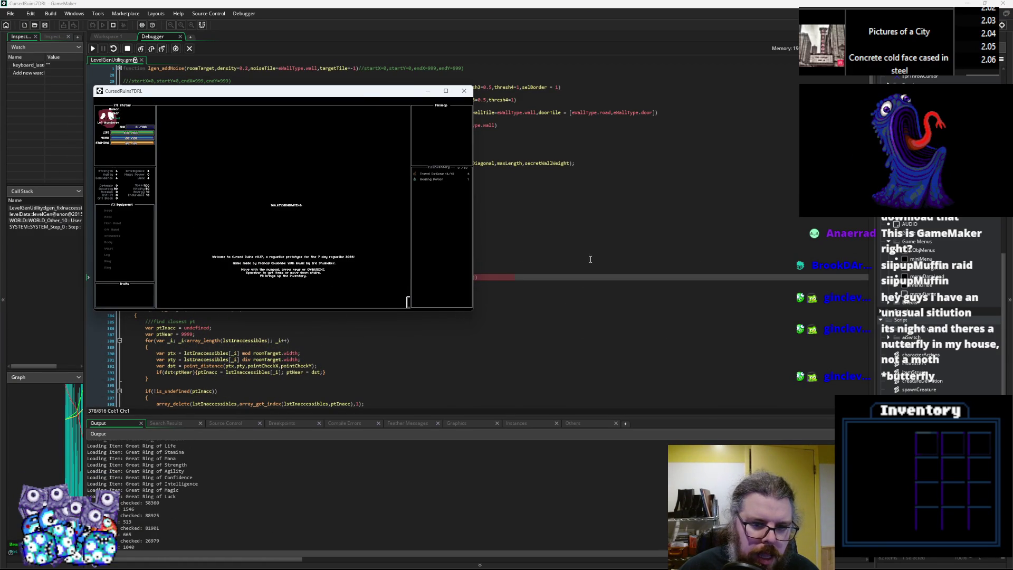
pyautogui.click(152, 48)
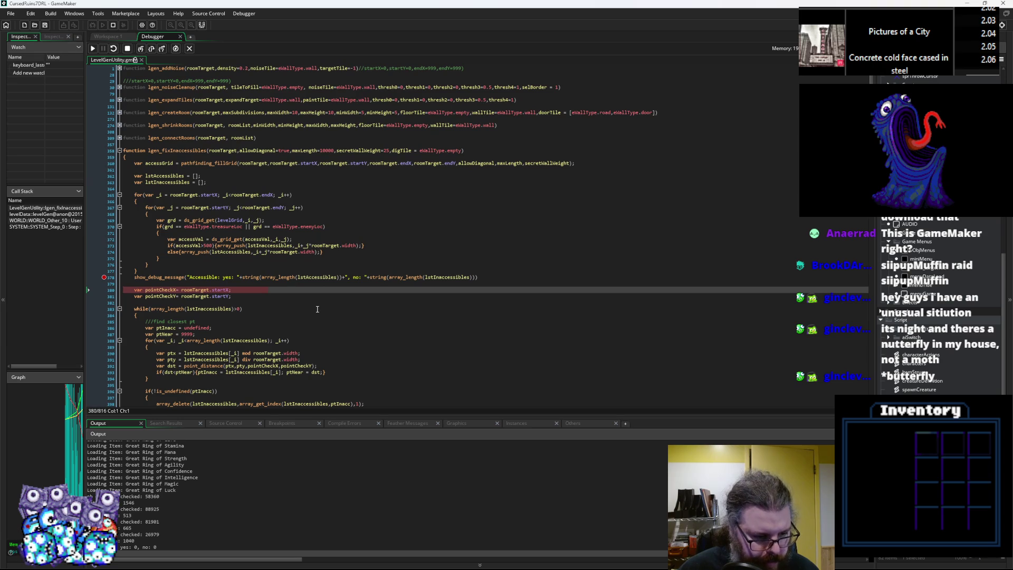
pyautogui.moveTo(216, 194)
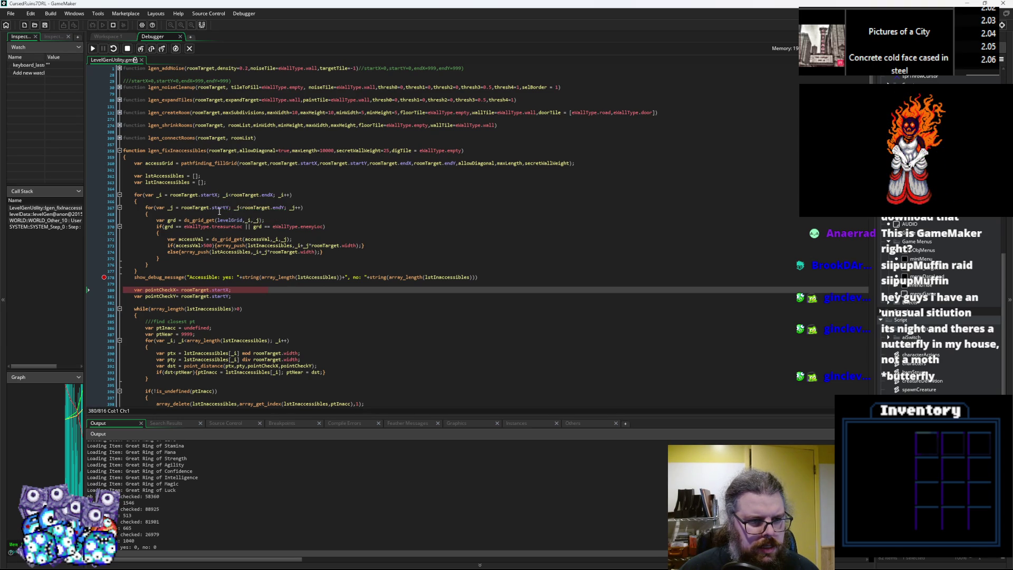
pyautogui.click(127, 50)
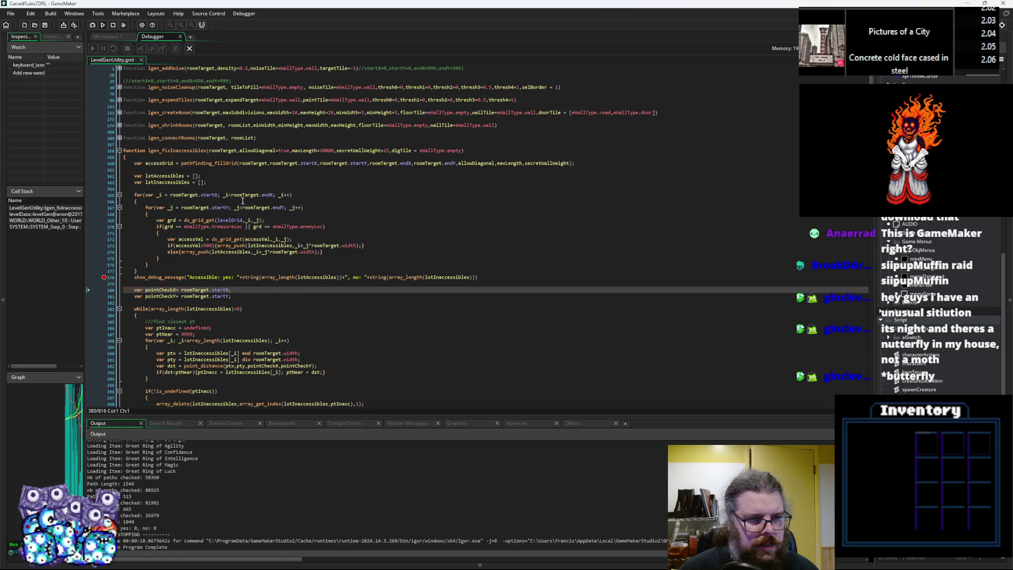
# Step: Retype startY in the inner loop, find roomTarget.endX reads 0, and close the debugger
pyautogui.doubleClick(221, 208)
pyautogui.press('BackSpace')
pyautogui.write('startY')
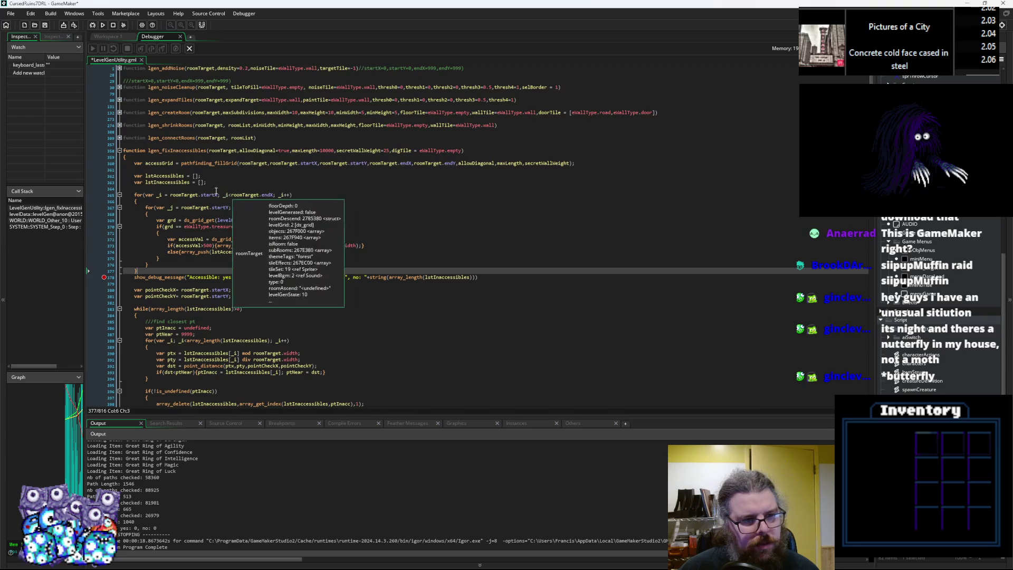
pyautogui.moveTo(263, 195)
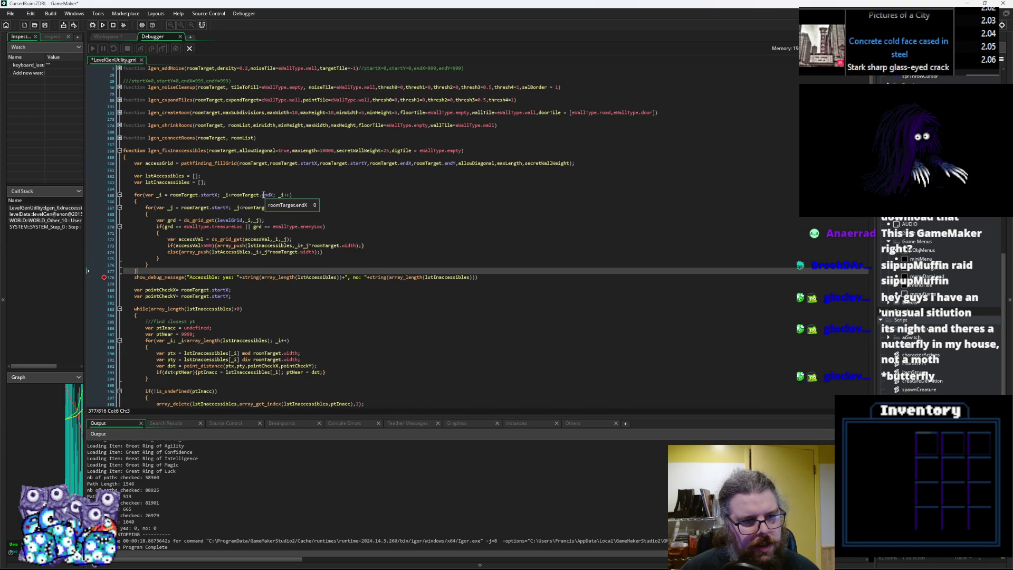
pyautogui.click(263, 195)
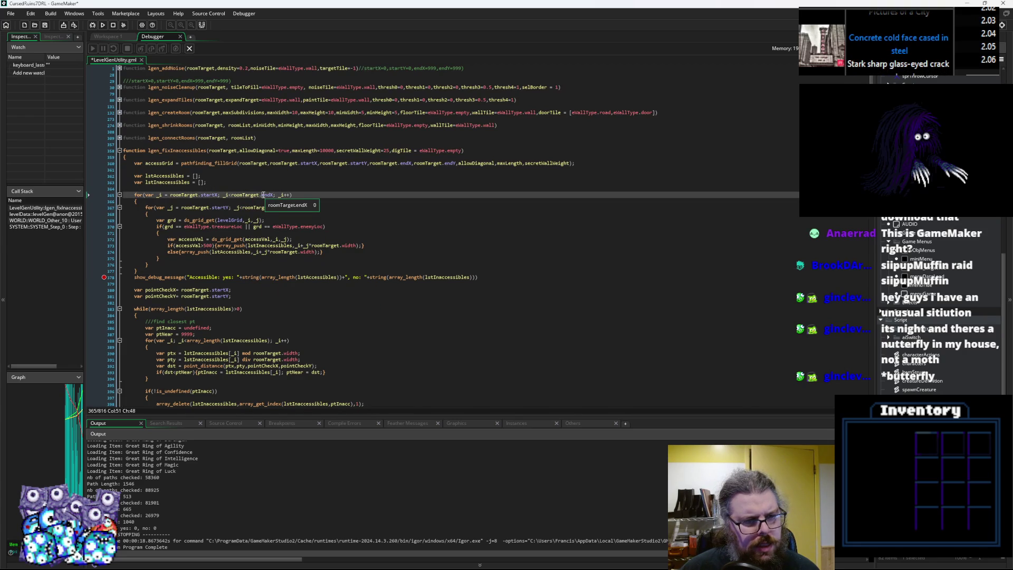
pyautogui.moveTo(216, 221)
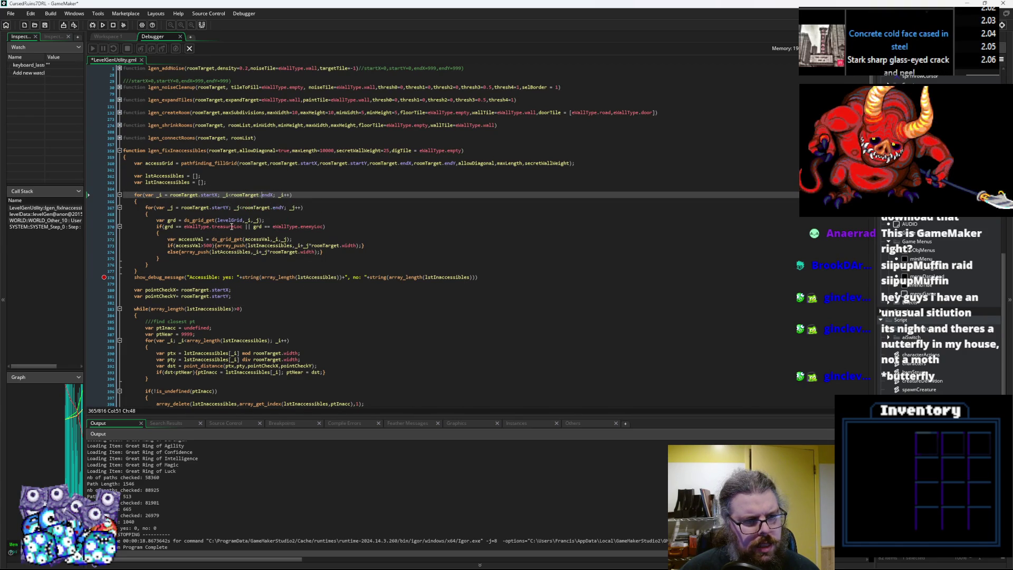
pyautogui.click(190, 48)
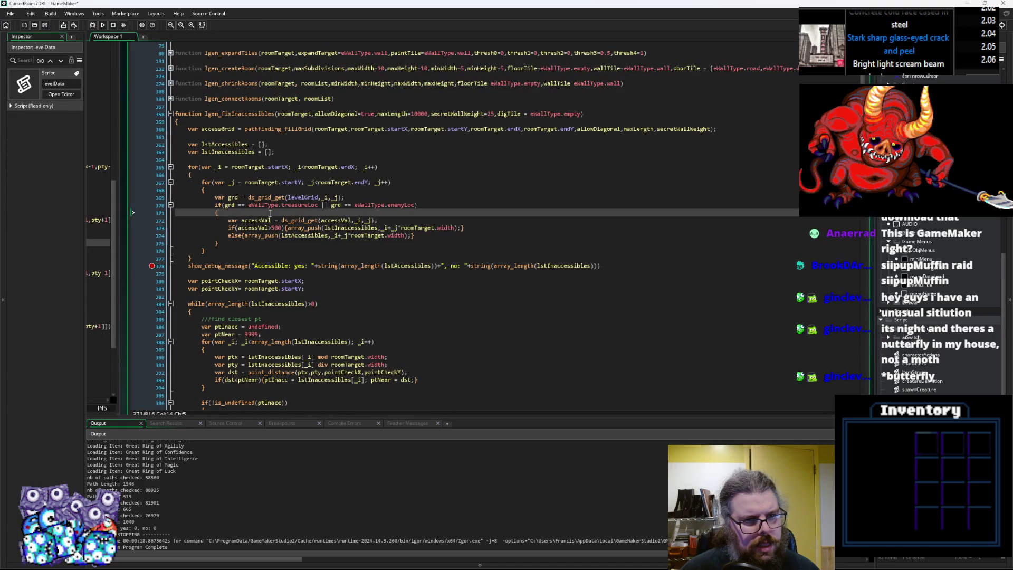
# Step: Remove the old breakpoint and start both loops at 0 instead of roomTarget.startX/startY
pyautogui.click(155, 266)
pyautogui.click(287, 168)
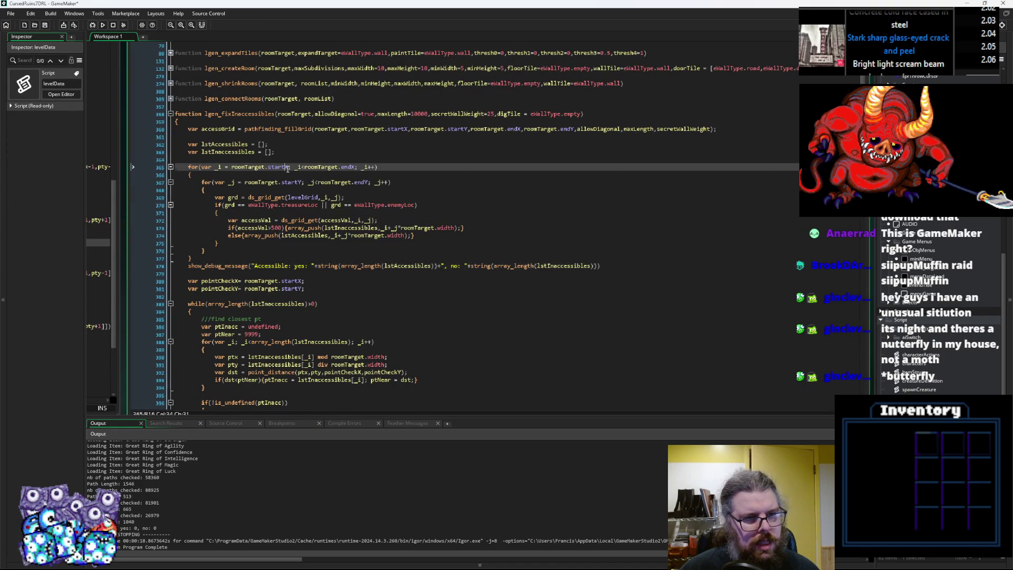
pyautogui.write('0')
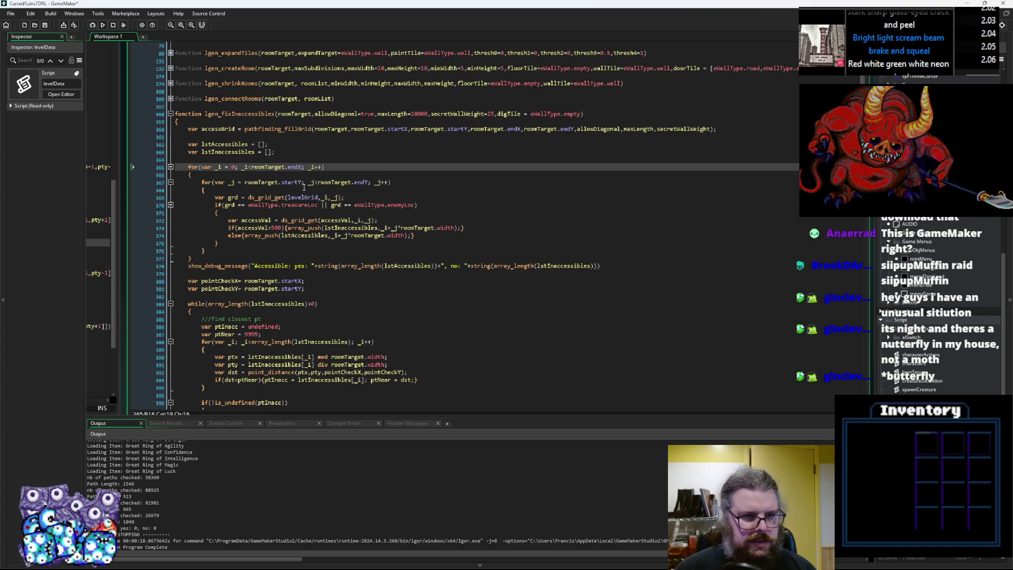
pyautogui.click(293, 114)
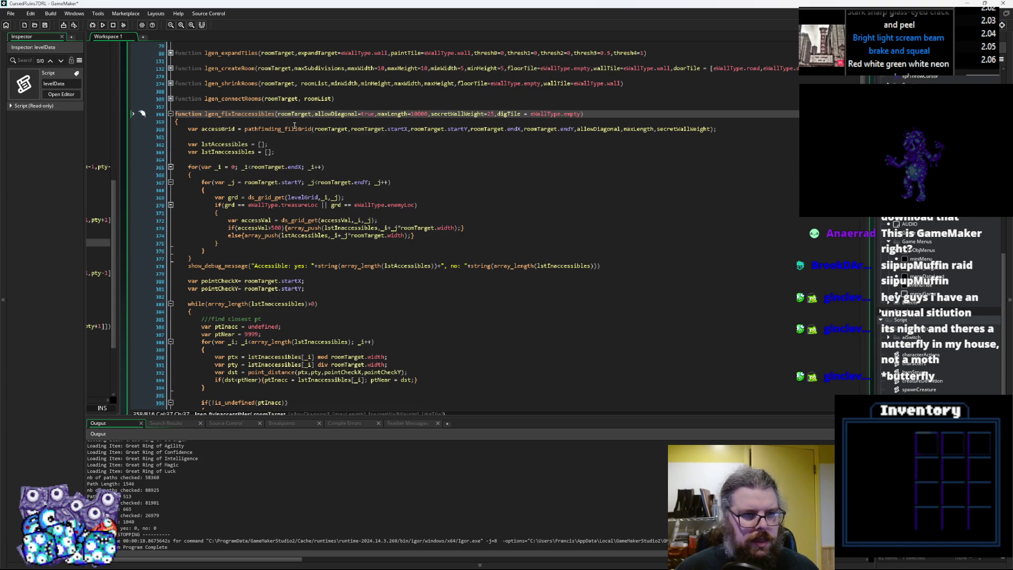
pyautogui.hotkey('ctrl', 'z')
pyautogui.hotkey('ctrl', 'z')
pyautogui.hotkey('ctrl', 'z')
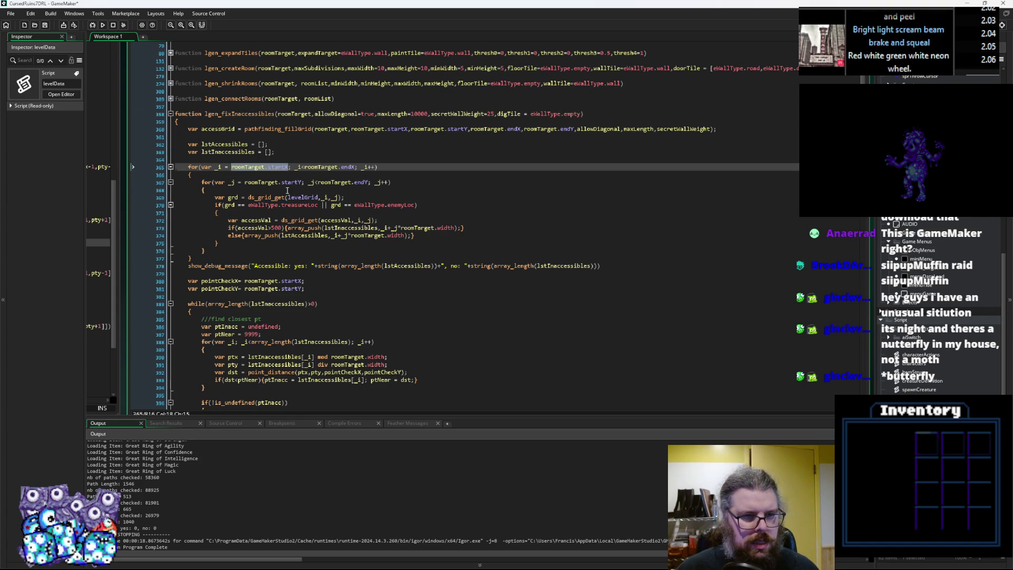
pyautogui.click(279, 167)
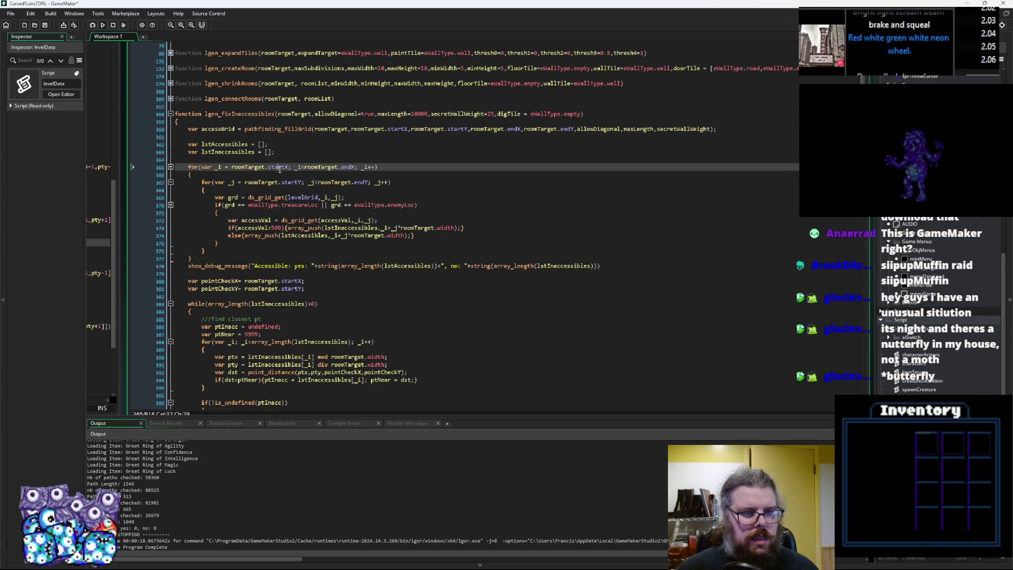
pyautogui.keyDown('shift'); pyautogui.click(231, 167); pyautogui.keyUp('shift')
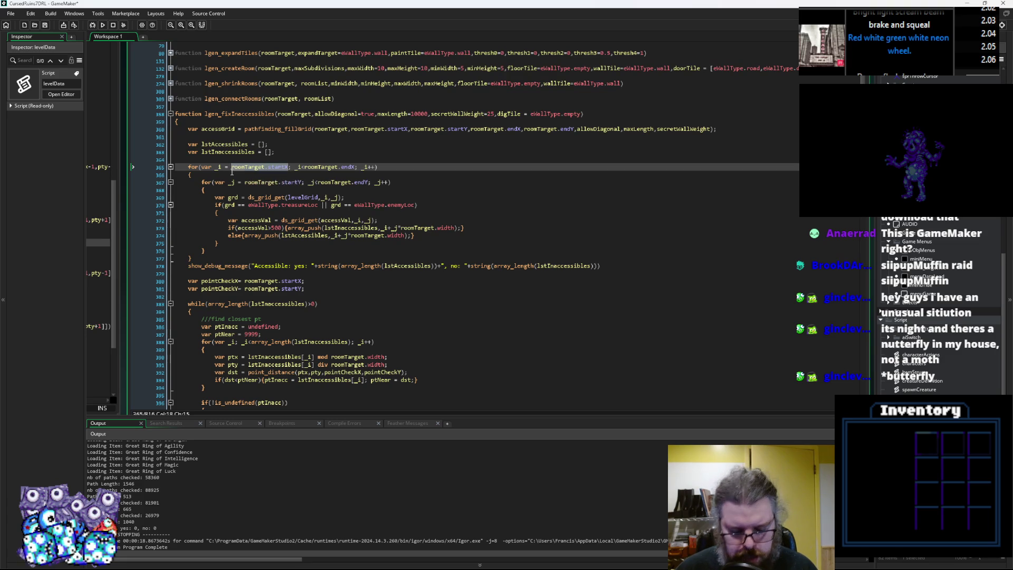
pyautogui.write('0')
pyautogui.moveTo(301, 183); pyautogui.dragTo(254, 183)
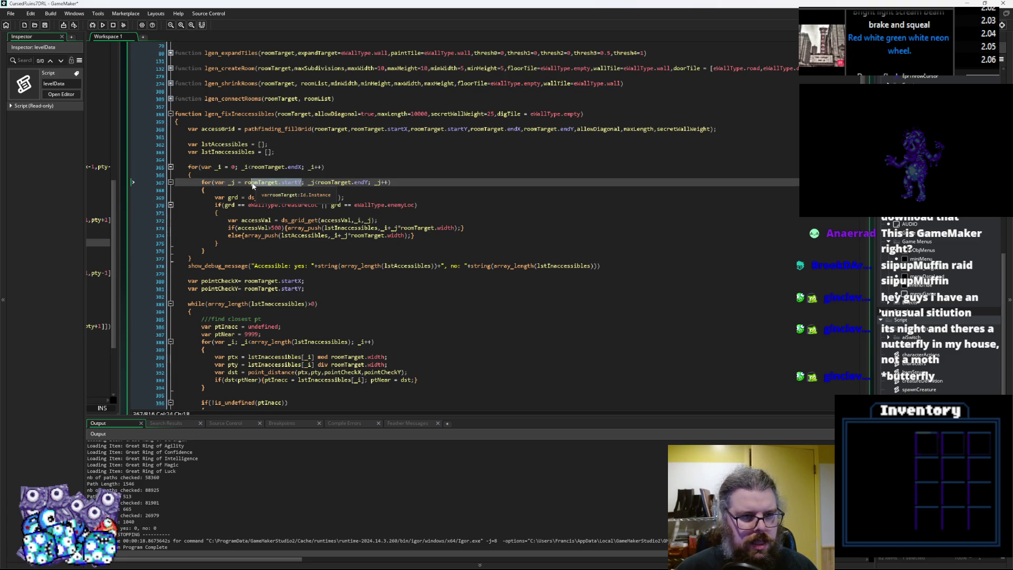
pyautogui.write('0')
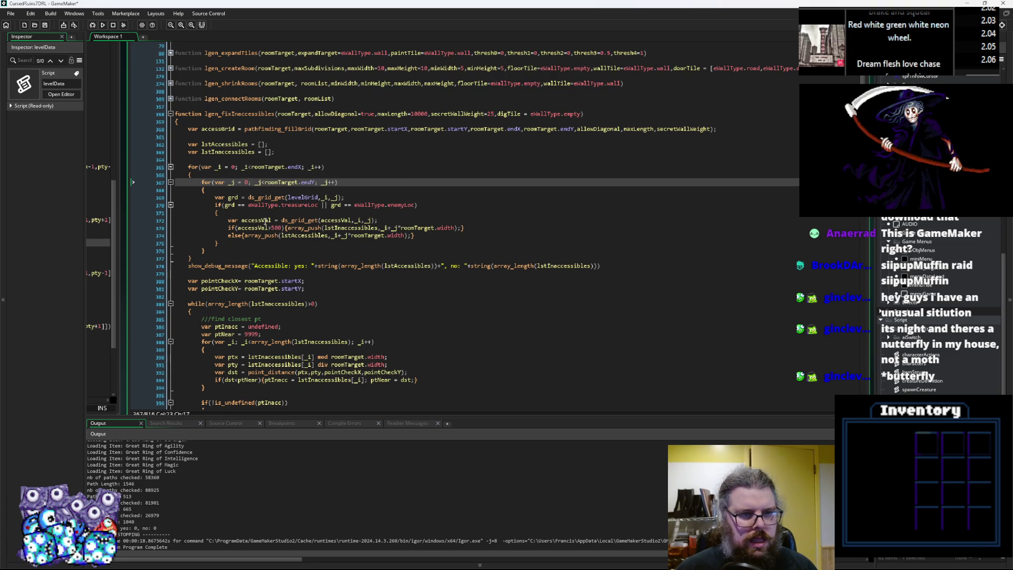
# Step: Change the loop limits to roomTarget.width and height, breakpoint the debug message line, and save
pyautogui.doubleClick(290, 167)
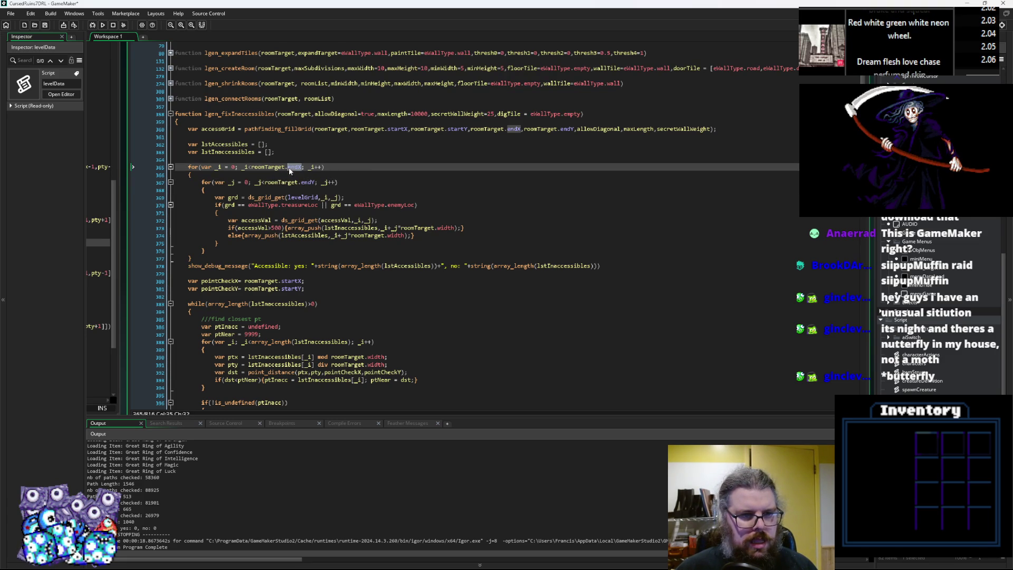
pyautogui.write('width')
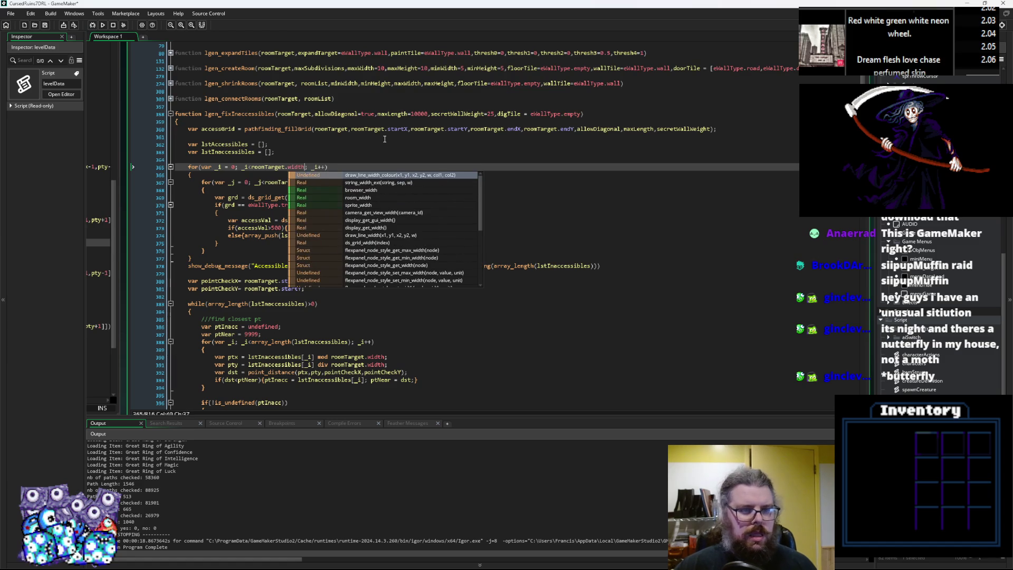
pyautogui.press('Escape')
pyautogui.doubleClick(307, 182)
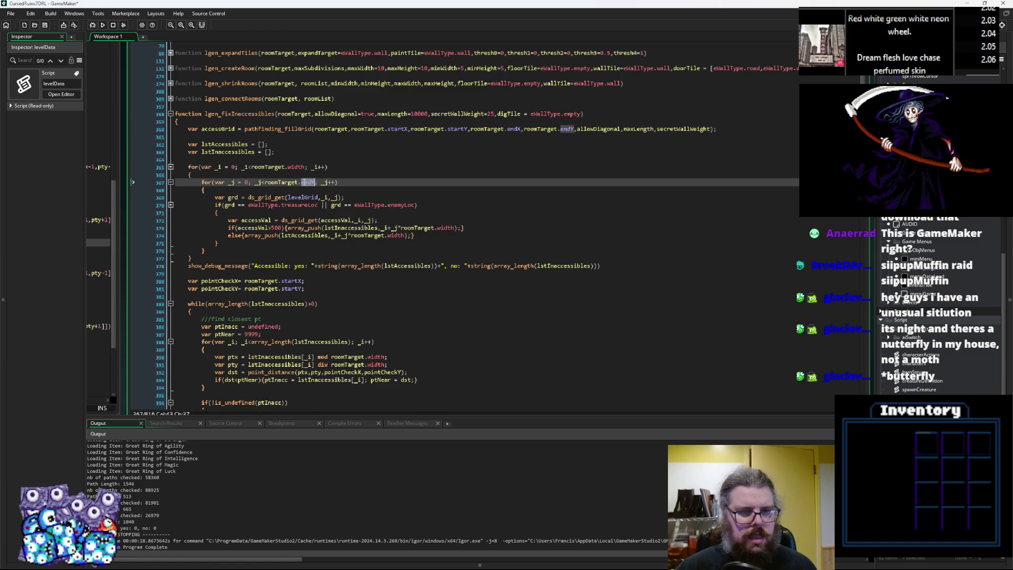
pyautogui.write('height')
pyautogui.click(339, 114)
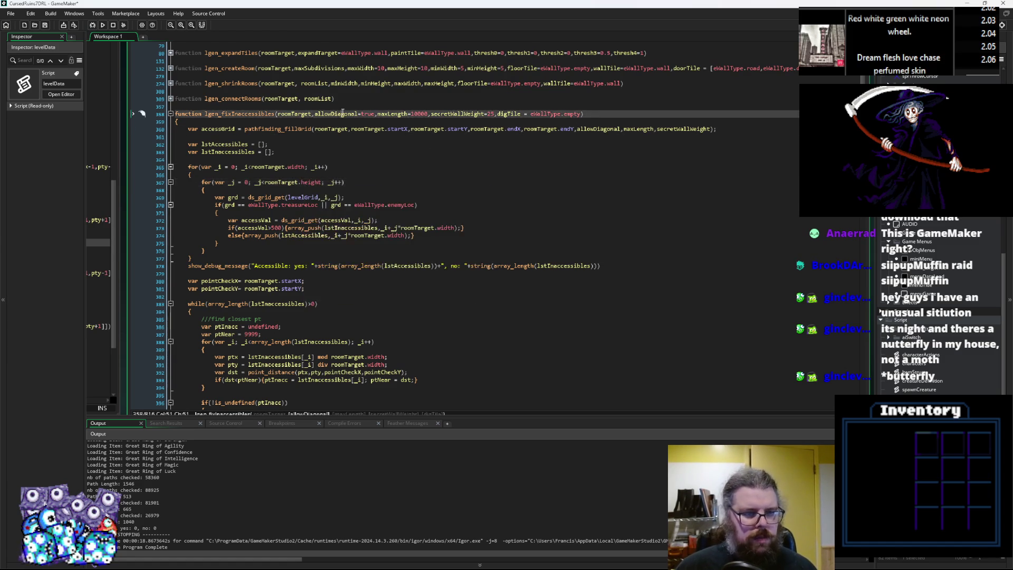
pyautogui.scroll(-2, 330, 156)
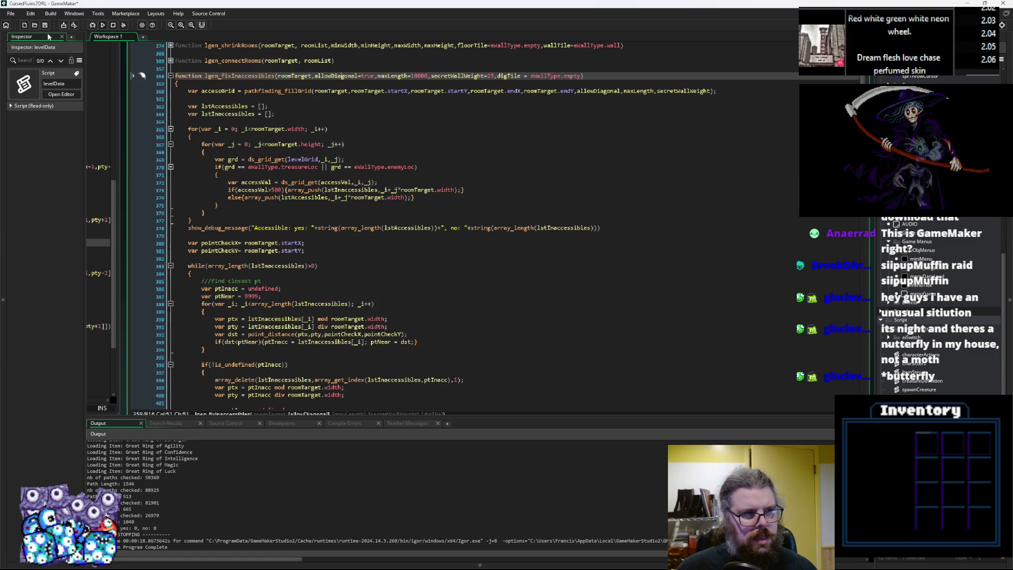
pyautogui.click(160, 220)
pyautogui.click(48, 27)
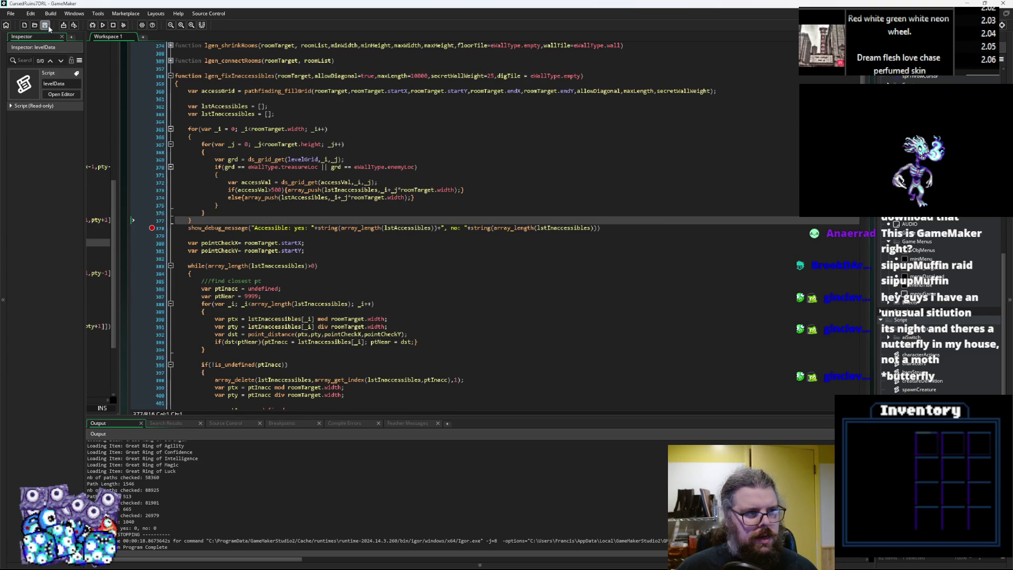
# Step: Run the debugger, locate the code error on line 372, and dismiss the error report
pyautogui.click(91, 25)
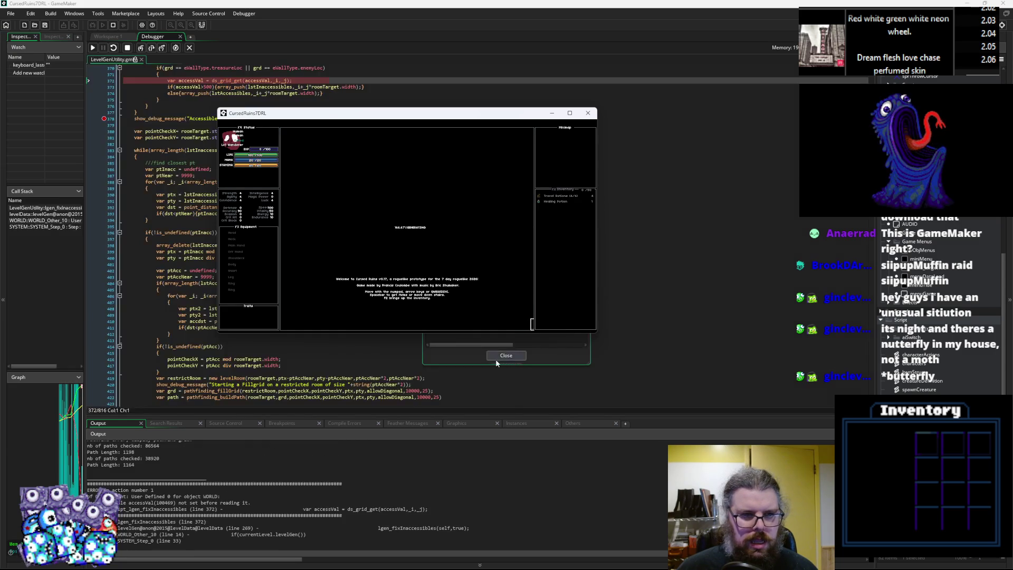
pyautogui.click(163, 285)
pyautogui.scroll(3, 153, 211)
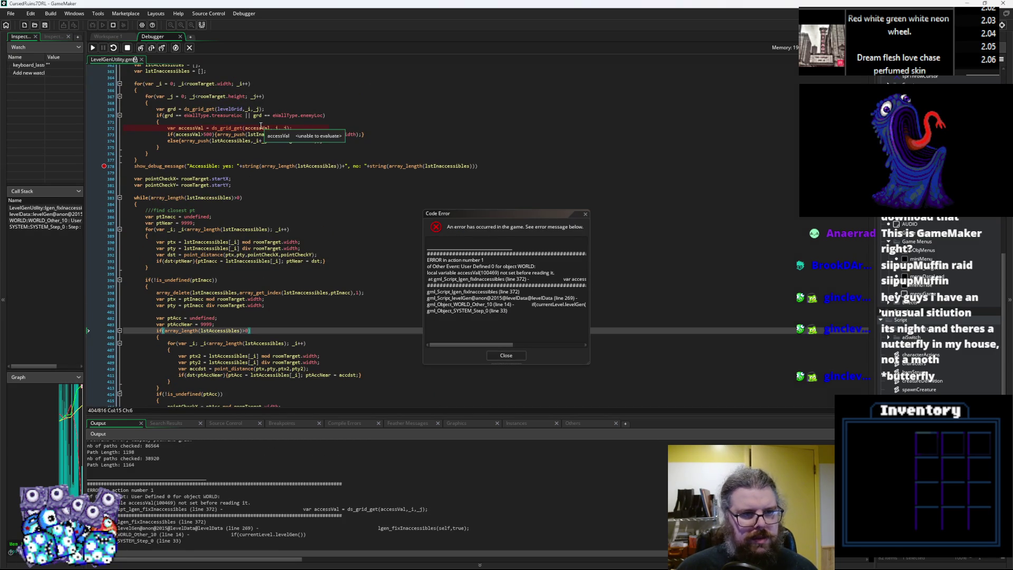
pyautogui.click(261, 128)
pyautogui.doubleClick(260, 128)
pyautogui.scroll(3, 317, 237)
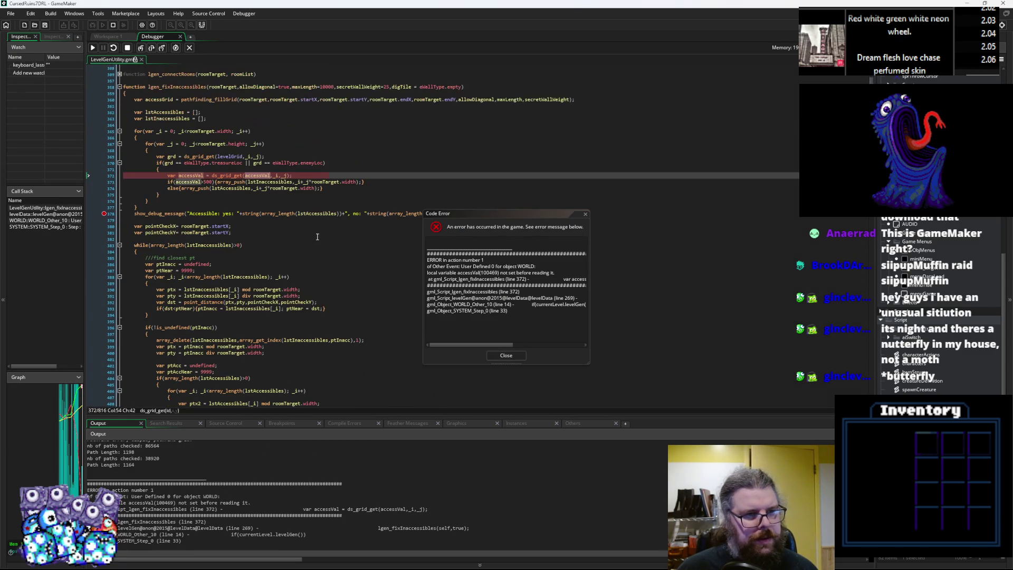
pyautogui.click(504, 357)
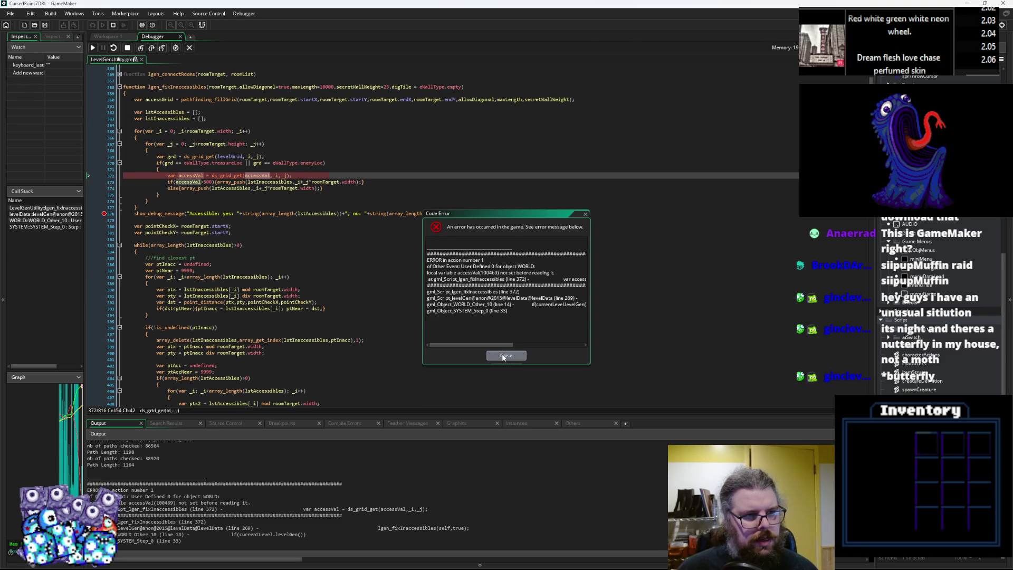
pyautogui.click(503, 357)
# Step: Change accessVal to accessGrid in the line 372 ds_grid_get call and restart the debugger
pyautogui.click(221, 119)
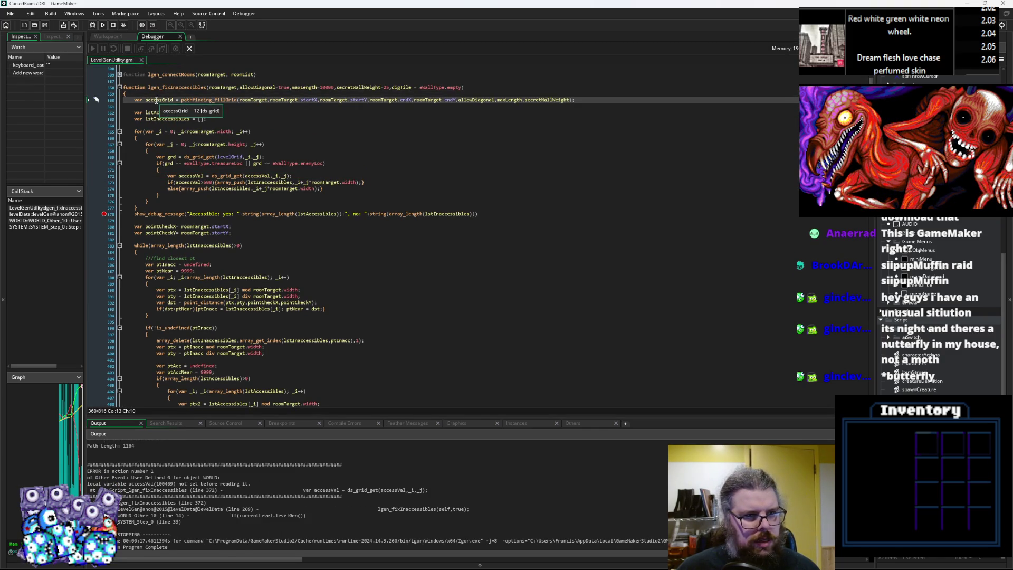
pyautogui.click(263, 176)
pyautogui.write('Grid')
pyautogui.press('Delete')
pyautogui.press('Delete')
pyautogui.press('Delete')
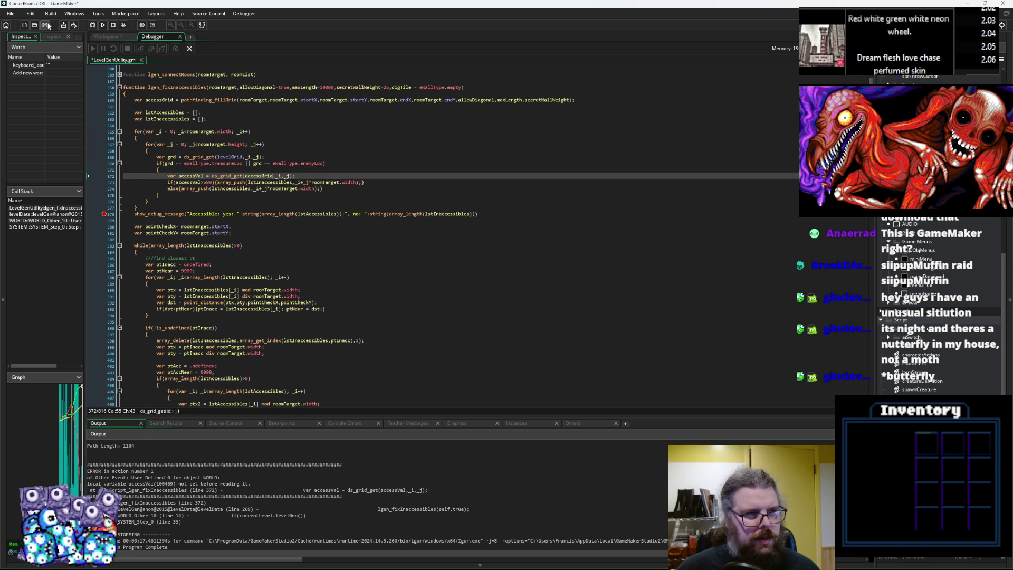
pyautogui.click(92, 25)
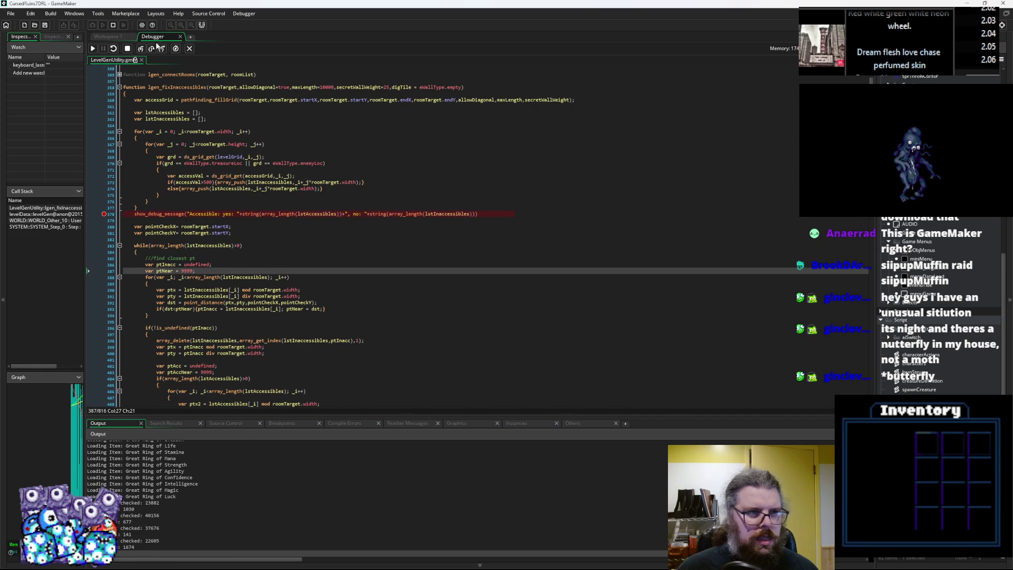
# Step: Step back to the closest-point loop on line 388 and inspect lstInaccessibles and ptInacc
pyautogui.click(153, 49)
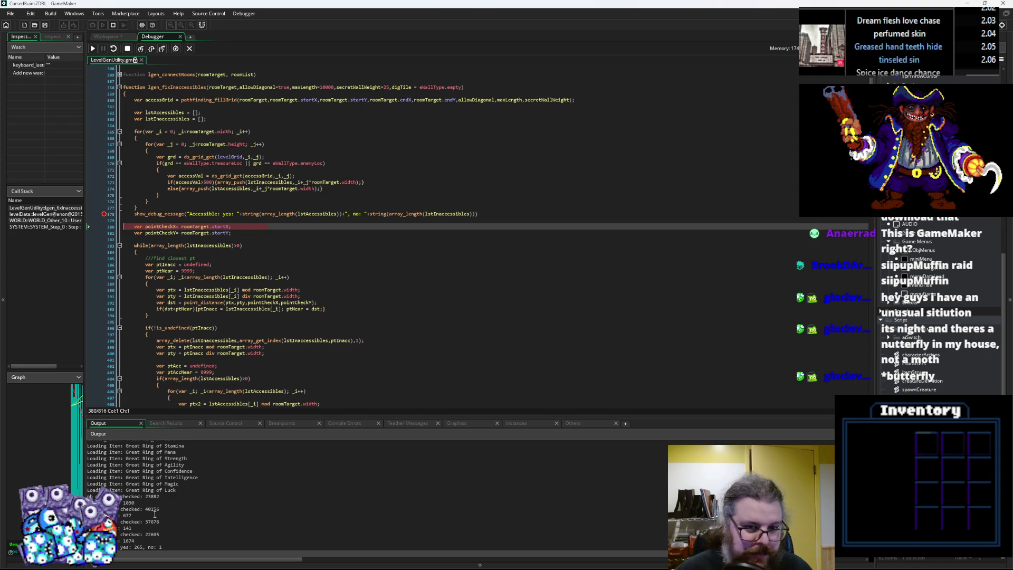
pyautogui.moveTo(447, 214)
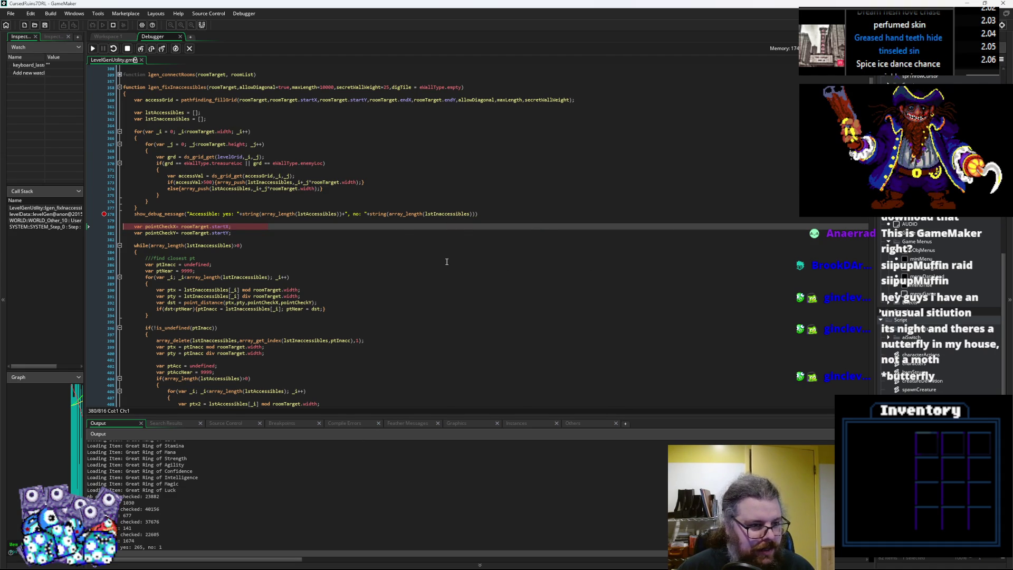
pyautogui.click(151, 49)
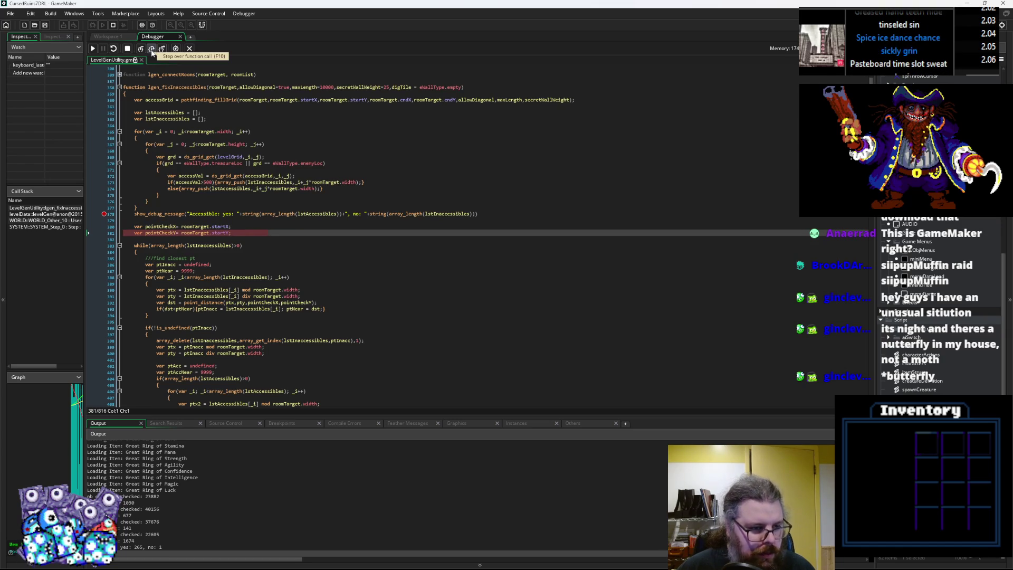
pyautogui.click(151, 49)
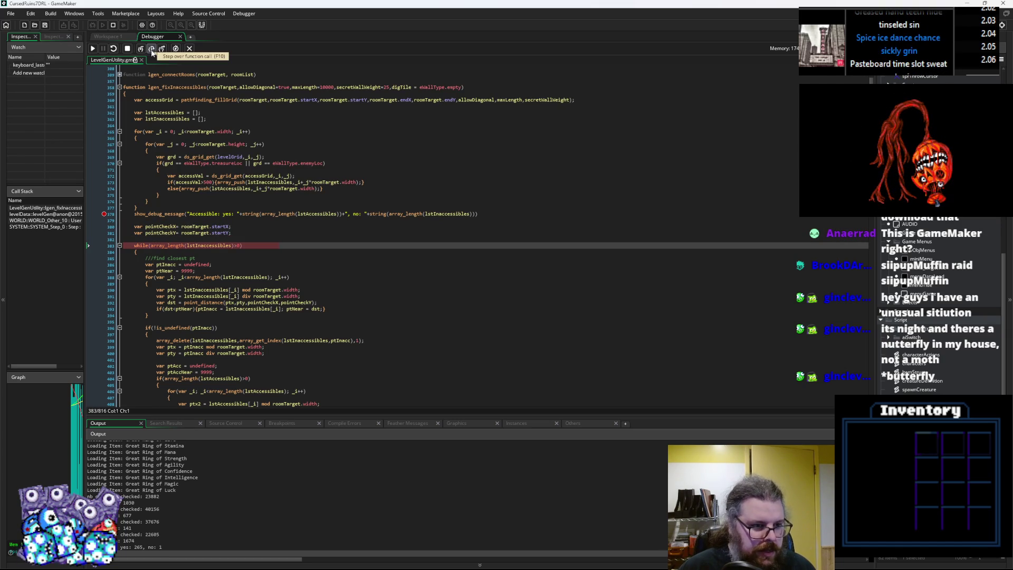
pyautogui.click(152, 50)
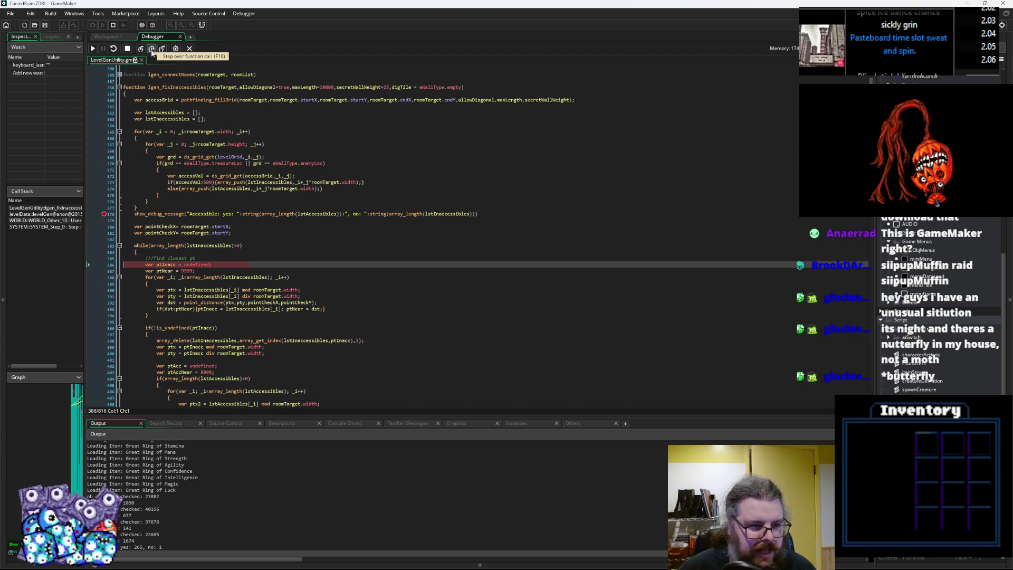
pyautogui.moveTo(162, 234)
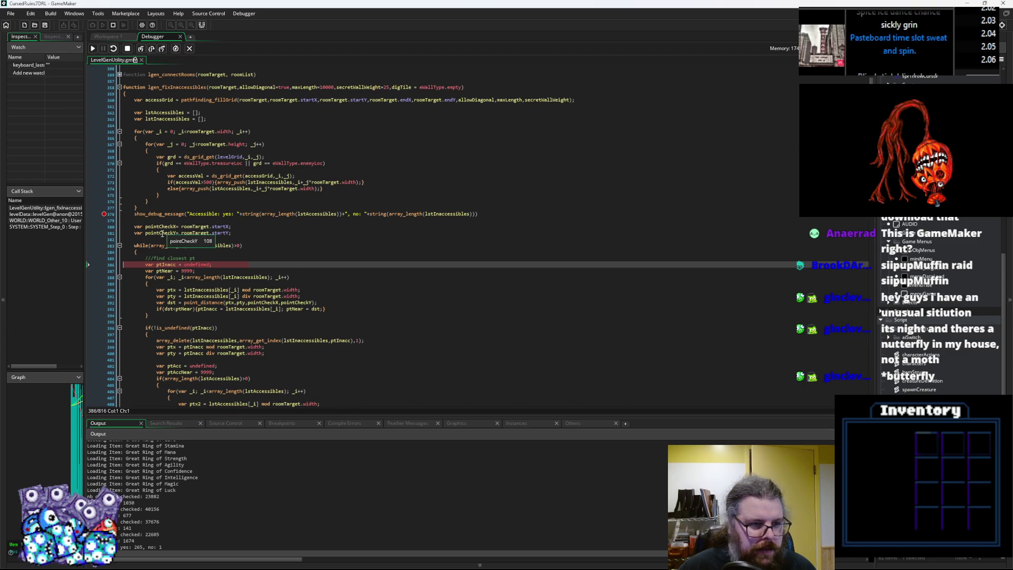
pyautogui.press('F10')
pyautogui.press('F10')
pyautogui.press('F10')
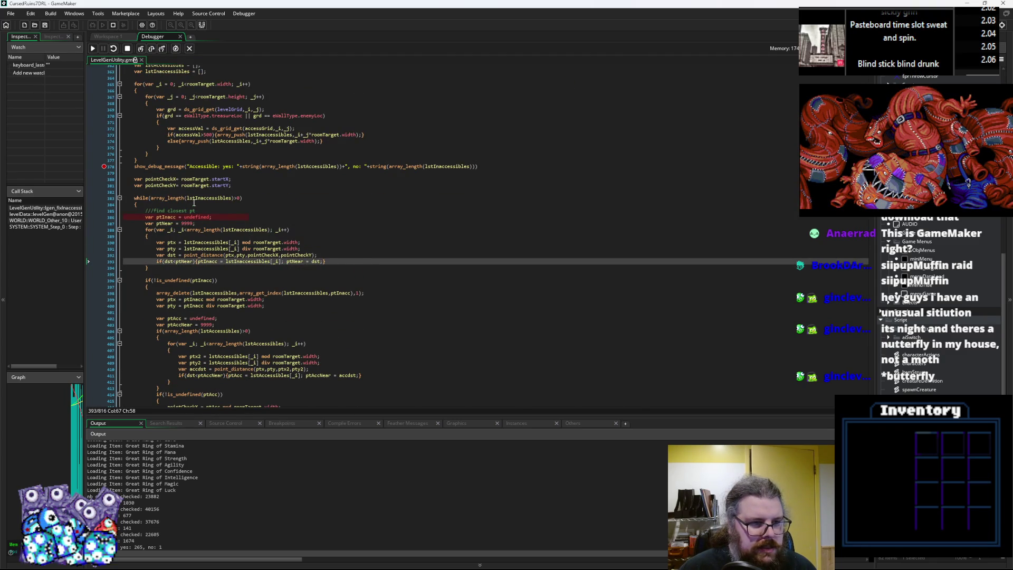
pyautogui.moveTo(164, 179)
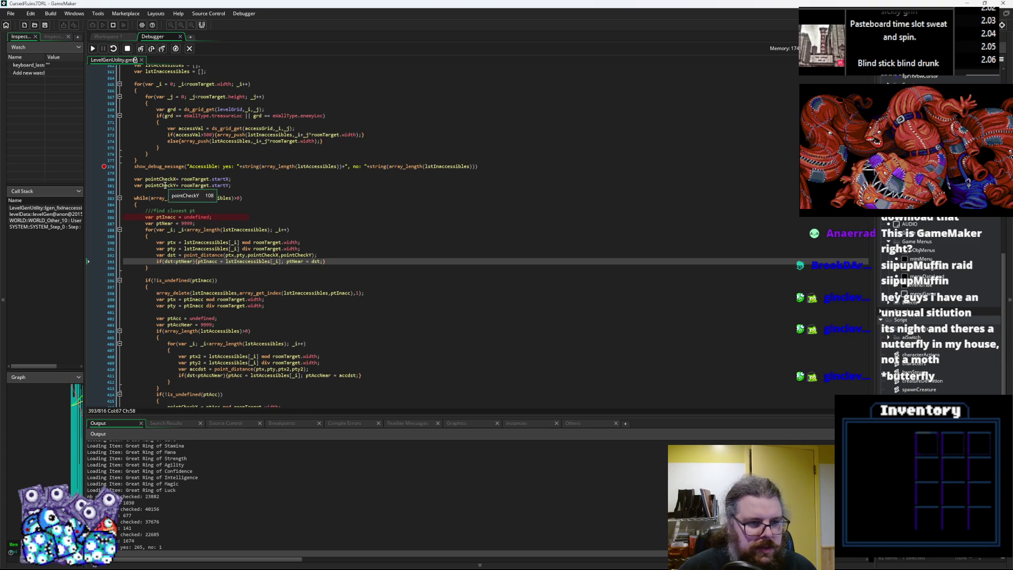
pyautogui.moveTo(204, 179)
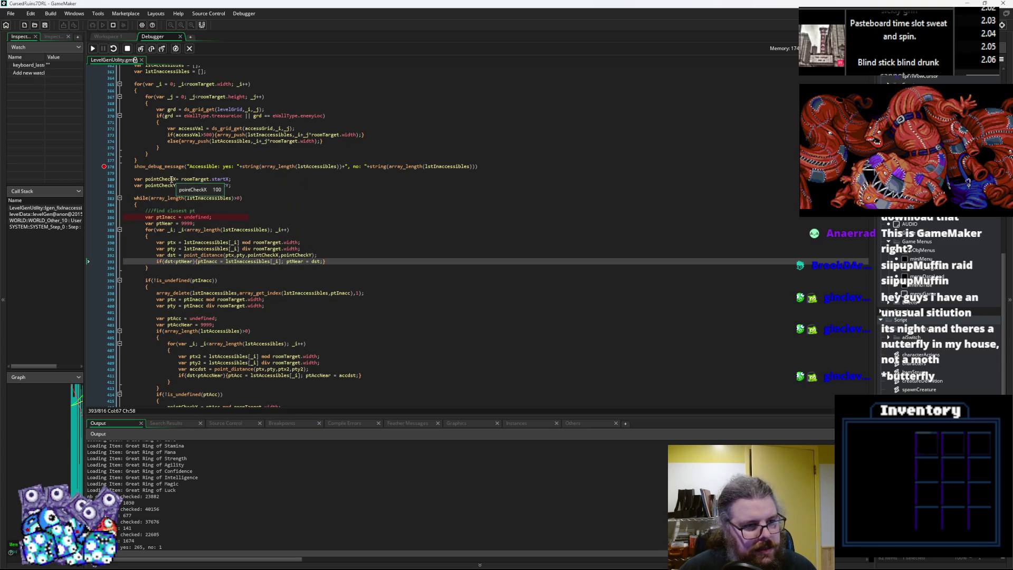
pyautogui.scroll(-1, 215, 239)
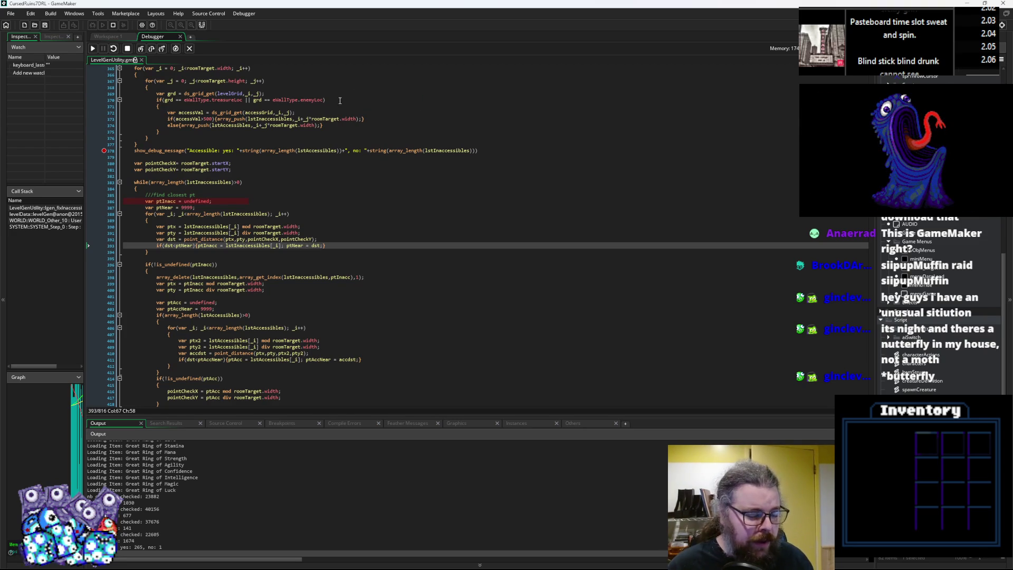
# Step: Step through the search loop again and highlight every occurrence of the loop variable _i
pyautogui.click(151, 49)
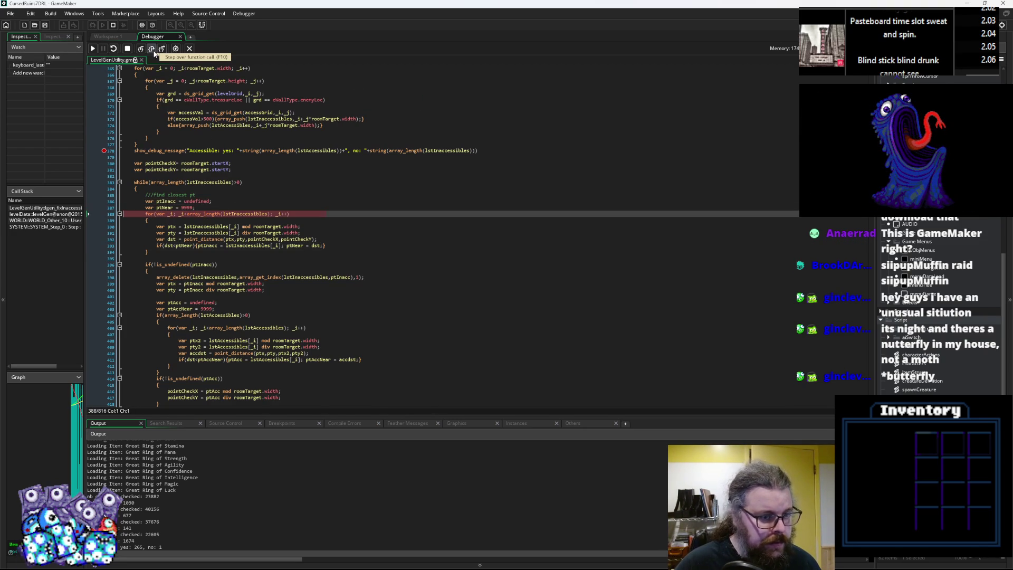
pyautogui.click(151, 49)
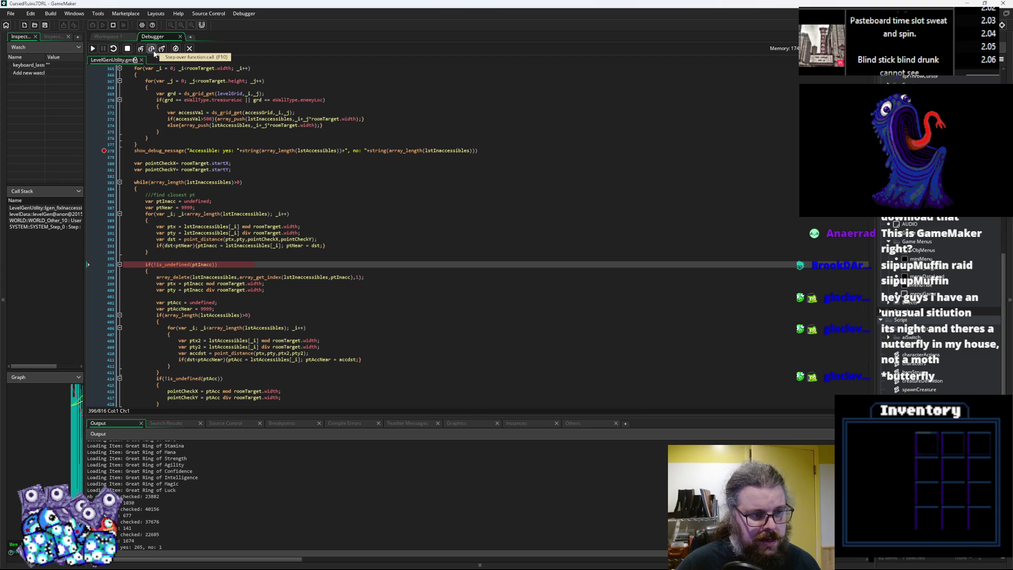
pyautogui.moveTo(248, 212)
pyautogui.press('F10')
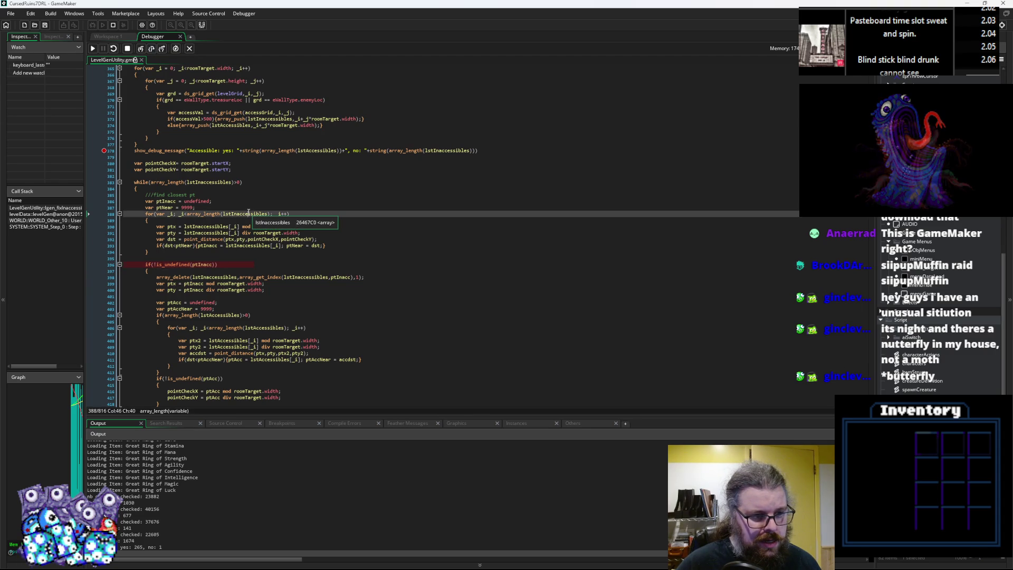
pyautogui.moveTo(164, 202)
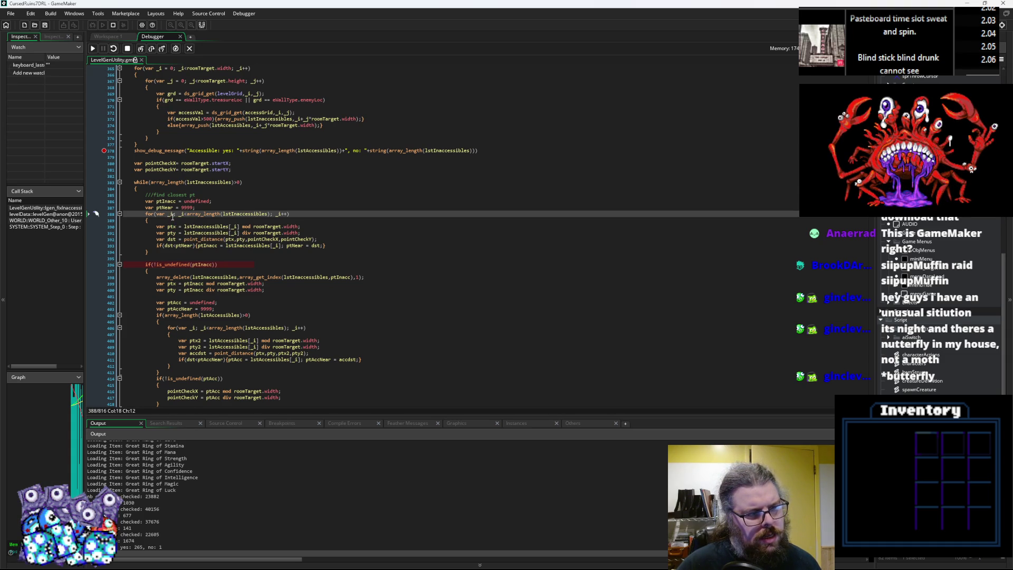
pyautogui.click(171, 214)
pyautogui.scroll(3, 266, 257)
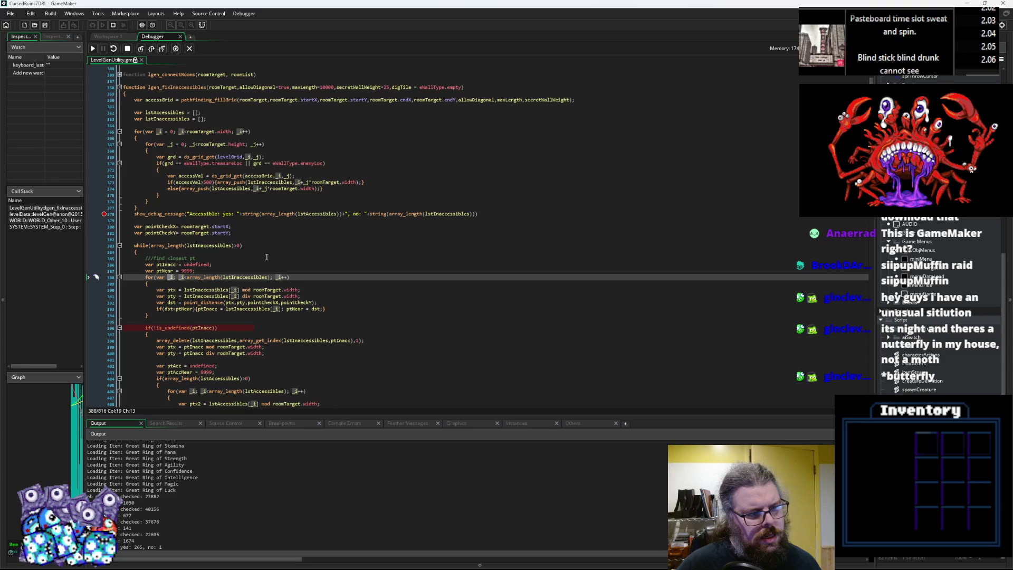
pyautogui.scroll(-3, 266, 256)
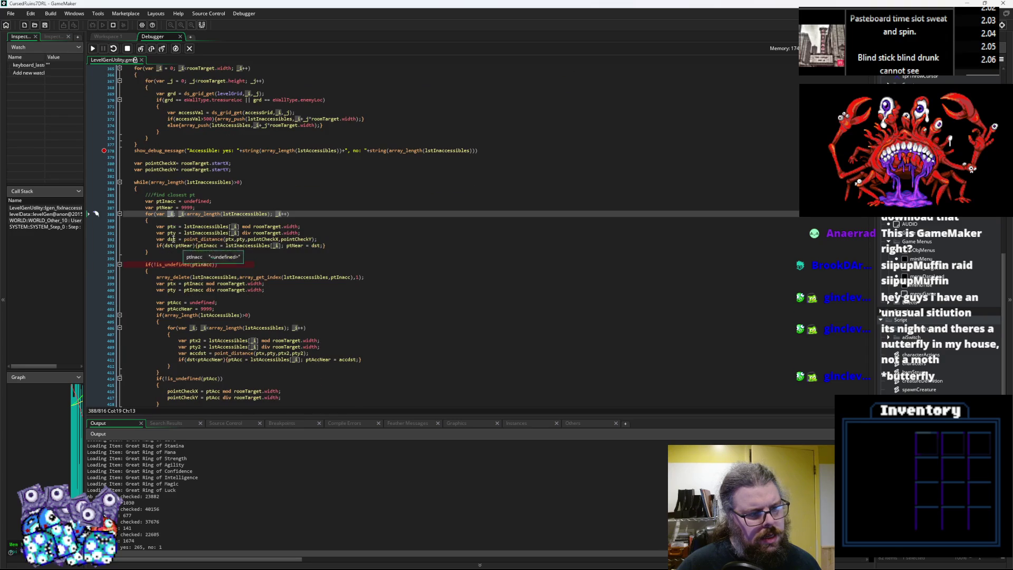
# Step: Stop debugging, save the script, and relaunch the game under the debugger to the line 378 breakpoint
pyautogui.click(127, 48)
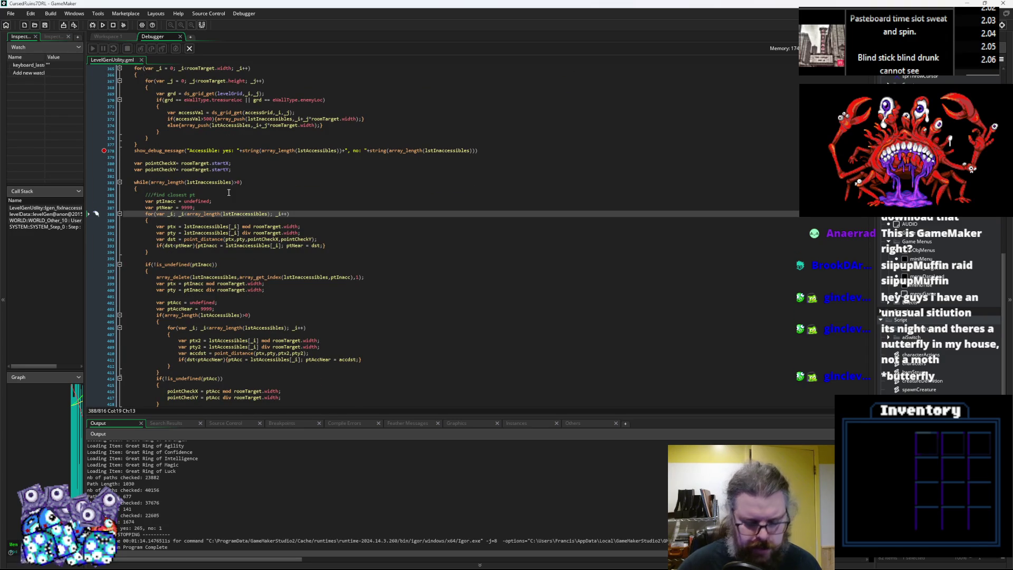
pyautogui.write('=0')
pyautogui.click(296, 156)
pyautogui.click(46, 26)
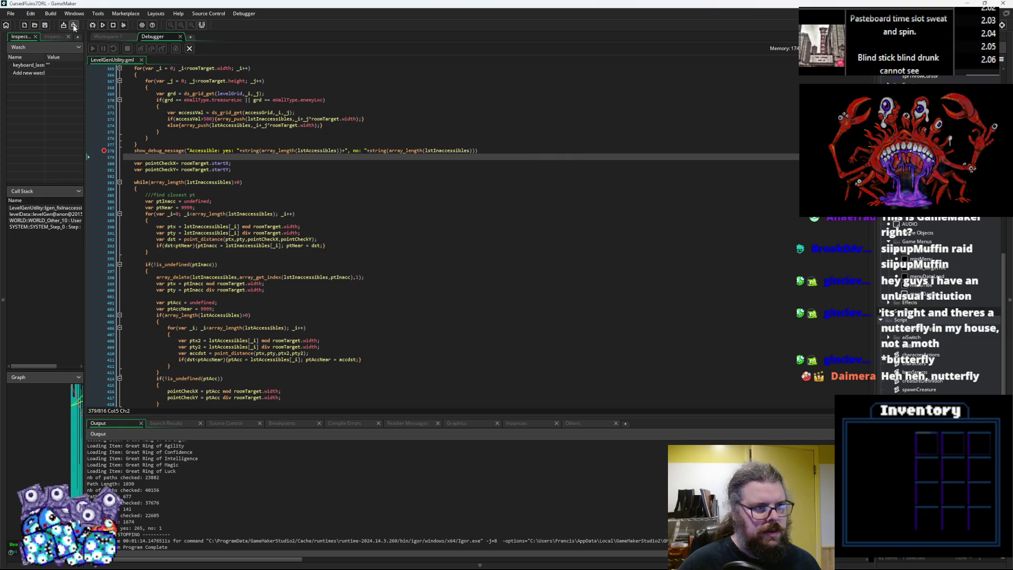
pyautogui.click(94, 26)
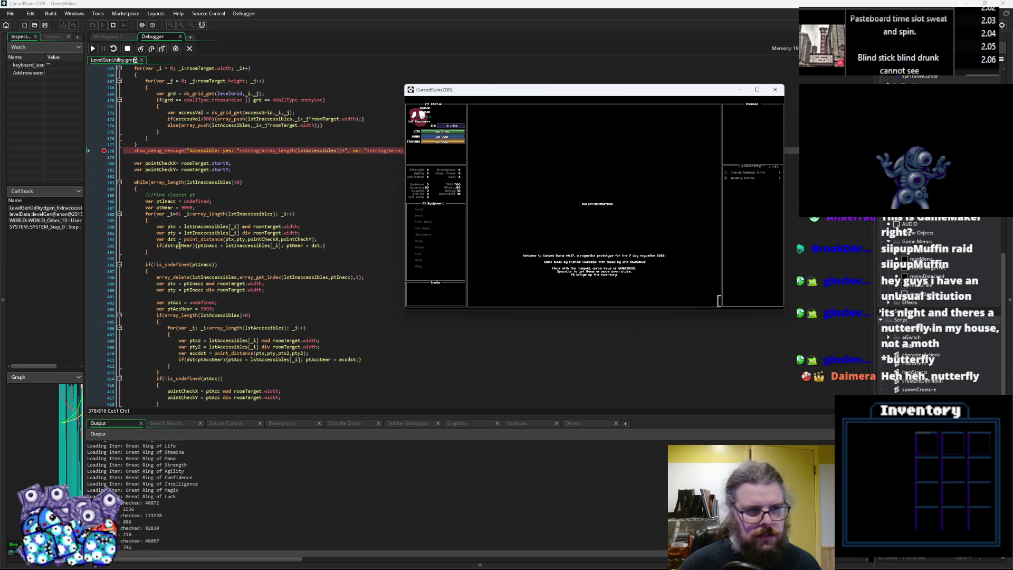
# Step: Step past the accessible-count message and check the latest yes/no counts in the output log
pyautogui.click(152, 49)
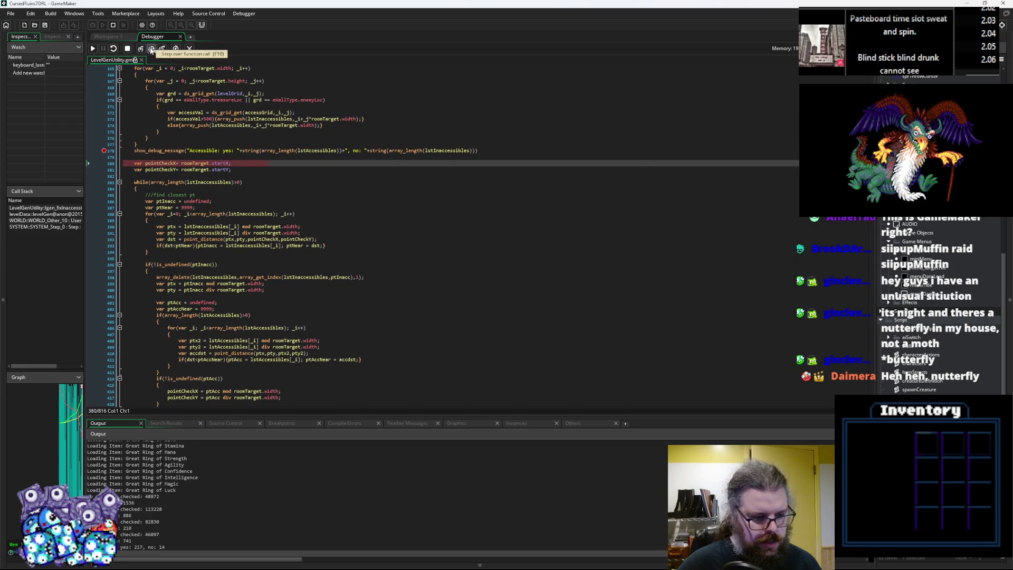
pyautogui.moveTo(172, 547); pyautogui.dragTo(153, 545)
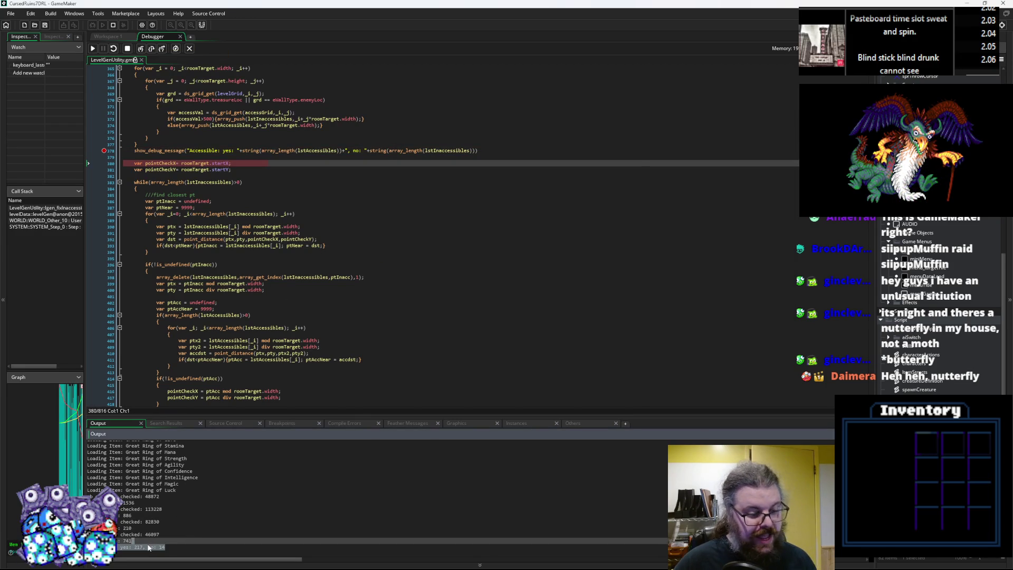
pyautogui.click(149, 547)
pyautogui.click(164, 219)
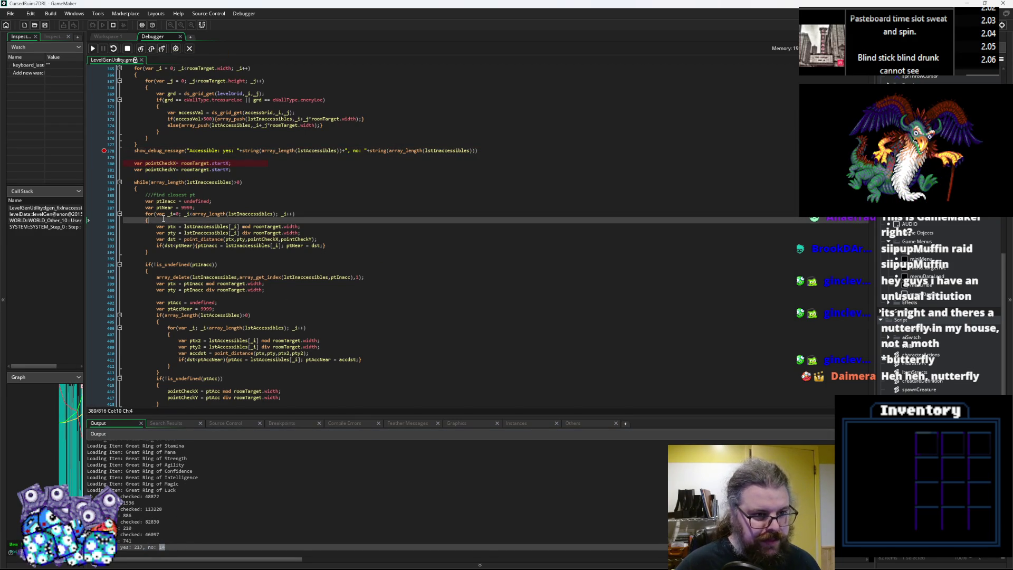
# Step: Step into the closest-point loop, through the ptx line, to the distance comparison on line 393
pyautogui.click(151, 49)
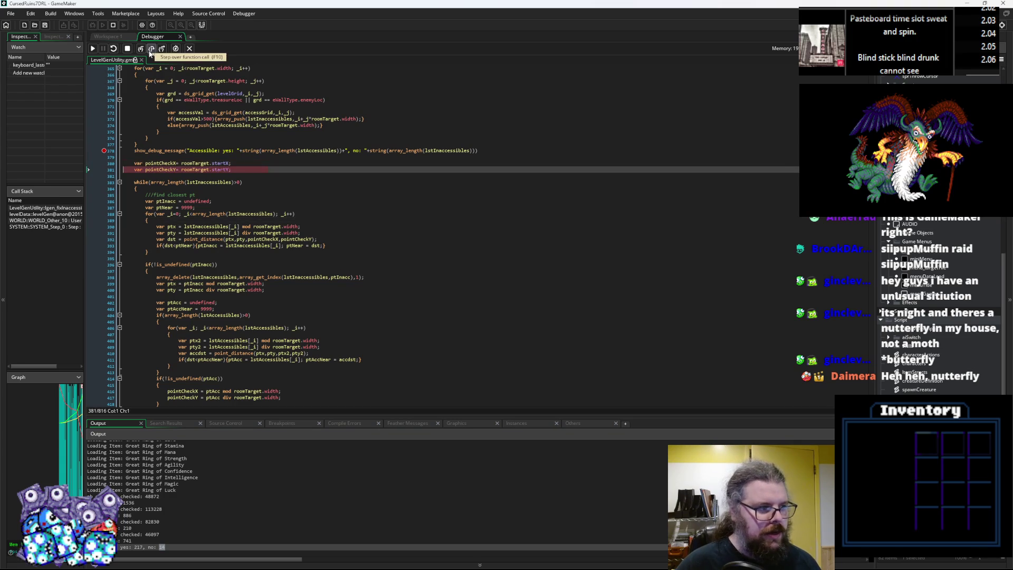
pyautogui.click(151, 49)
pyautogui.click(151, 50)
pyautogui.click(150, 49)
pyautogui.click(151, 49)
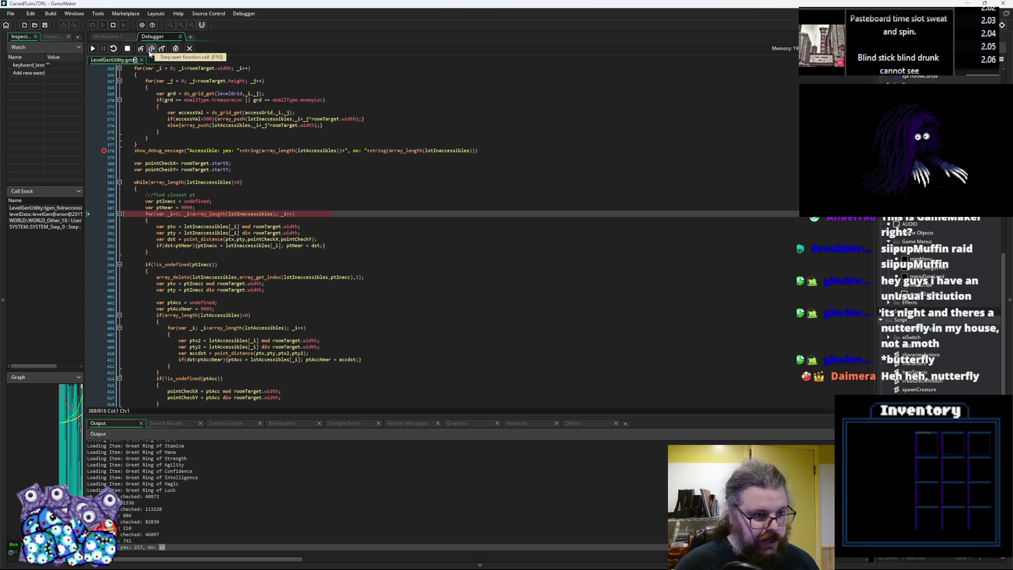
pyautogui.click(151, 49)
pyautogui.click(151, 49)
pyautogui.click(150, 49)
pyautogui.click(150, 50)
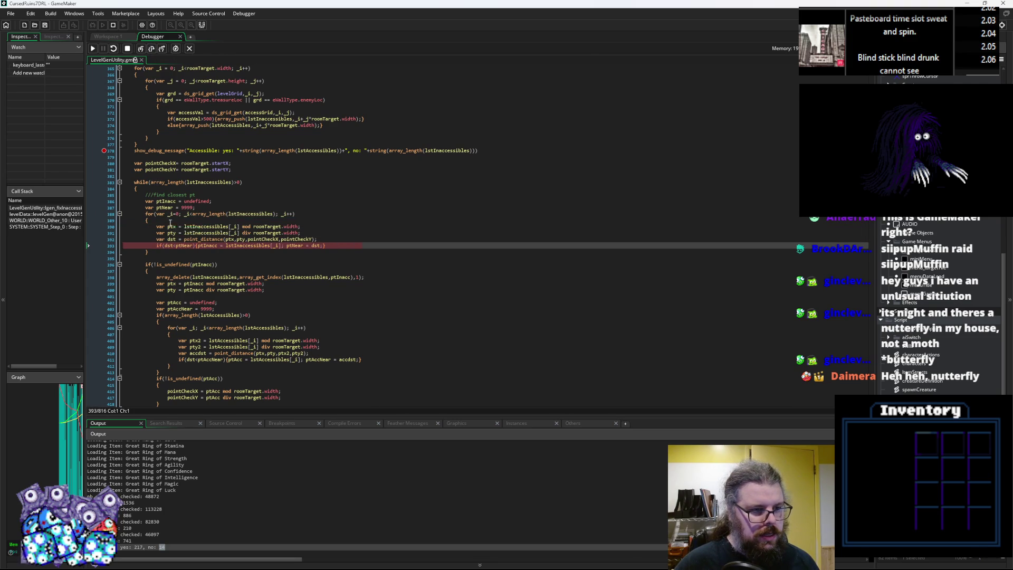
# Step: Iterate the closest-point loop to completion and step past array_delete to line 399
pyautogui.click(151, 49)
pyautogui.click(152, 49)
pyautogui.click(152, 49)
pyautogui.click(151, 49)
pyautogui.click(151, 49)
pyautogui.click(152, 49)
pyautogui.click(152, 49)
pyautogui.click(152, 49)
pyautogui.click(152, 49)
pyautogui.click(152, 49)
pyautogui.click(152, 49)
pyautogui.click(152, 49)
pyautogui.click(152, 49)
pyautogui.click(152, 49)
pyautogui.click(152, 49)
pyautogui.click(152, 49)
pyautogui.click(151, 49)
pyautogui.click(152, 49)
pyautogui.click(152, 49)
pyautogui.click(152, 49)
pyautogui.click(152, 49)
pyautogui.click(152, 49)
pyautogui.click(151, 49)
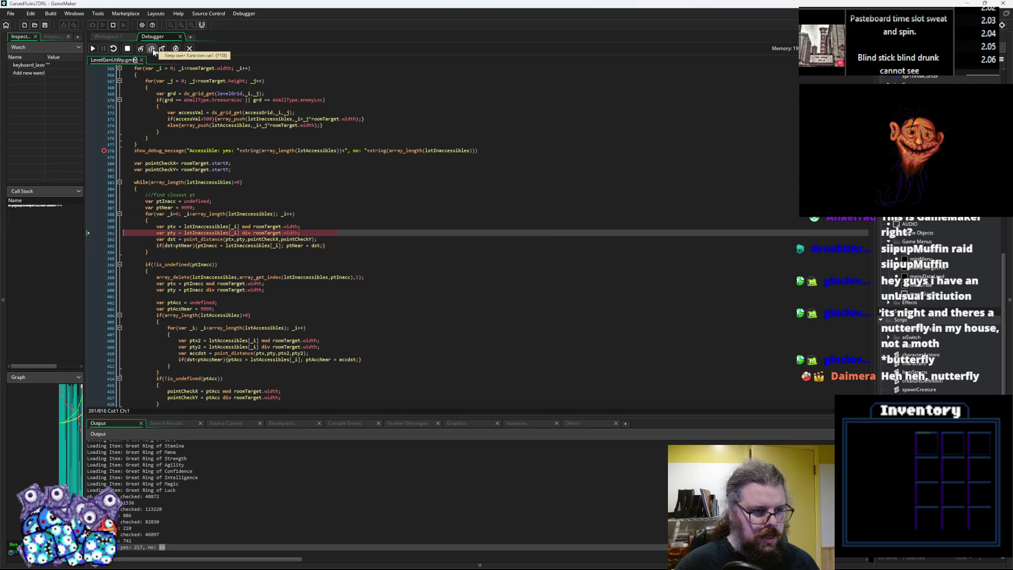
pyautogui.click(153, 51)
pyautogui.click(153, 50)
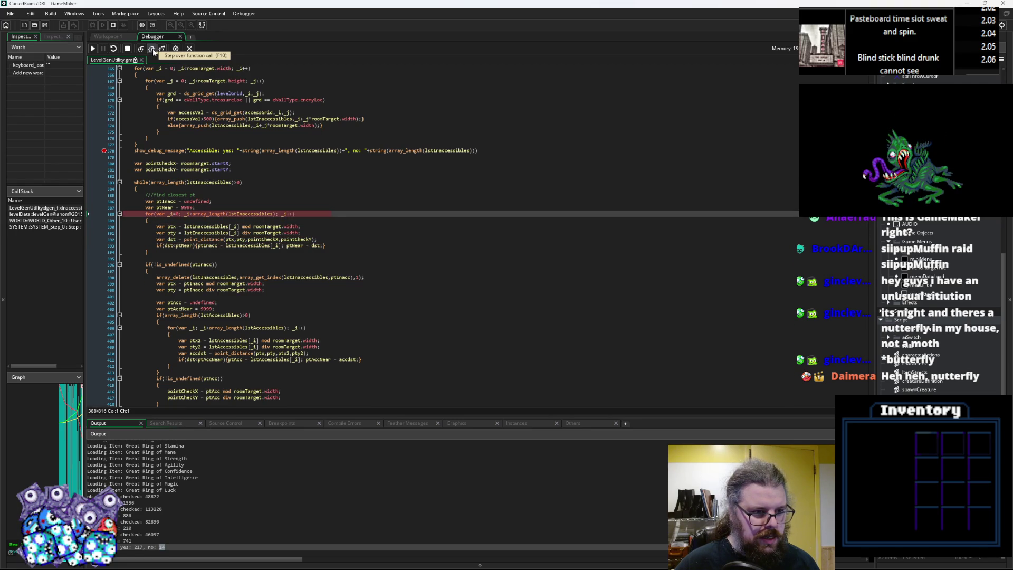
pyautogui.click(153, 50)
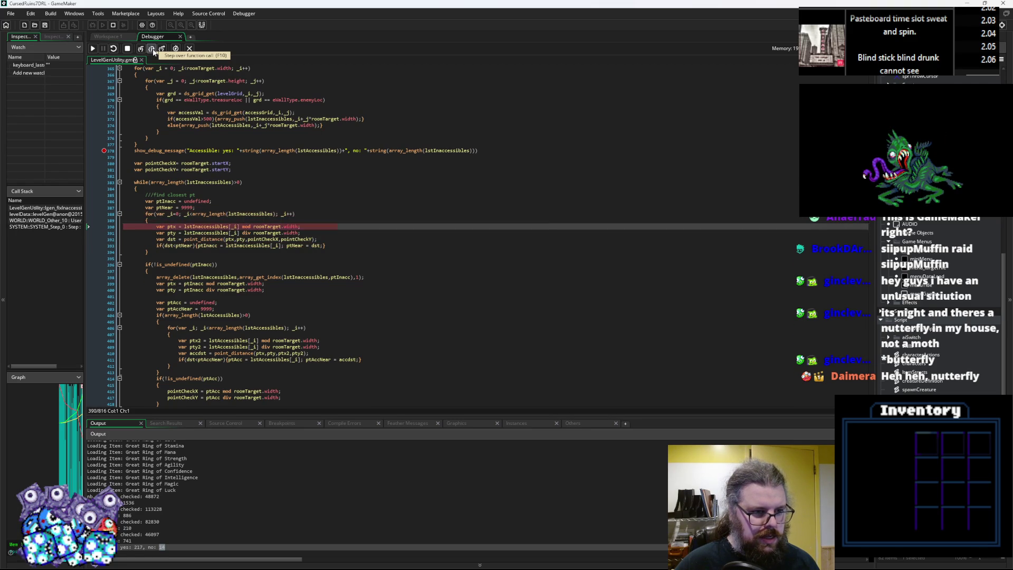
pyautogui.click(153, 50)
pyautogui.click(153, 51)
pyautogui.click(153, 51)
pyautogui.click(153, 51)
pyautogui.click(153, 51)
pyautogui.click(153, 51)
pyautogui.click(153, 51)
pyautogui.click(153, 51)
pyautogui.click(153, 51)
pyautogui.click(153, 51)
pyautogui.click(153, 51)
pyautogui.click(153, 51)
pyautogui.click(153, 50)
pyautogui.click(153, 50)
pyautogui.click(153, 51)
pyautogui.click(153, 51)
pyautogui.click(153, 50)
pyautogui.click(153, 50)
pyautogui.click(153, 50)
pyautogui.click(153, 50)
pyautogui.click(153, 50)
pyautogui.click(153, 51)
pyautogui.scroll(-3, 221, 242)
pyautogui.moveTo(210, 228)
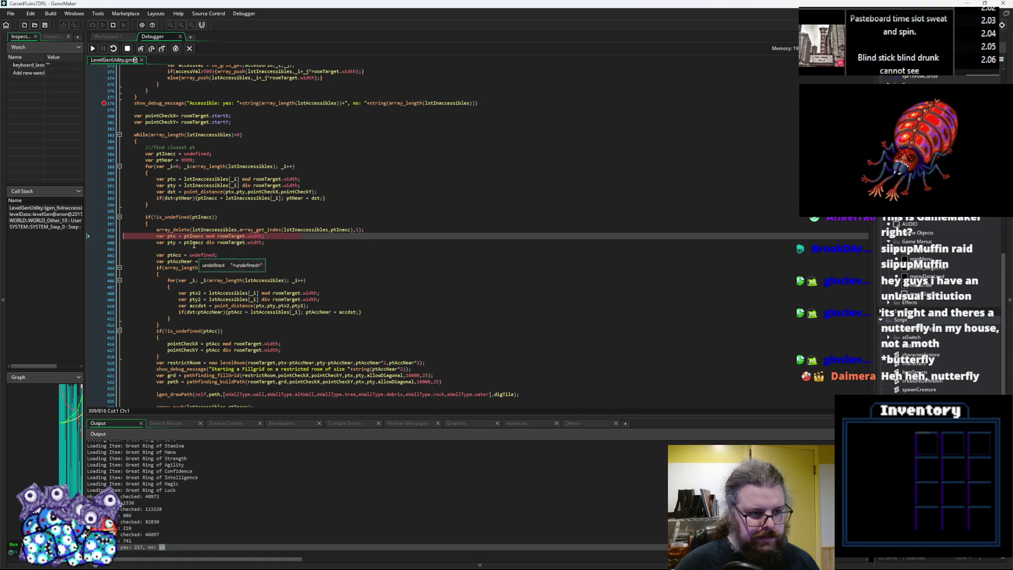
pyautogui.click(151, 48)
# Step: Step to the ptAcc setup, read the variable values, and advance to the accessible-count check
pyautogui.click(151, 48)
pyautogui.moveTo(166, 237)
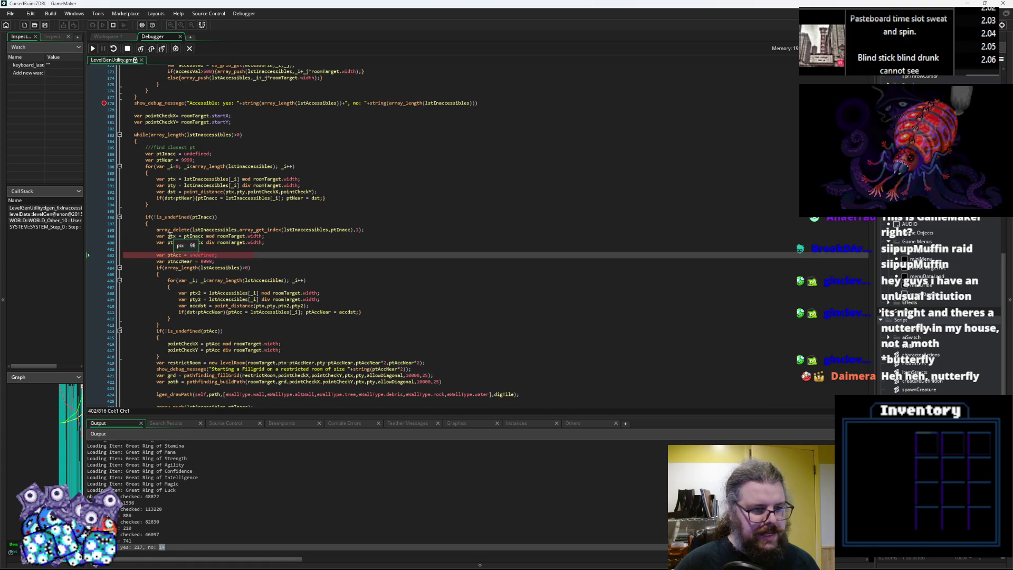
pyautogui.moveTo(151, 115)
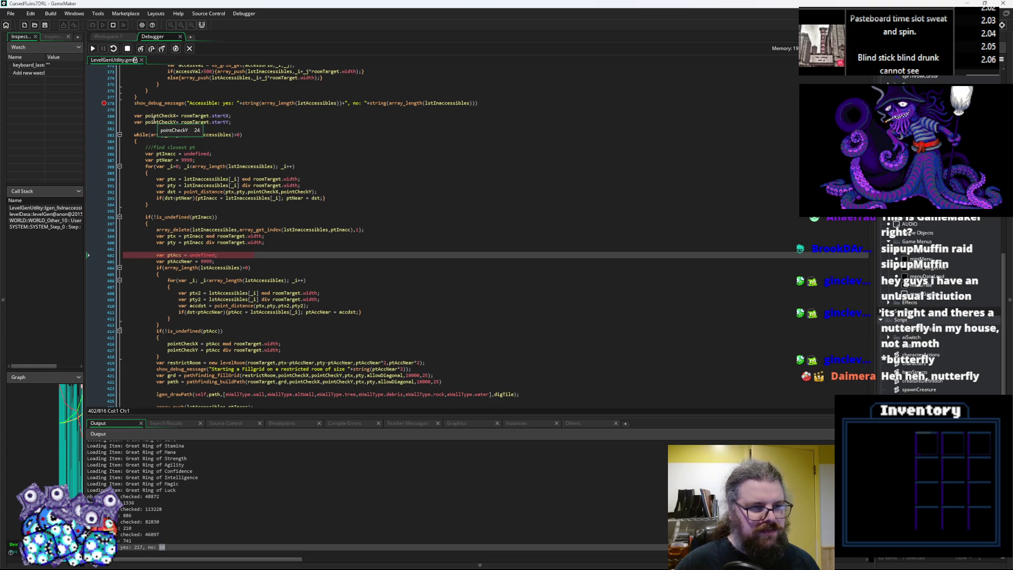
pyautogui.moveTo(175, 262)
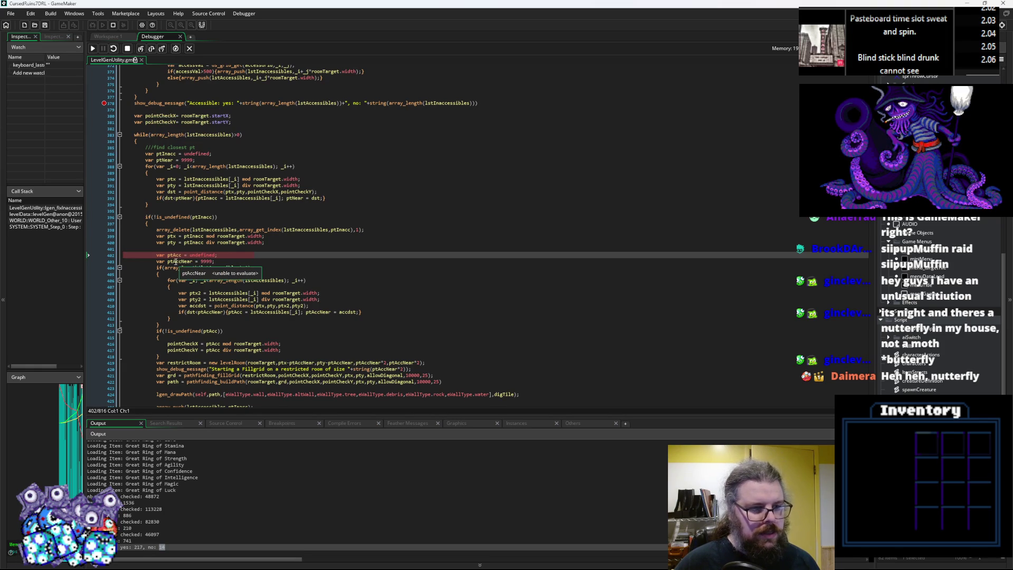
pyautogui.moveTo(166, 159)
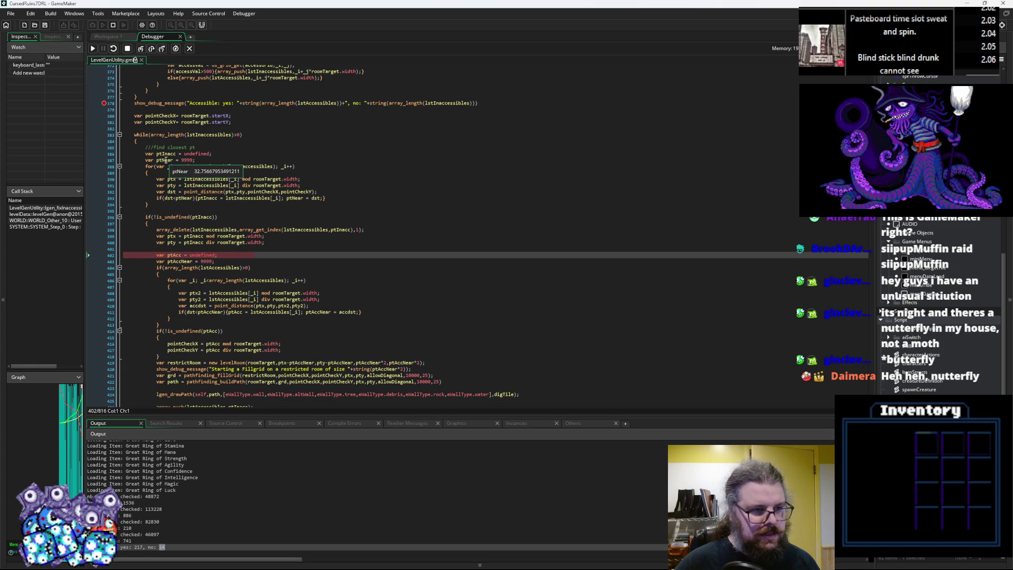
pyautogui.press('F10')
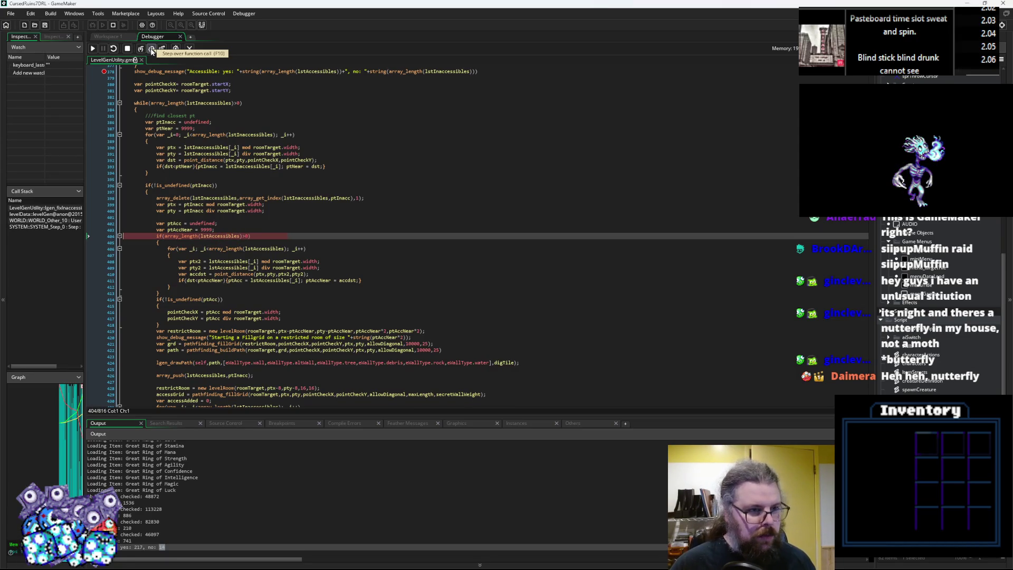
# Step: Run several iterations of the nearest-accessible loop, then breakpoint line 414 and continue to it
pyautogui.click(152, 49)
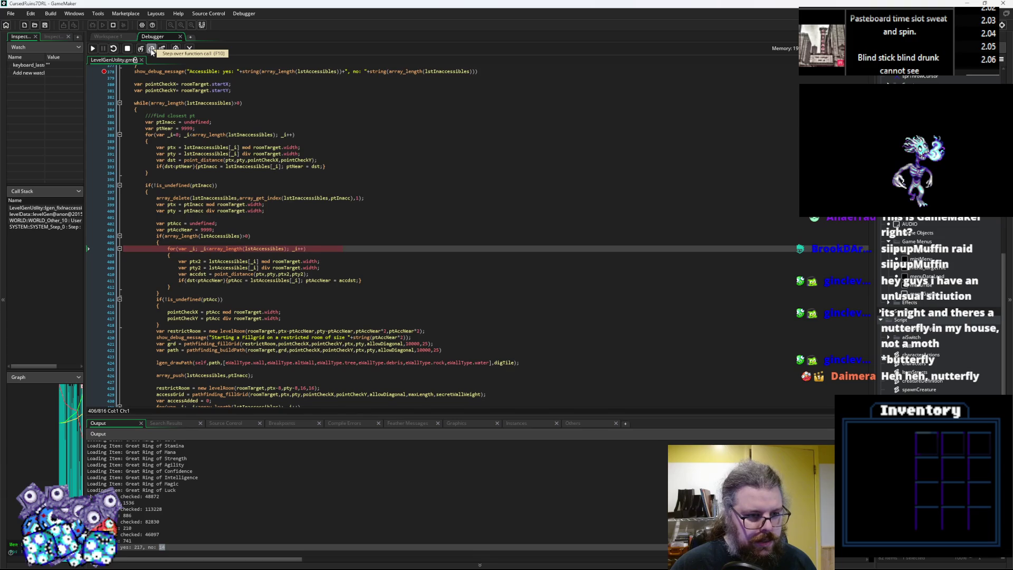
pyautogui.click(151, 49)
pyautogui.click(152, 49)
pyautogui.click(152, 49)
pyautogui.click(151, 49)
pyautogui.click(152, 49)
pyautogui.click(151, 49)
pyautogui.click(152, 49)
pyautogui.click(152, 49)
pyautogui.click(152, 49)
pyautogui.click(152, 50)
pyautogui.click(152, 50)
pyautogui.click(152, 49)
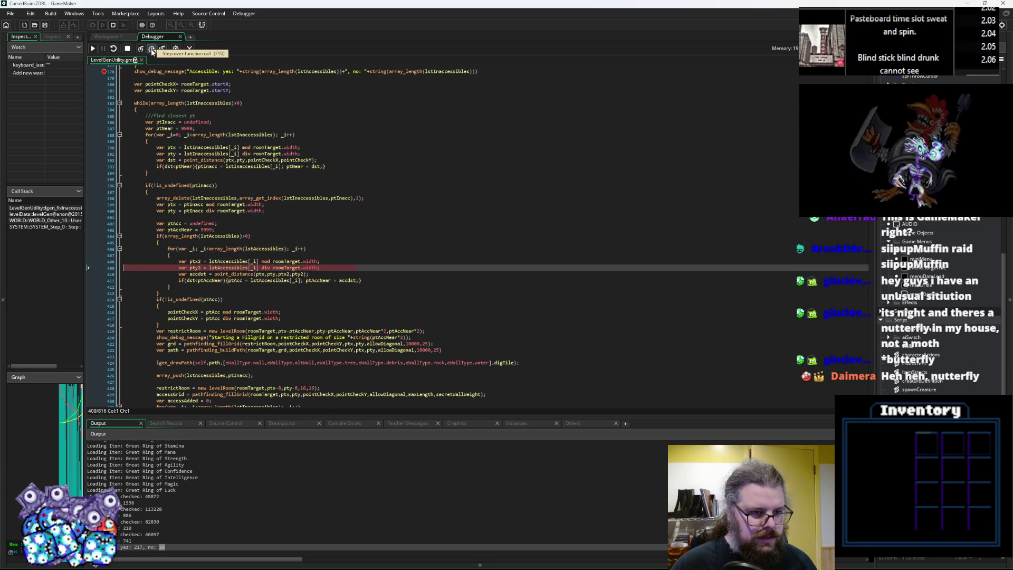
pyautogui.click(151, 50)
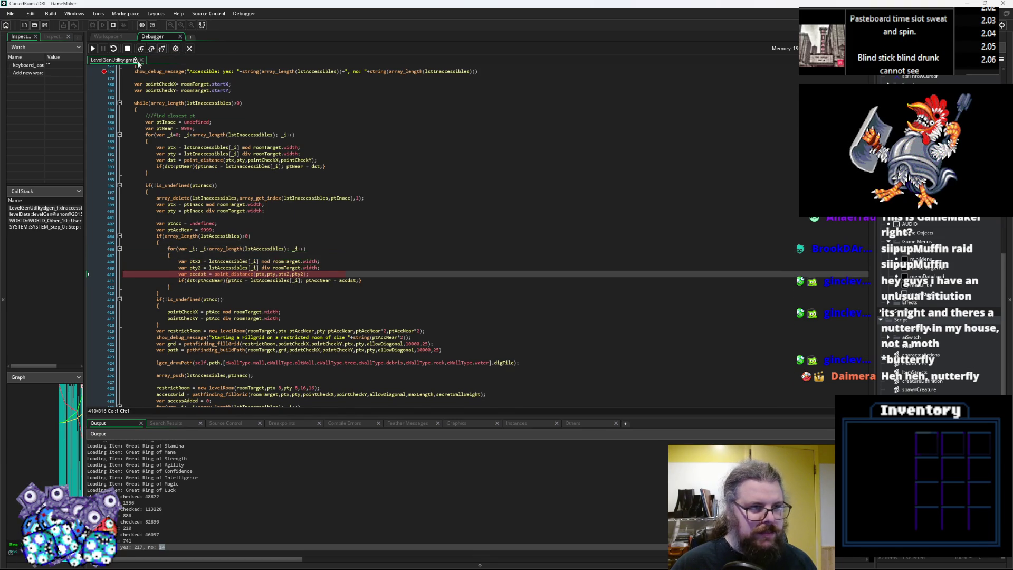
pyautogui.click(152, 49)
pyautogui.click(152, 49)
pyautogui.click(152, 49)
pyautogui.click(151, 49)
pyautogui.click(151, 49)
pyautogui.click(152, 49)
pyautogui.click(151, 49)
pyautogui.click(151, 49)
pyautogui.click(152, 50)
pyautogui.click(152, 49)
pyautogui.click(151, 49)
pyautogui.click(151, 49)
pyautogui.click(151, 49)
pyautogui.click(152, 49)
pyautogui.click(151, 49)
pyautogui.click(151, 49)
pyautogui.click(151, 49)
pyautogui.click(151, 49)
pyautogui.click(151, 49)
pyautogui.click(151, 49)
pyautogui.click(151, 49)
pyautogui.click(152, 49)
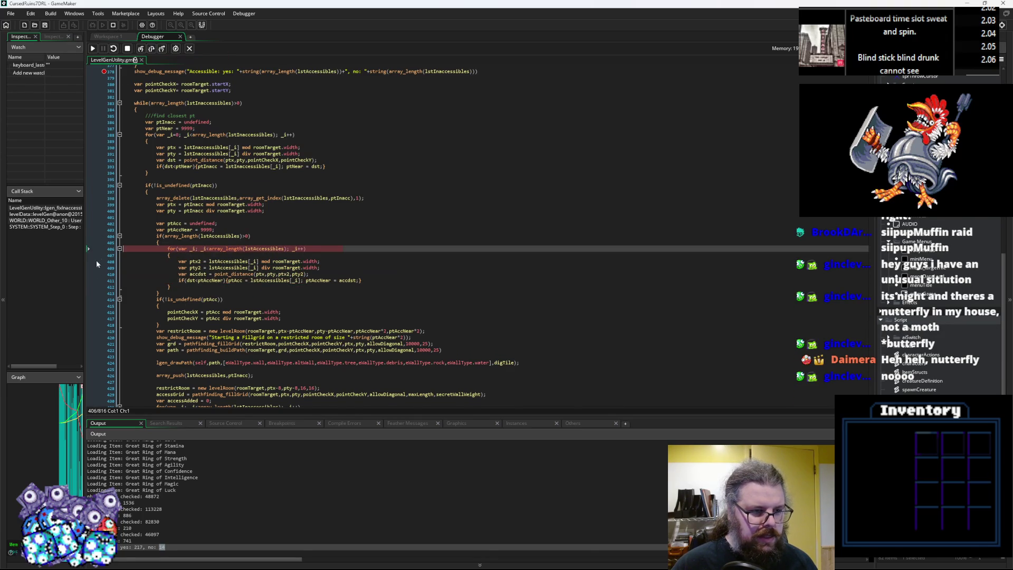
pyautogui.click(105, 300)
pyautogui.press('F5')
# Step: Continue to the line 414 breakpoint and inspect the result: ptAcc 4890 at distance about 73.25
pyautogui.click(92, 48)
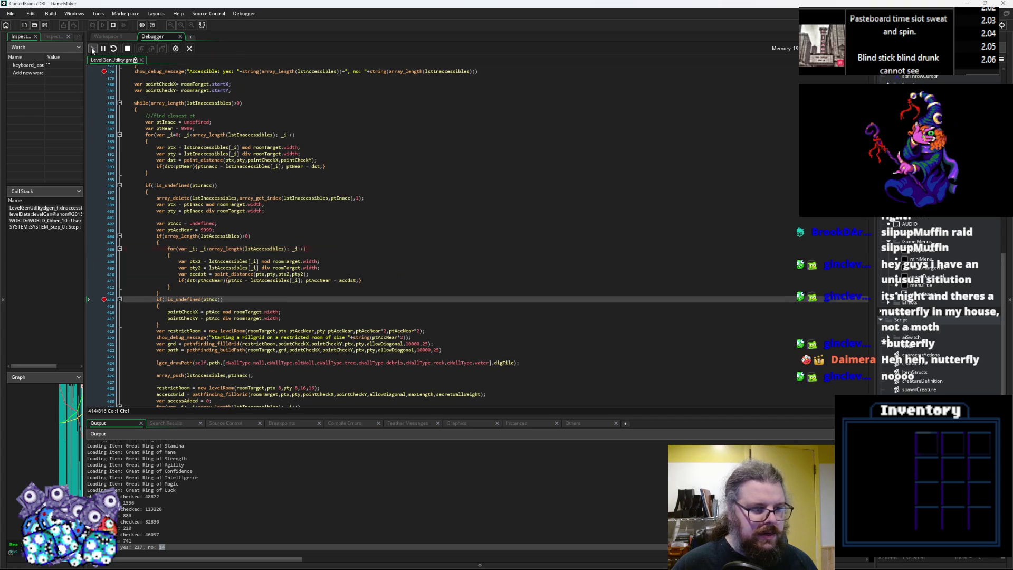
pyautogui.click(201, 240)
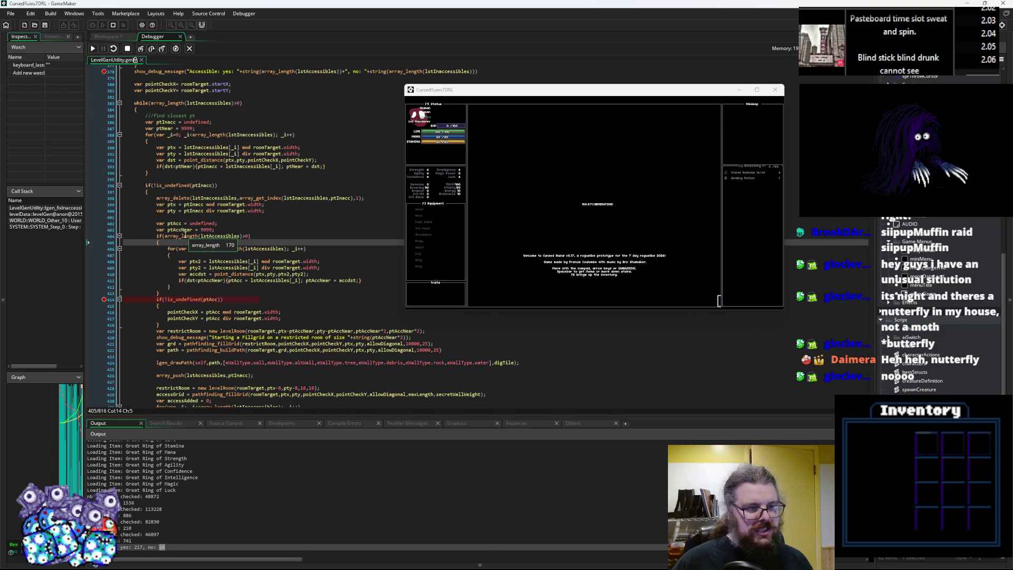
pyautogui.scroll(3, 198, 224)
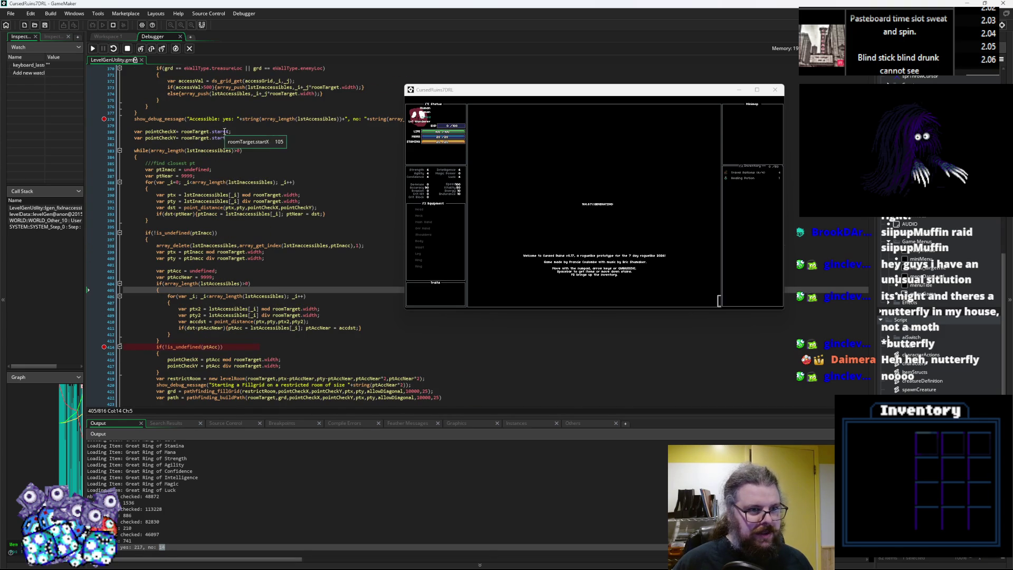
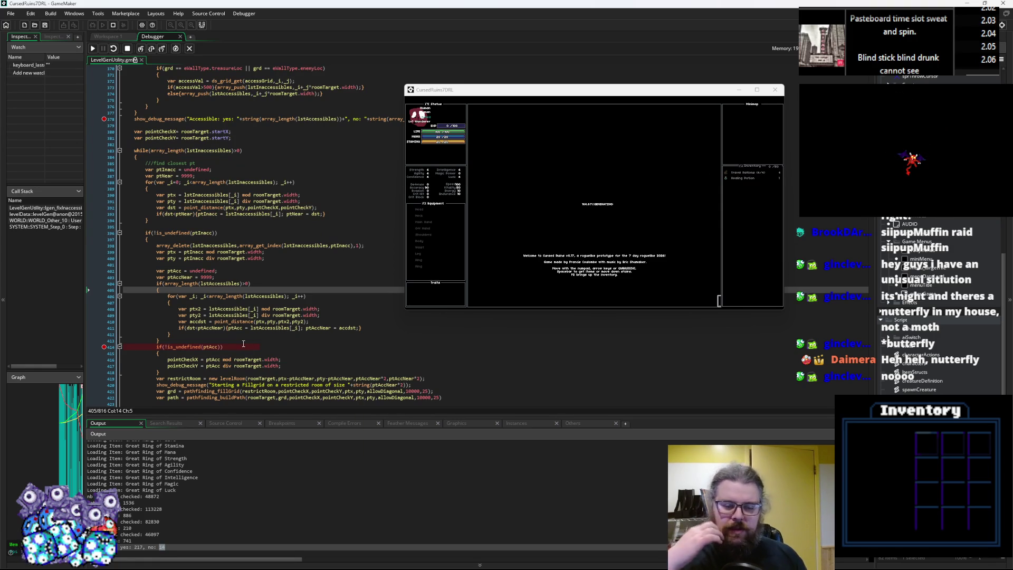
# Step: Step over to the pointCheckX assignment and inspect pointCheckX and roomTarget.width
pyautogui.scroll(-3, 243, 343)
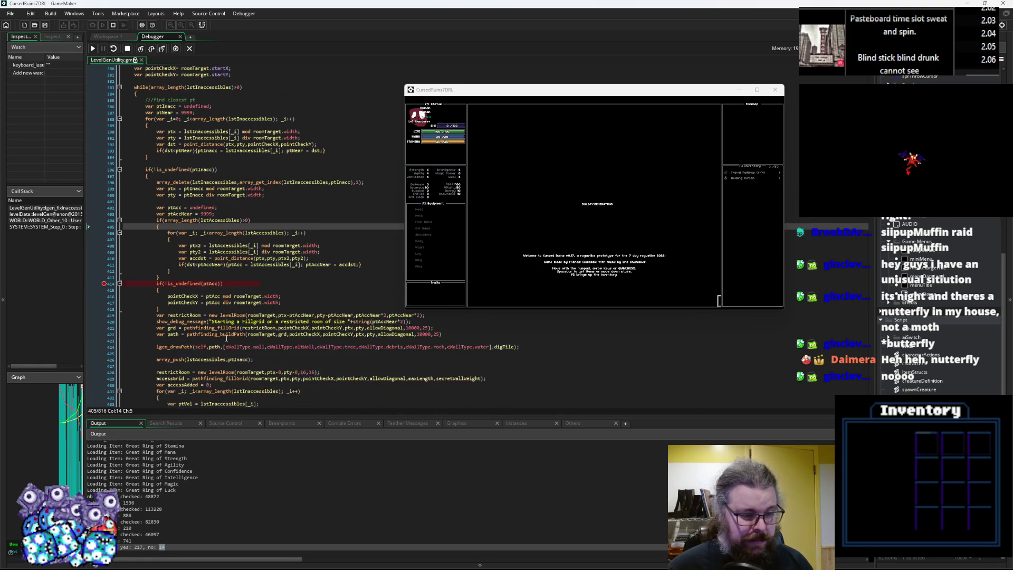
pyautogui.click(152, 48)
pyautogui.moveTo(191, 295)
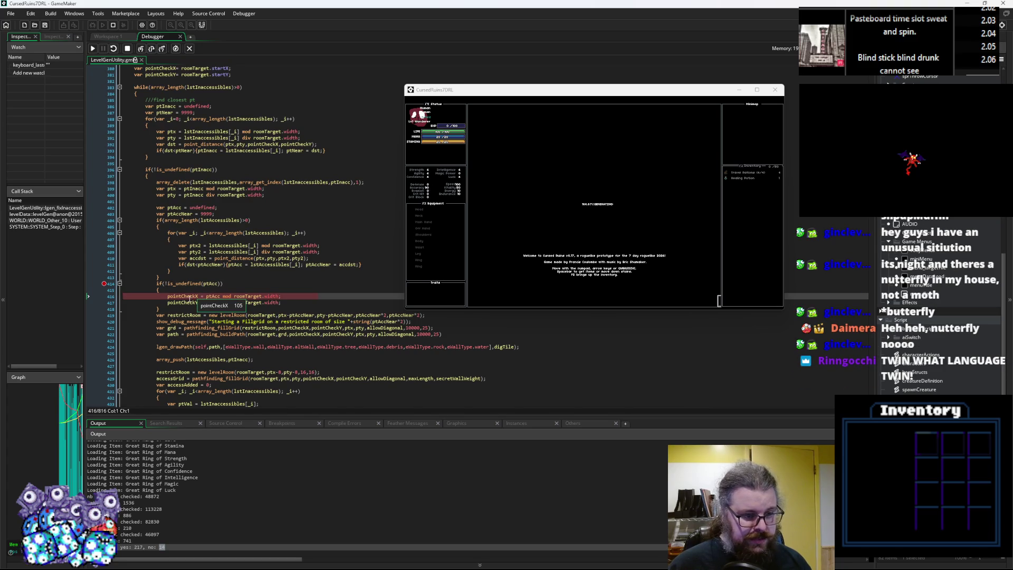
pyautogui.moveTo(273, 301)
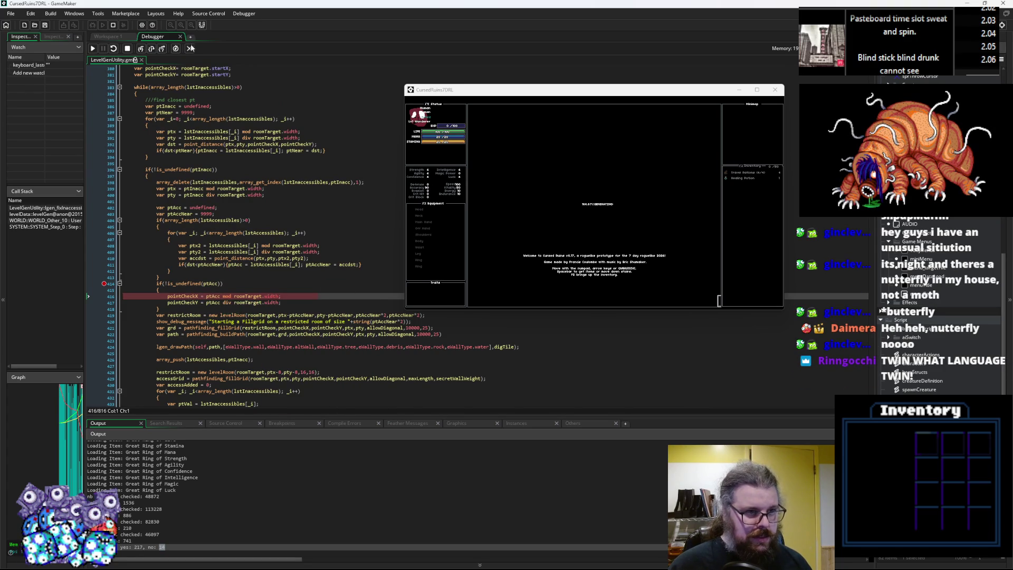
# Step: Step past the restrictRoom line to the array_push(lstAccessibles, ptAcc) line, keeping the code in front
pyautogui.click(152, 48)
pyautogui.click(152, 48)
pyautogui.moveTo(185, 297)
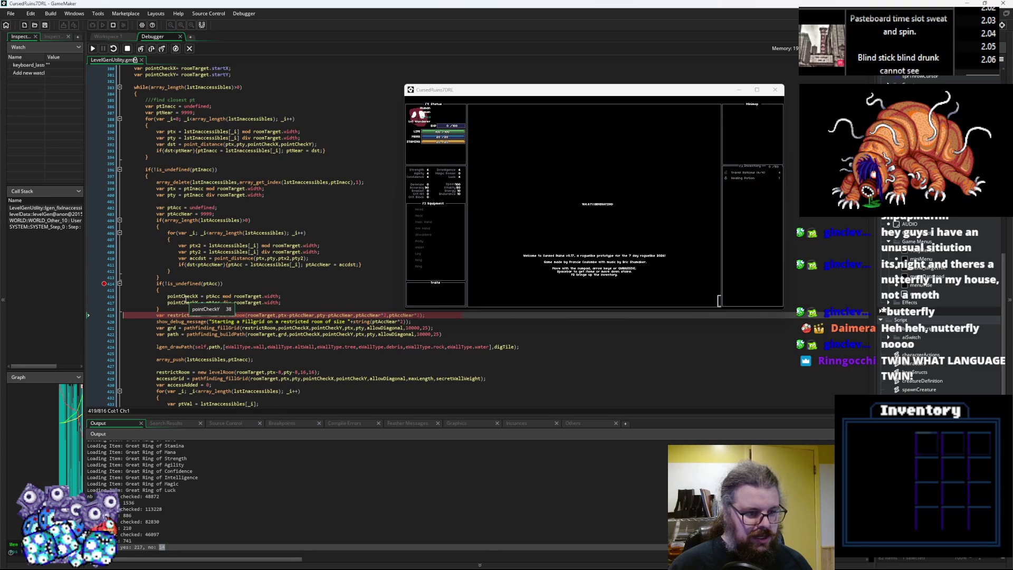
pyautogui.scroll(-2, 185, 302)
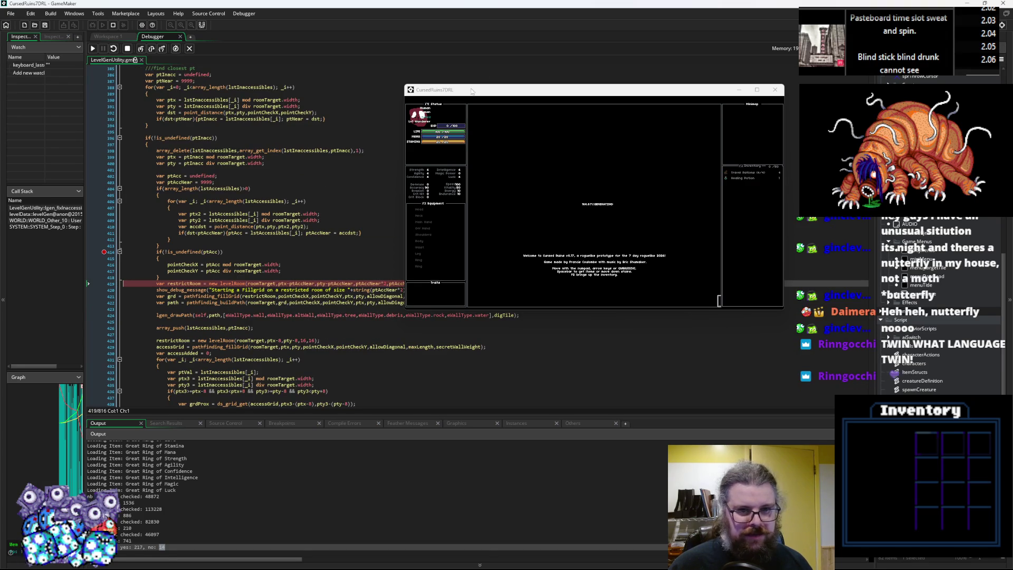
pyautogui.moveTo(469, 93); pyautogui.dragTo(571, 63)
pyautogui.scroll(-2, 327, 211)
pyautogui.click(248, 297)
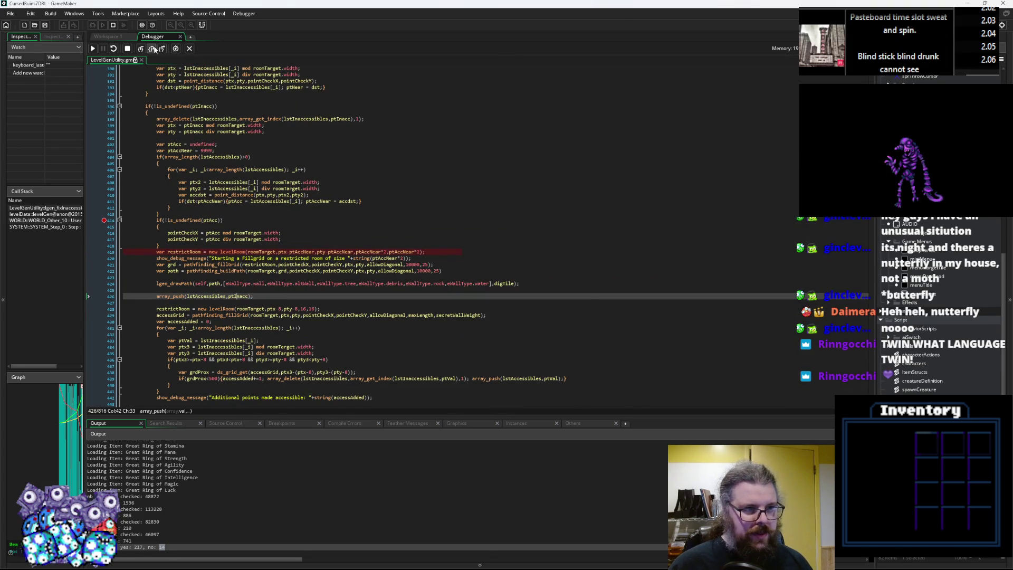
pyautogui.click(153, 49)
# Step: Step over the restricted-fillgrid message and fillgrid call until the pathfindingUtils line 60 error appears
pyautogui.click(153, 49)
pyautogui.click(153, 49)
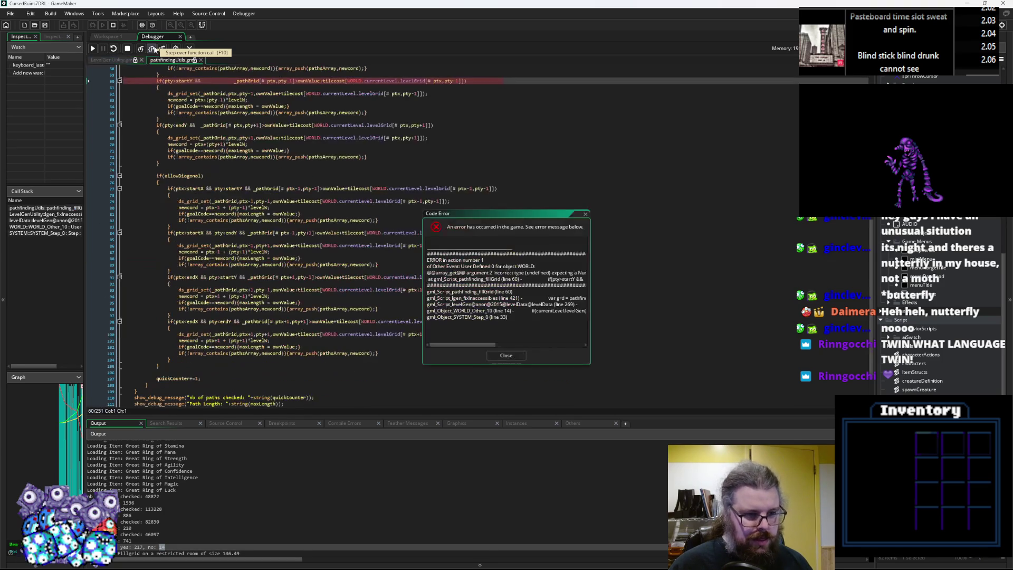
pyautogui.scroll(2, 466, 151)
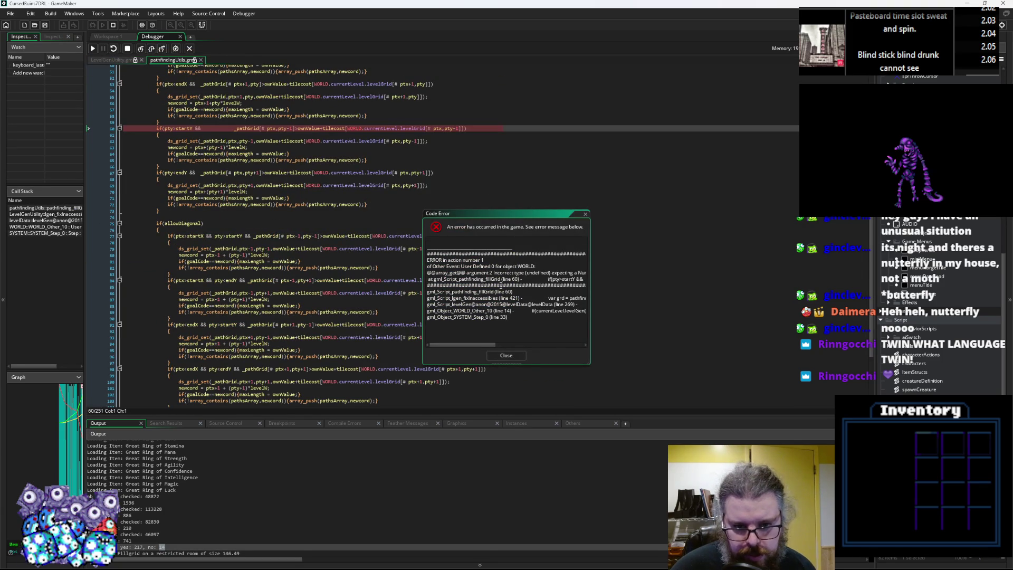
pyautogui.scroll(2, 418, 174)
# Step: Inspect pty, tilecost and startY at line 60, confirm startY is negative, and close the error
pyautogui.moveTo(418, 174)
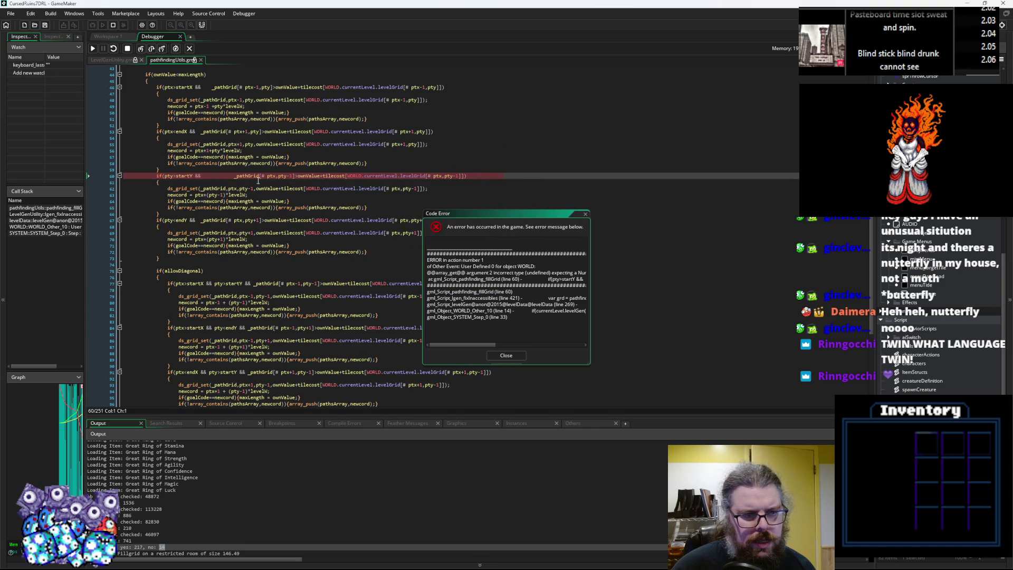
pyautogui.moveTo(281, 176)
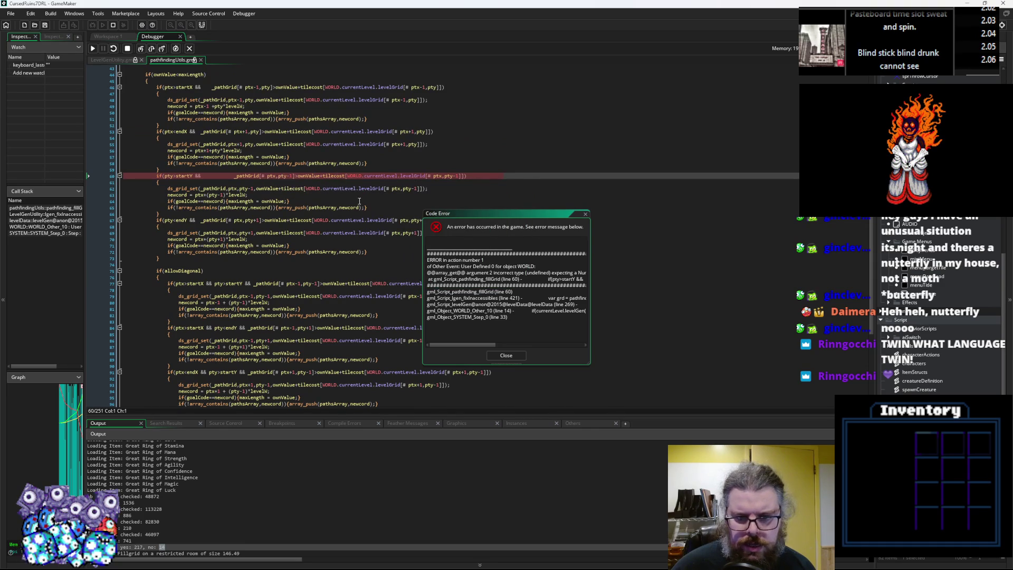
pyautogui.moveTo(490, 348)
pyautogui.mouseDown()
pyautogui.moveTo(551, 349)
pyautogui.moveTo(448, 347)
pyautogui.mouseUp()
pyautogui.moveTo(351, 282)
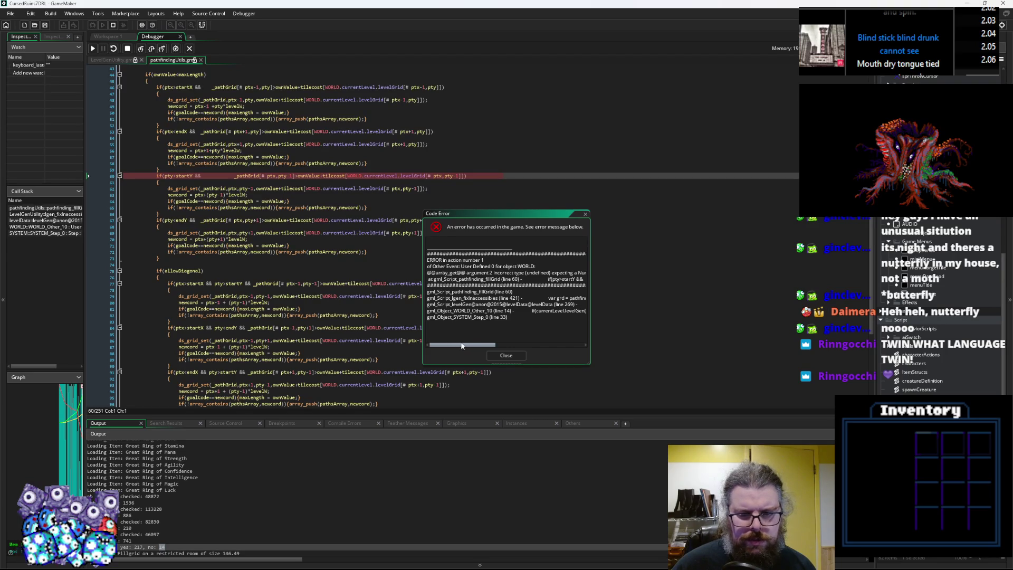
pyautogui.moveTo(473, 344)
pyautogui.mouseDown()
pyautogui.moveTo(518, 333)
pyautogui.moveTo(548, 340)
pyautogui.mouseUp()
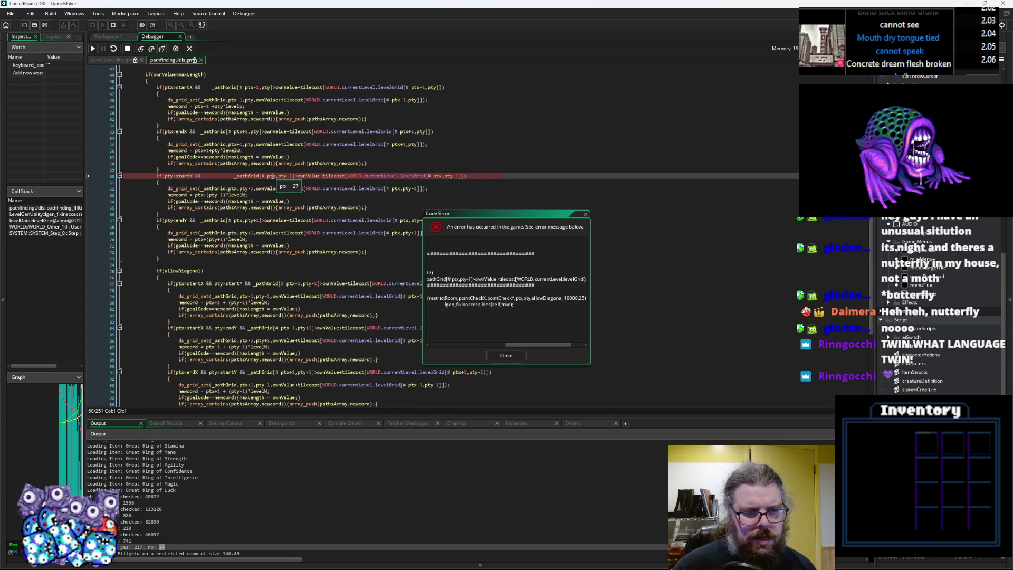
pyautogui.moveTo(334, 189)
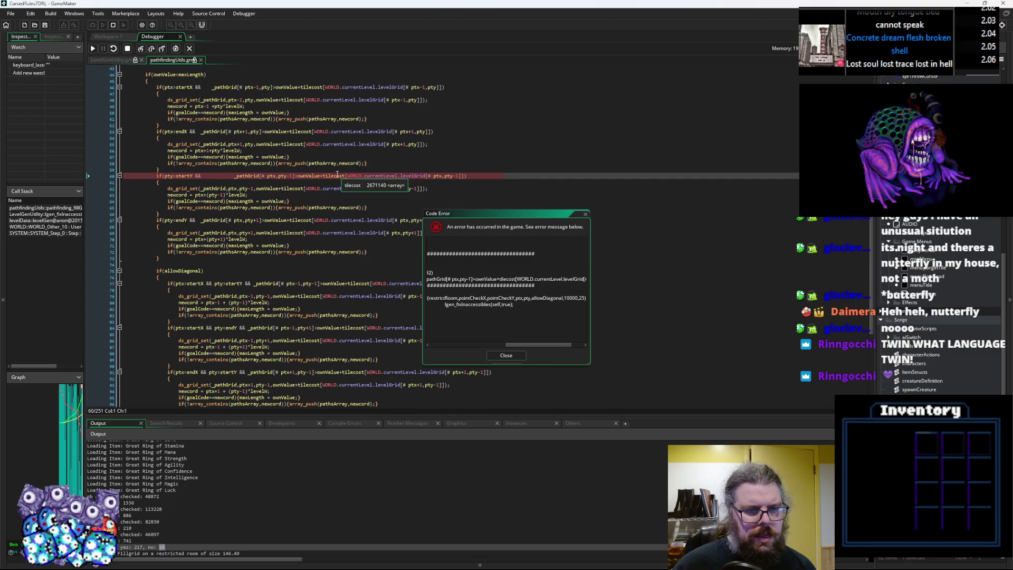
pyautogui.scroll(2, 338, 180)
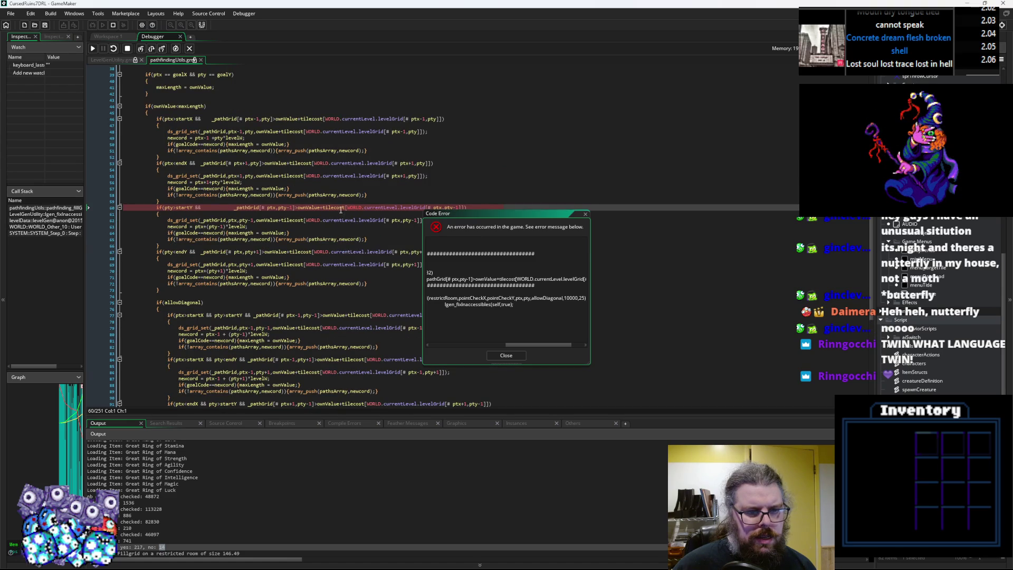
pyautogui.moveTo(449, 207)
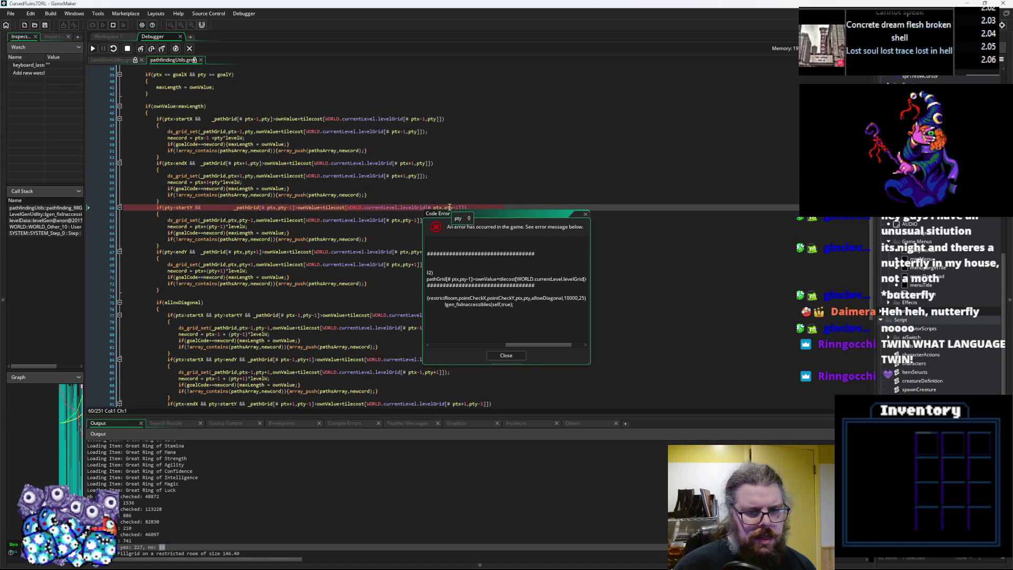
pyautogui.scroll(-2, 449, 207)
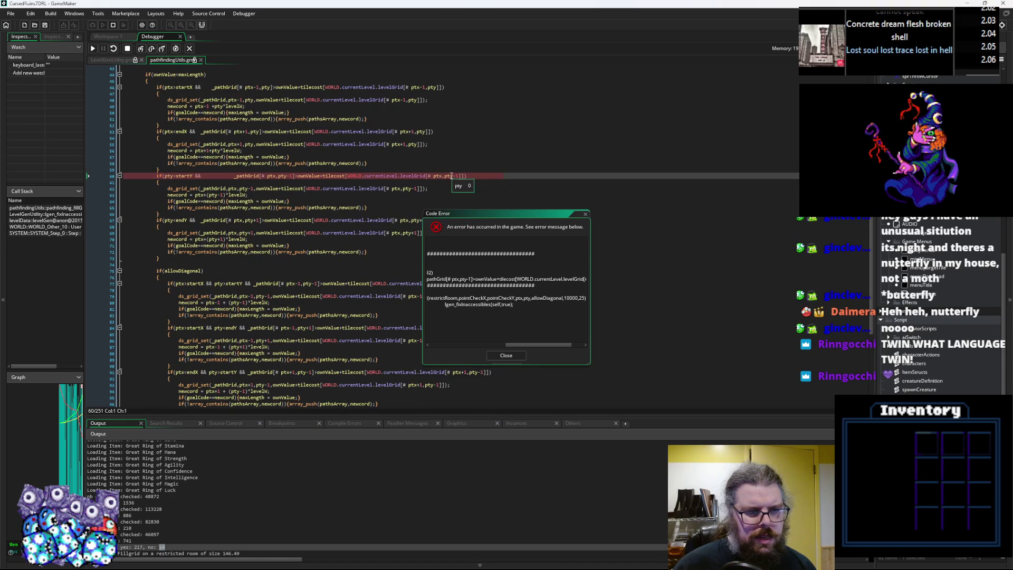
pyautogui.moveTo(182, 176)
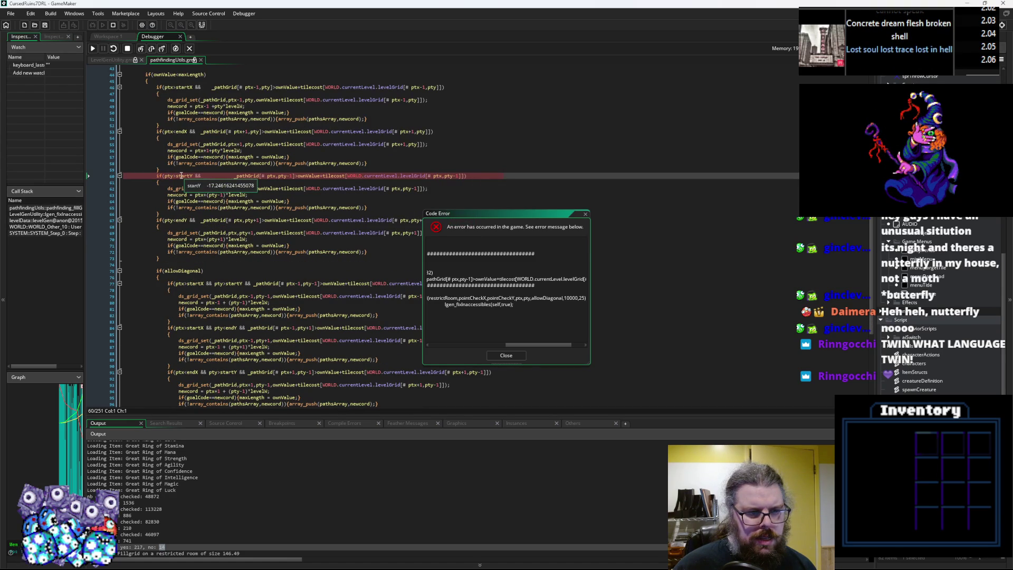
pyautogui.scroll(4, 182, 176)
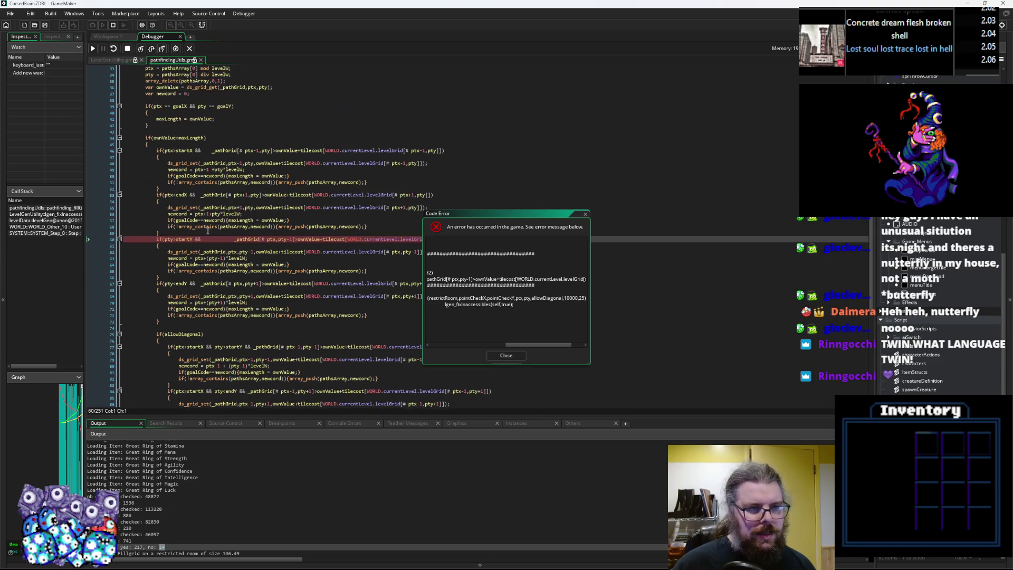
pyautogui.click(505, 355)
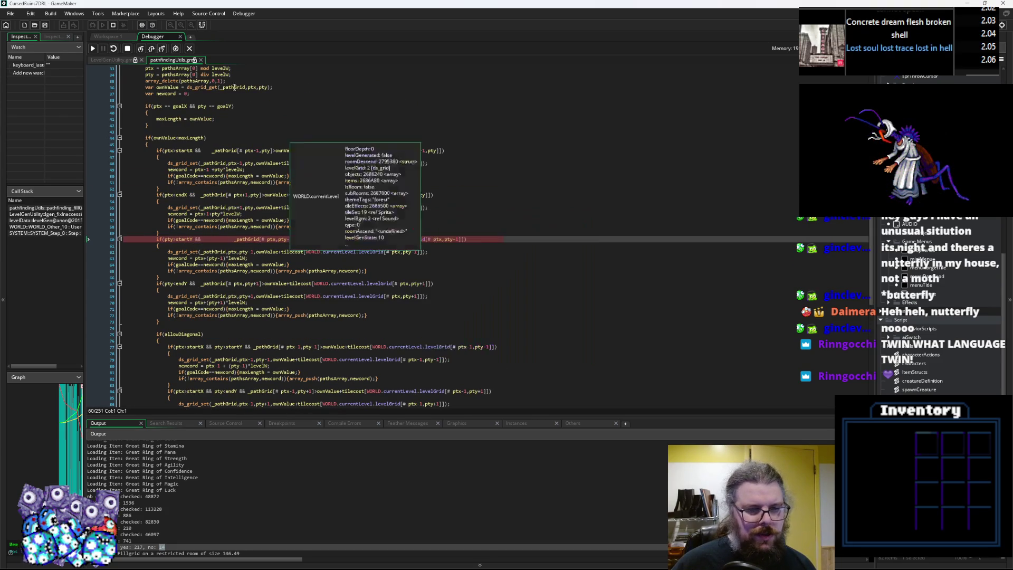
# Step: Return to the Workspace 1 code and remove the breakpoint on line 378's count message
pyautogui.click(190, 51)
pyautogui.click(332, 247)
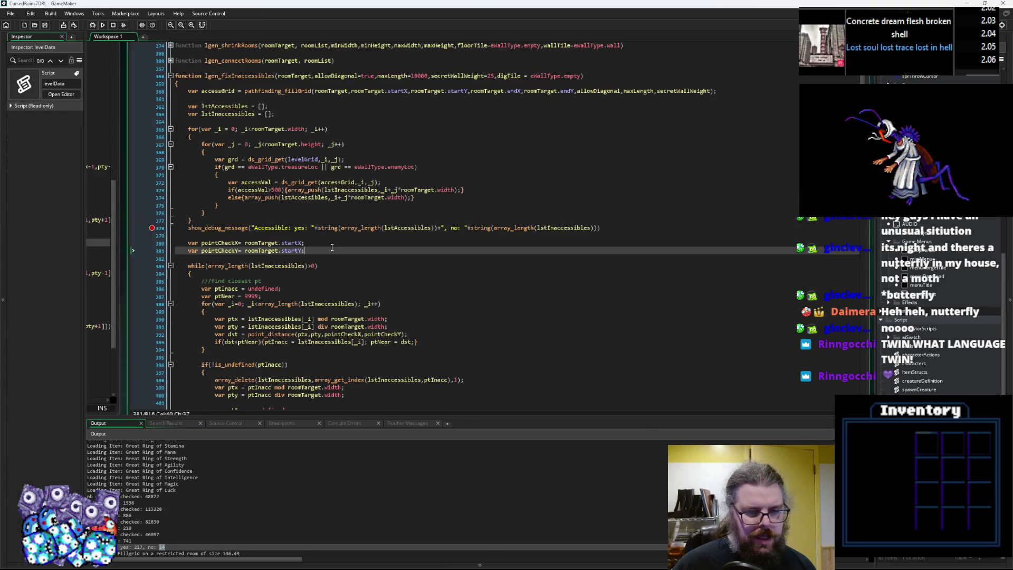
pyautogui.click(175, 228)
pyautogui.press('F9')
# Step: Review the scanning loop, lstInaccessibles uses and the nearest-accessible-point comparison
pyautogui.scroll(2, 327, 248)
pyautogui.click(327, 260)
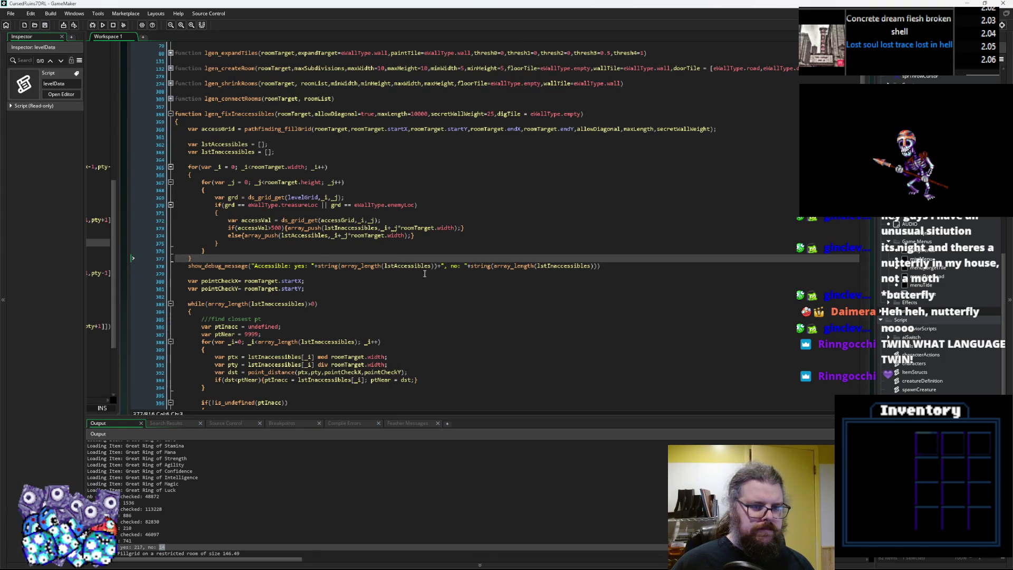
pyautogui.doubleClick(540, 266)
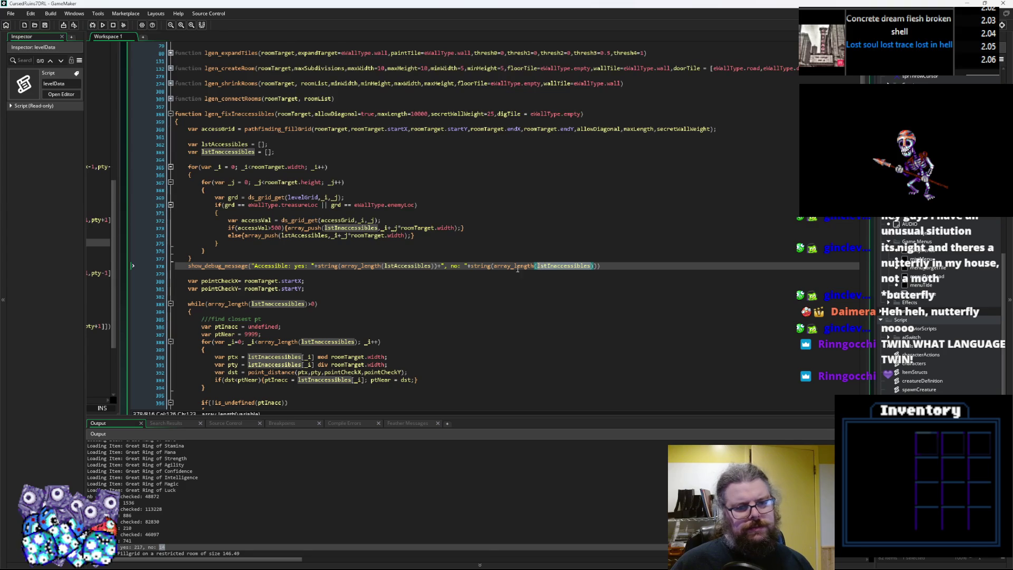
pyautogui.press('Down')
pyautogui.press('Down')
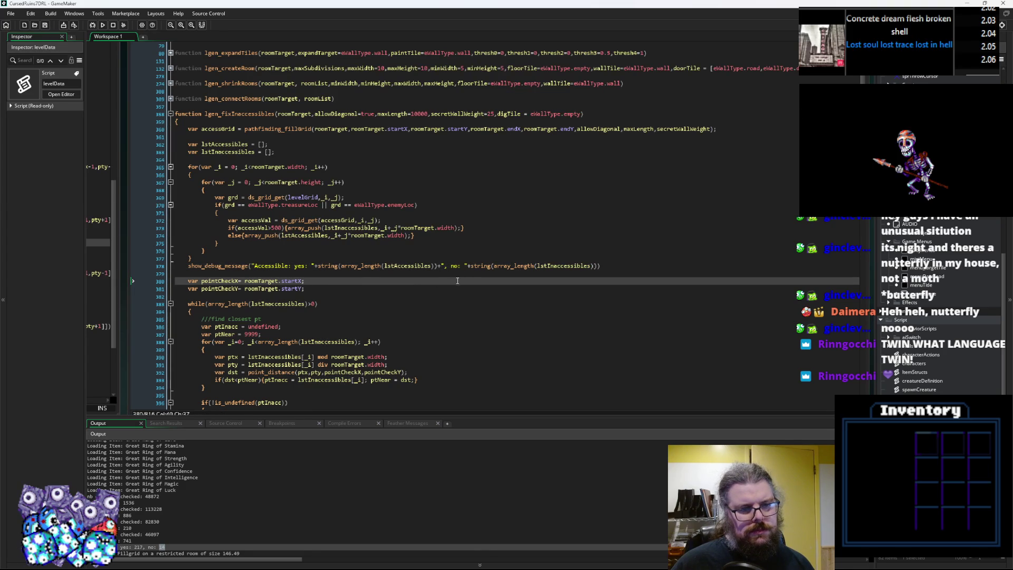
pyautogui.scroll(-10, 427, 283)
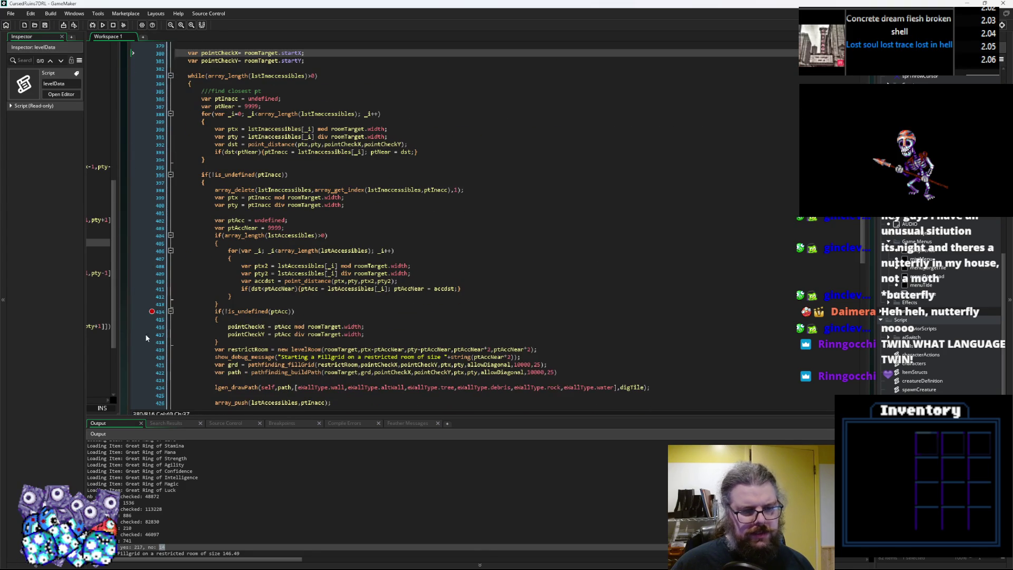
pyautogui.click(153, 315)
pyautogui.click(231, 296)
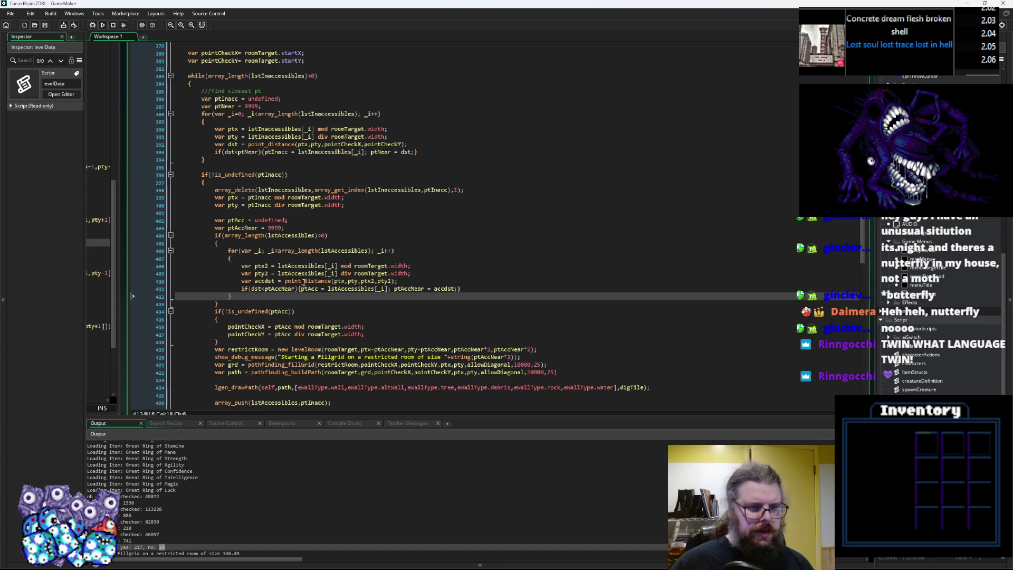
pyautogui.scroll(10, 304, 281)
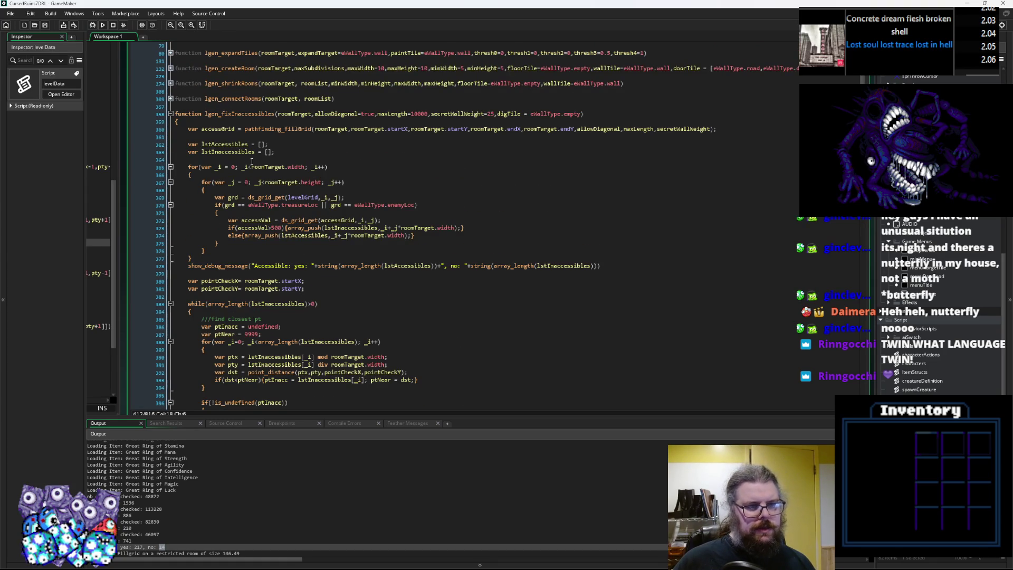
# Step: Open a new line after the lstAccessibles and lstInaccessibles declarations
pyautogui.click(230, 144)
pyautogui.click(227, 158)
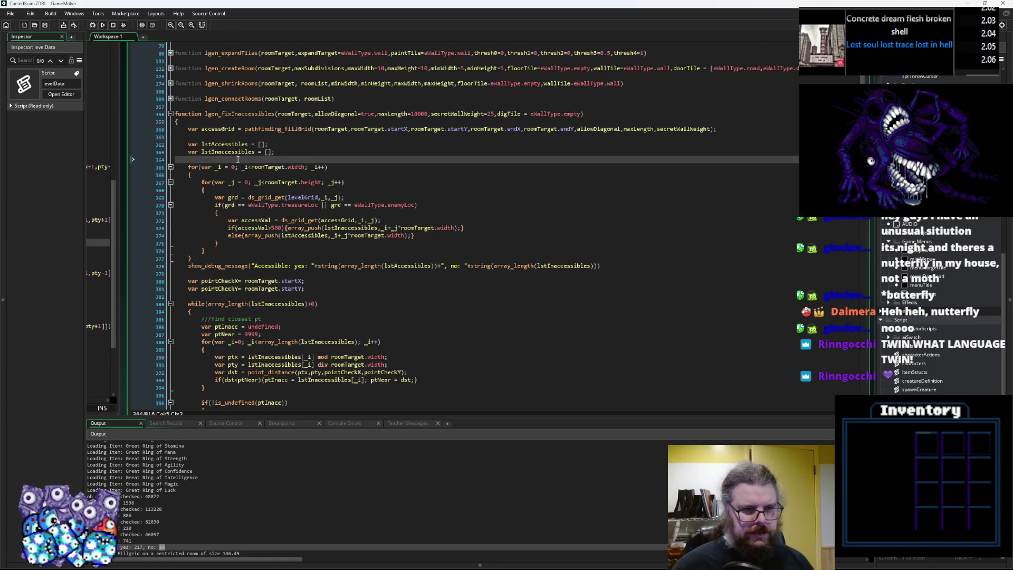
pyautogui.press('Return')
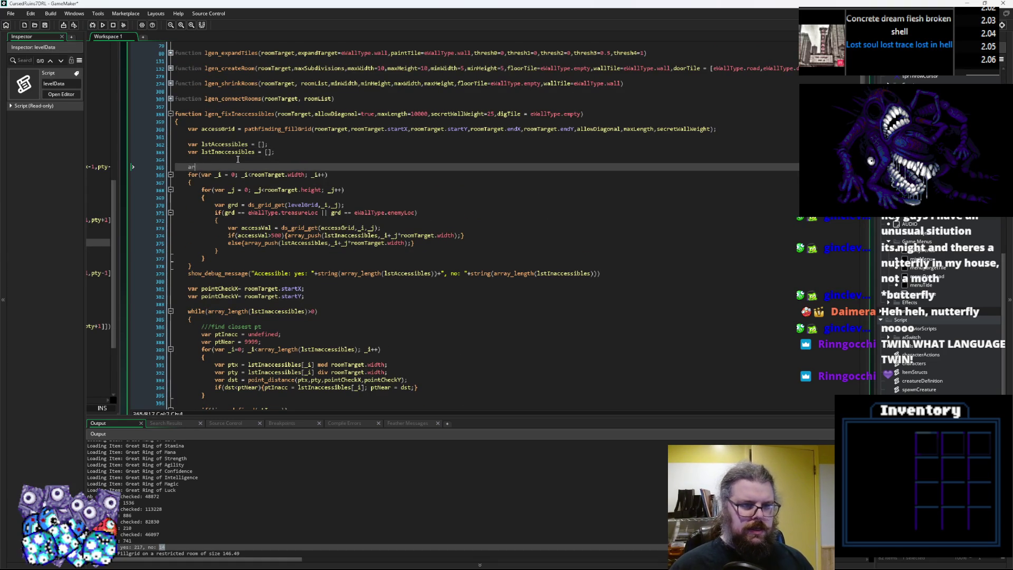
# Step: Add array_push(lstAccessibles, roomTarget.startX+roomTarget.startY*roomTarget.width)
pyautogui.write('ray_push(')
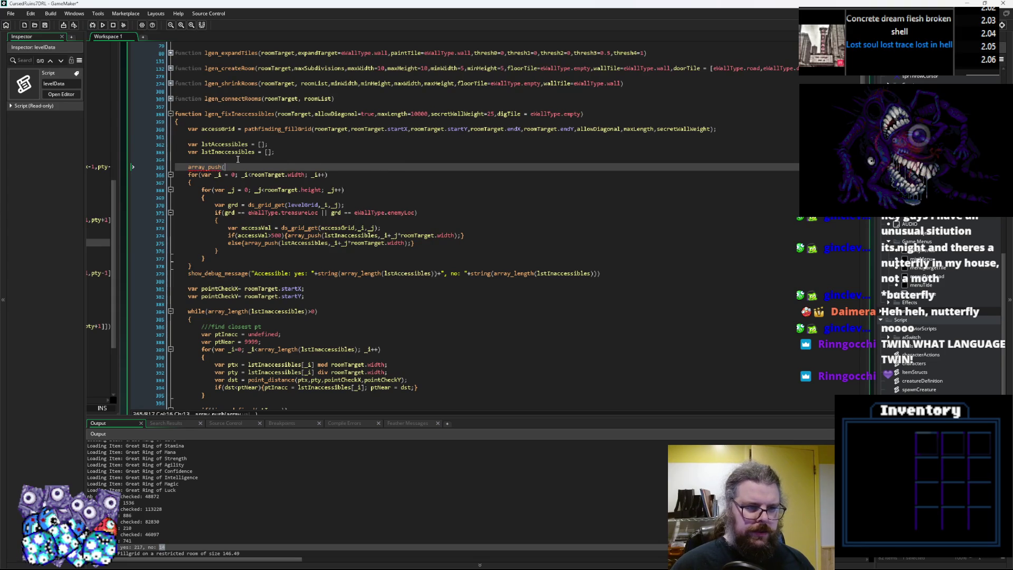
pyautogui.doubleClick(225, 144)
pyautogui.hotkey('ctrl', 'c')
pyautogui.click(225, 166)
pyautogui.hotkey('ctrl', 'v')
pyautogui.write(',')
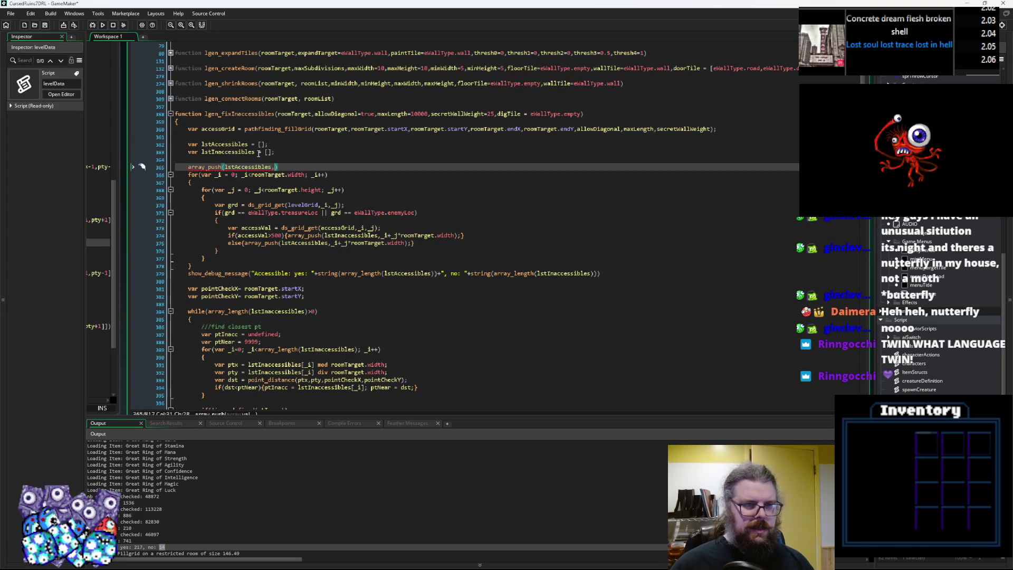
pyautogui.write('roomT')
pyautogui.write('arget.startX,')
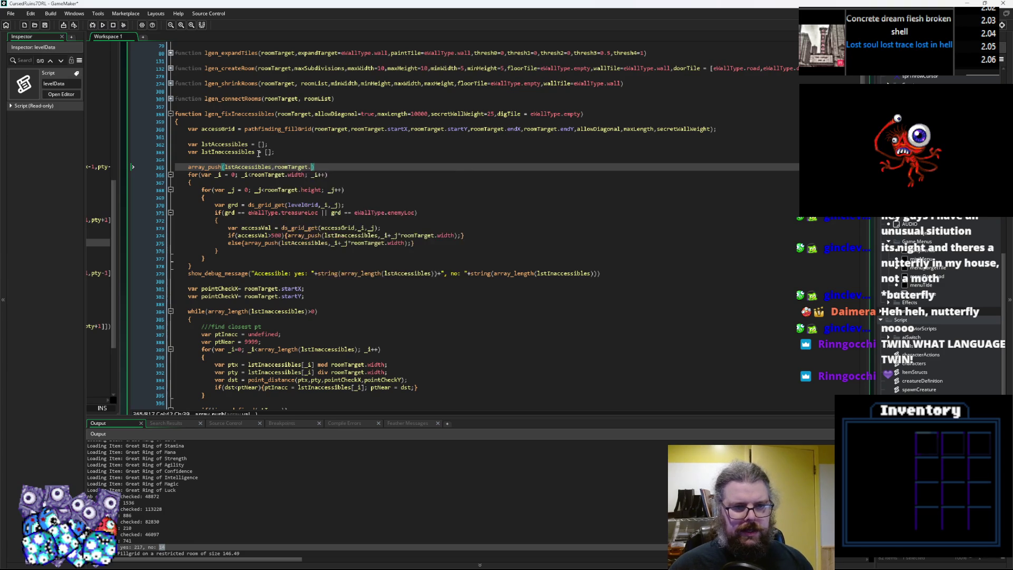
pyautogui.write('roomTarget')
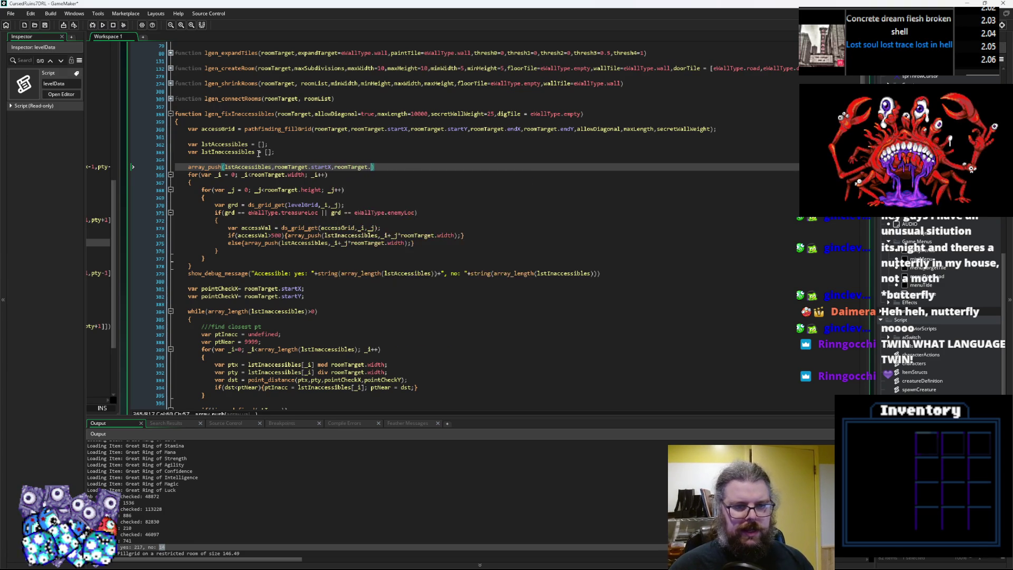
pyautogui.write('.startY,')
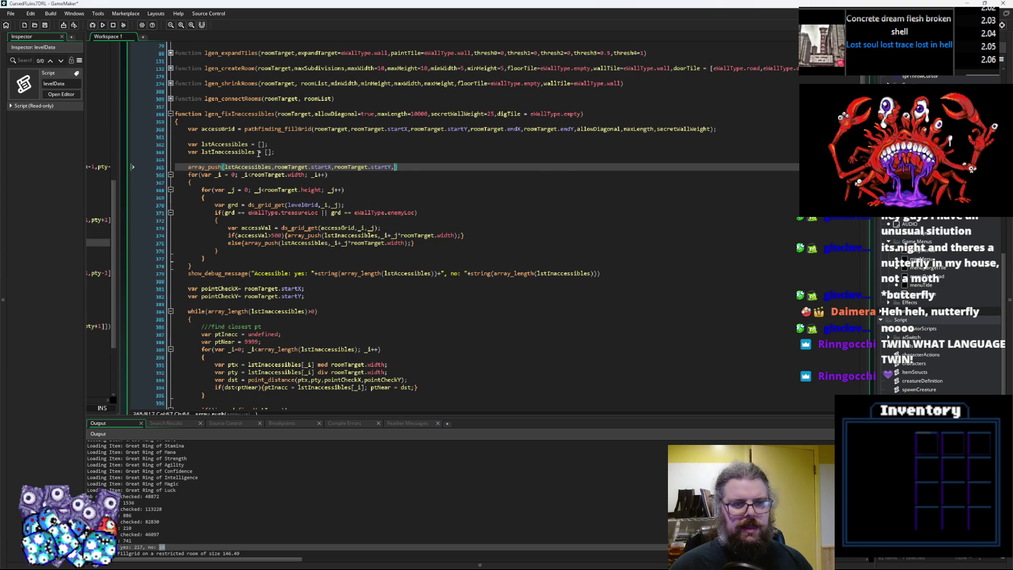
pyautogui.write(')')
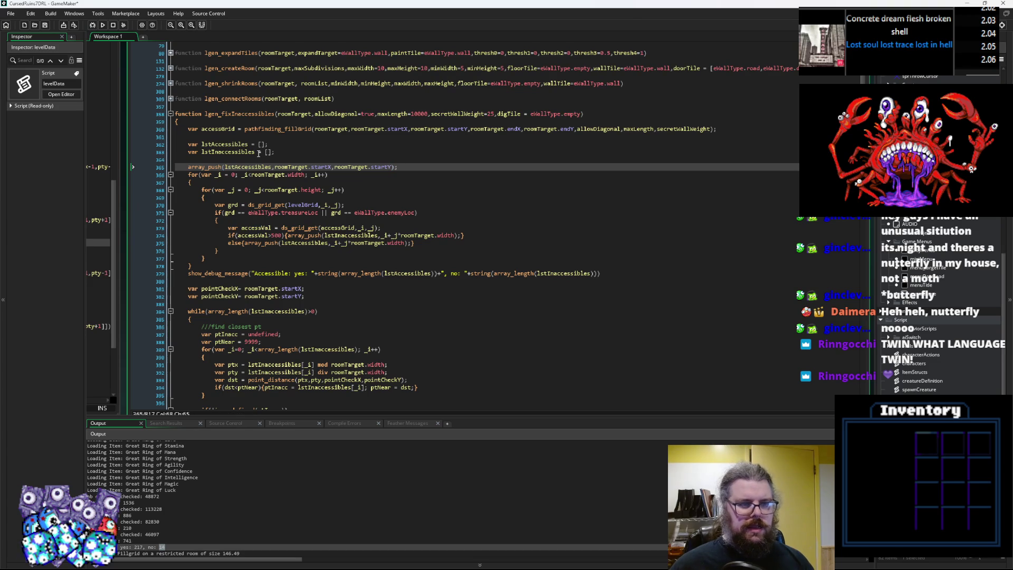
pyautogui.press('Left')
pyautogui.press('Left')
pyautogui.press('Left')
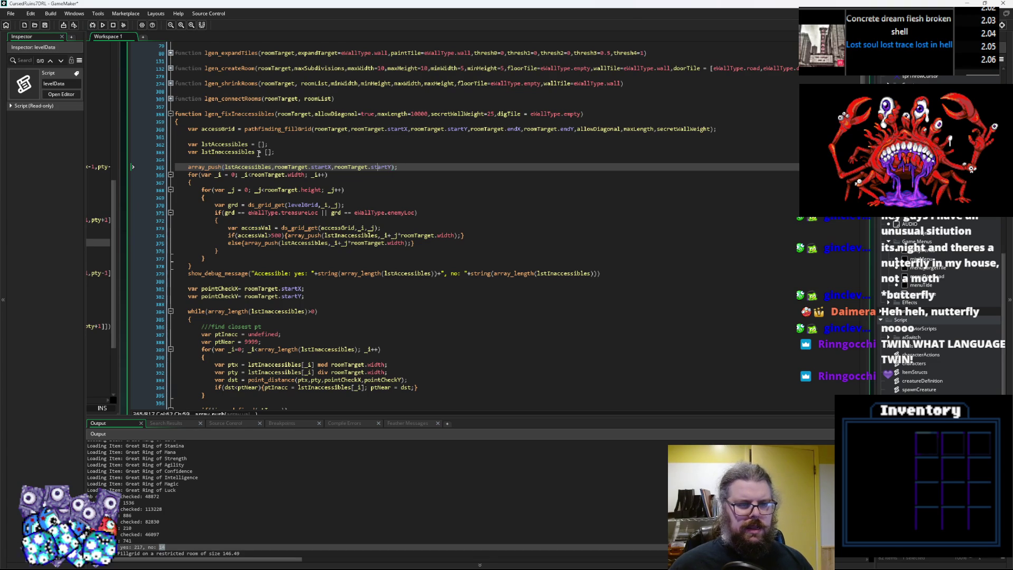
pyautogui.press('BackSpace')
pyautogui.write('+')
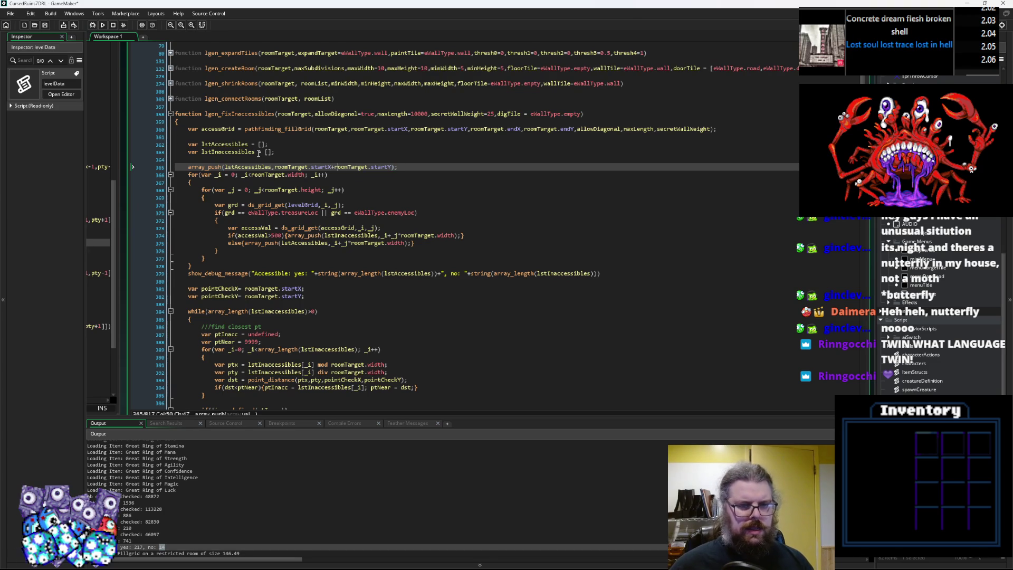
pyautogui.press('Right')
pyautogui.write('*')
pyautogui.write('room')
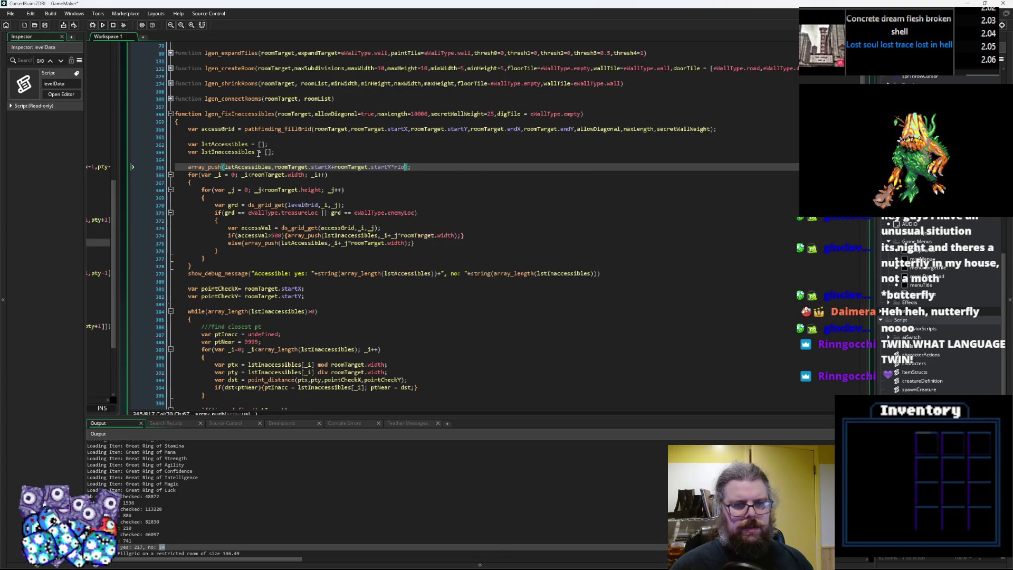
pyautogui.write('Target.wi')
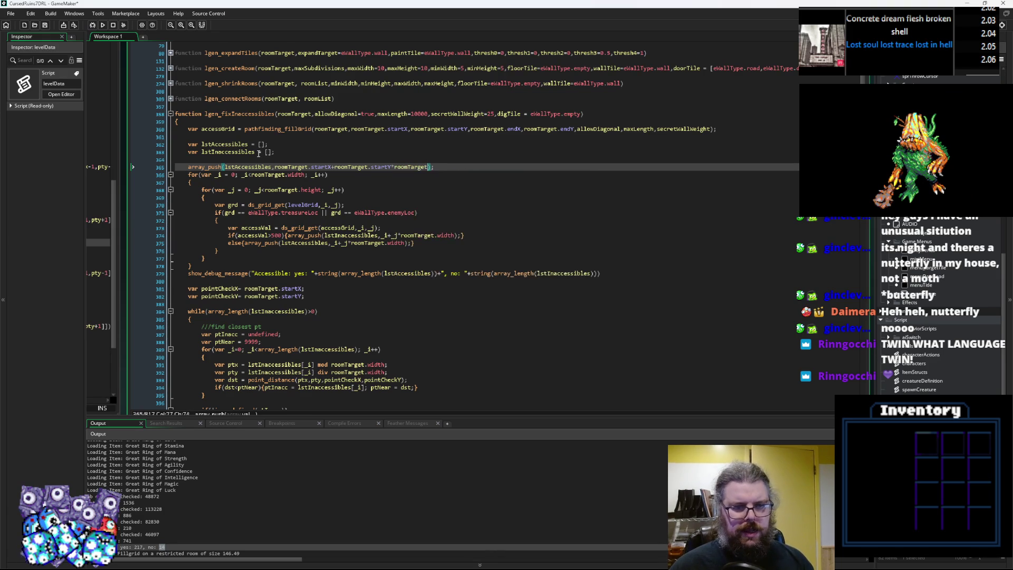
pyautogui.write('dth')
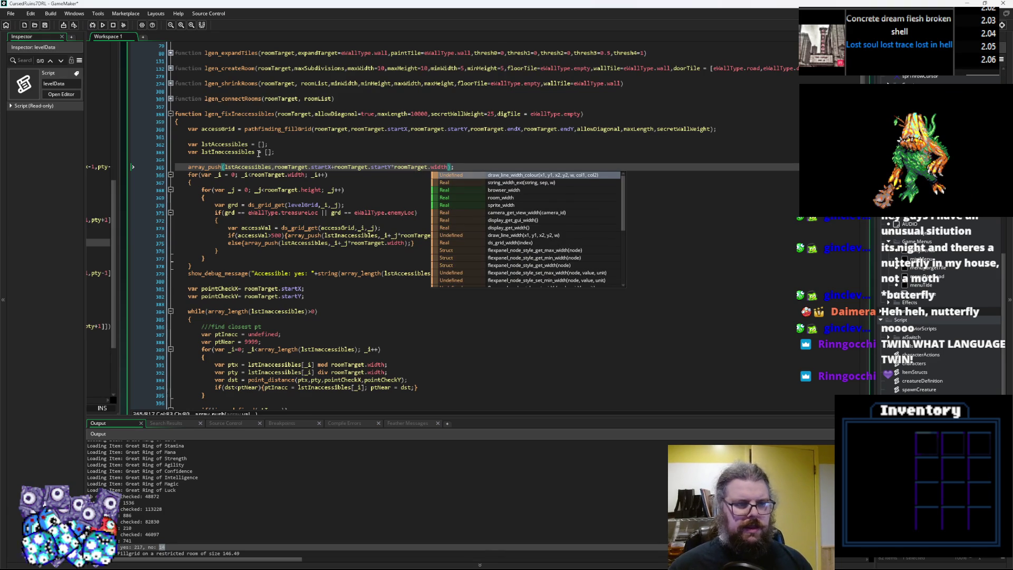
pyautogui.press('Escape')
# Step: Duplicate that push below, changing it to roomTarget.endX+roomTarget.endY*roomTarget.width
pyautogui.press('End')
pyautogui.hotkey('shift', 'Home')
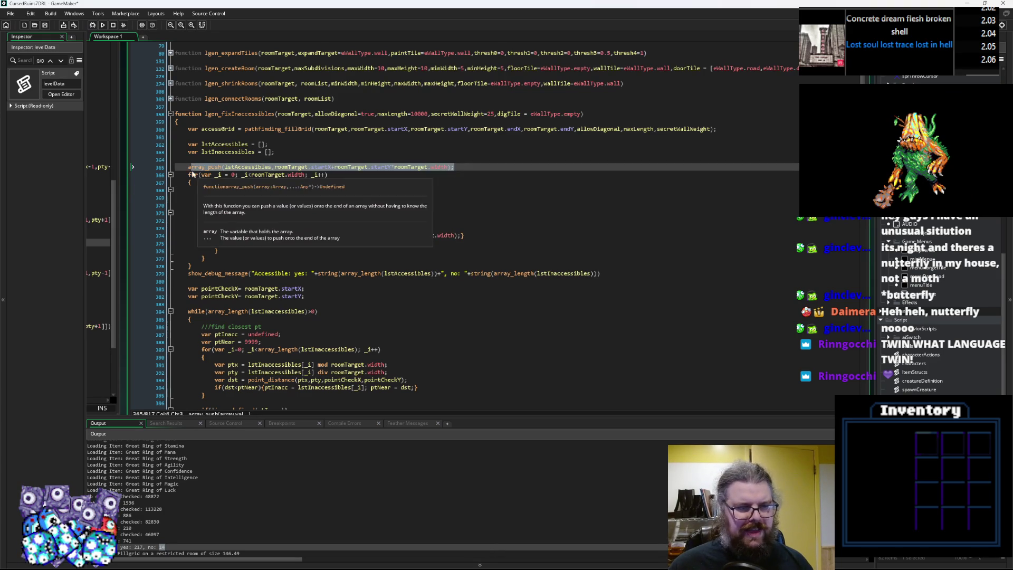
pyautogui.hotkey('ctrl', 'c')
pyautogui.press('End')
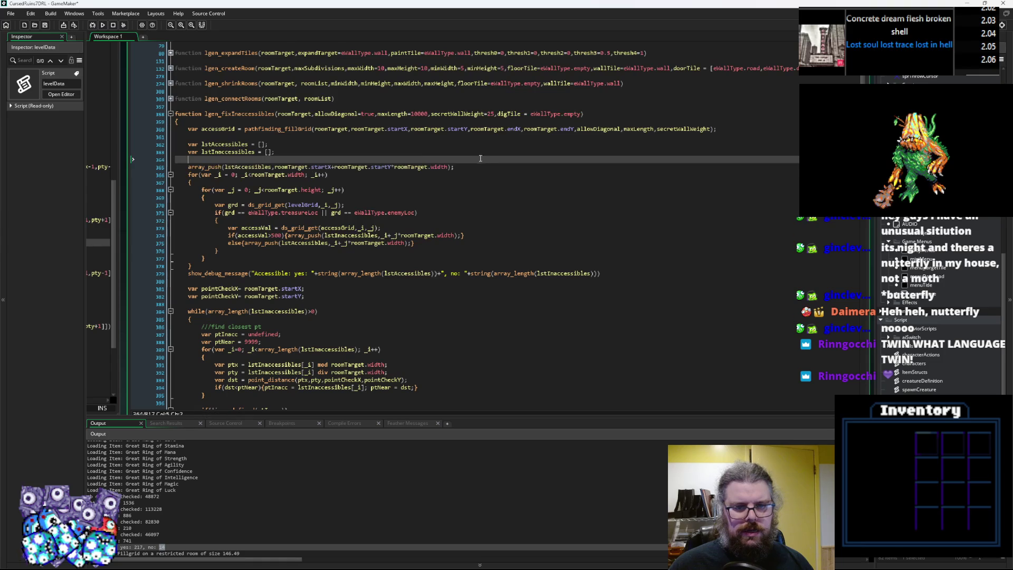
pyautogui.press('Return')
pyautogui.hotkey('ctrl', 'v')
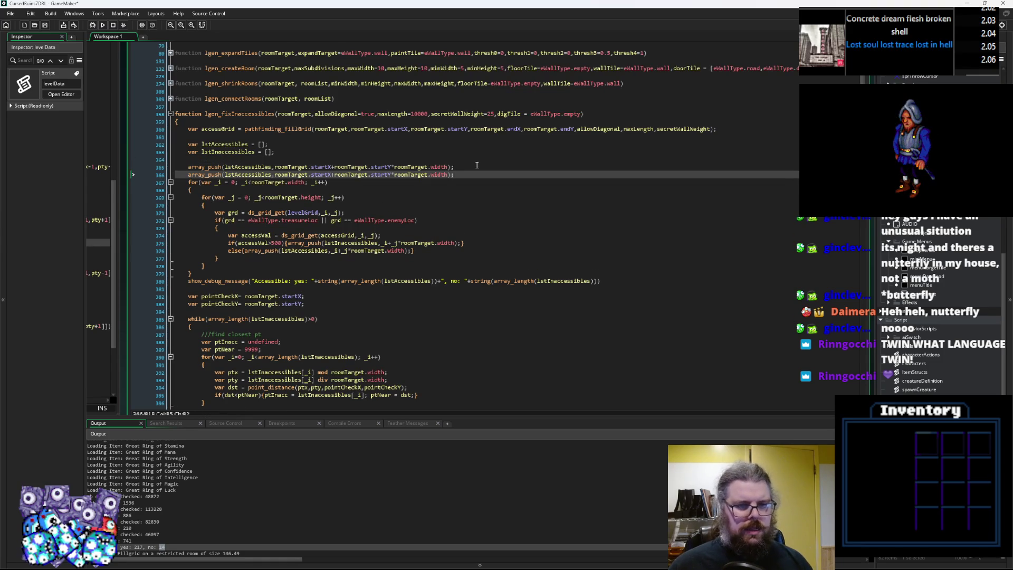
pyautogui.press('Return')
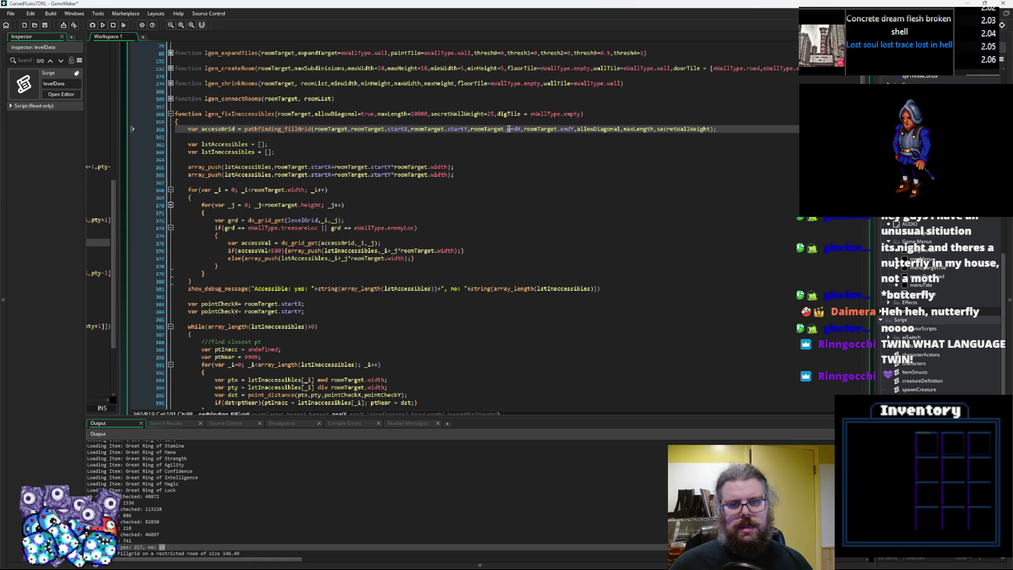
pyautogui.click(319, 174)
pyautogui.doubleClick(319, 175)
pyautogui.write('endX')
pyautogui.doubleClick(567, 129)
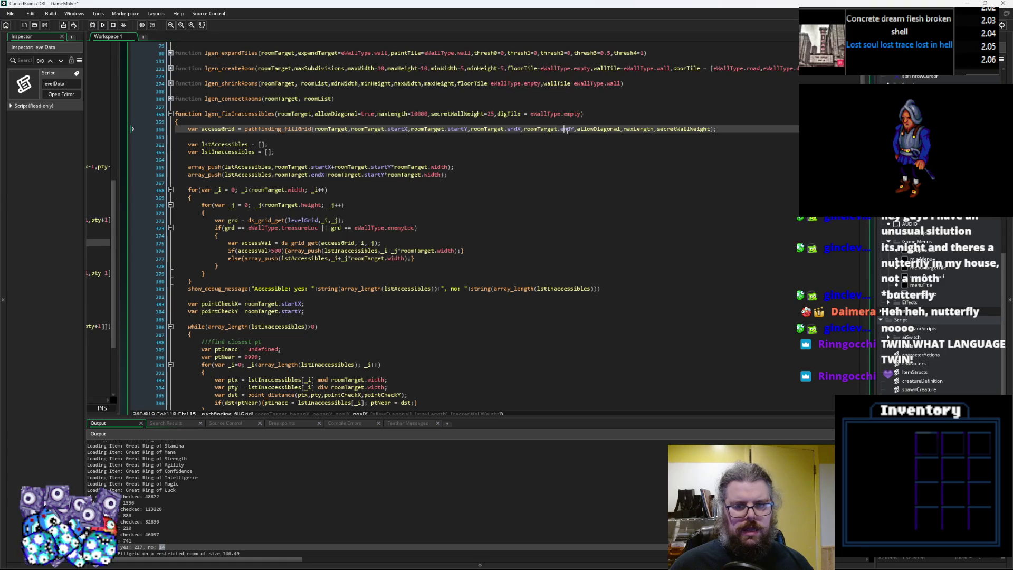
pyautogui.doubleClick(375, 174)
pyautogui.hotkey('ctrl', 'v')
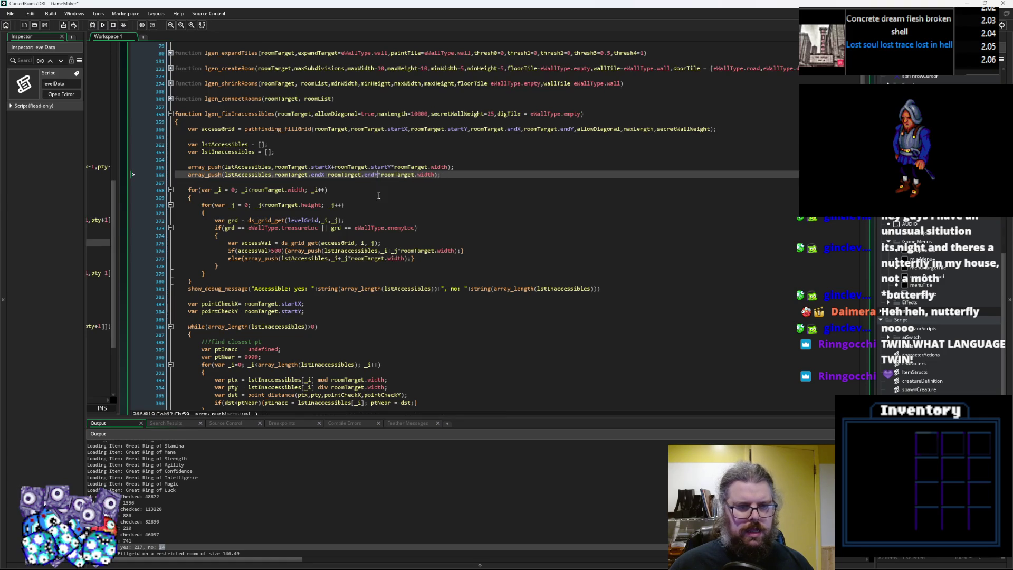
pyautogui.press('Down')
pyautogui.press('Down')
pyautogui.press('Down')
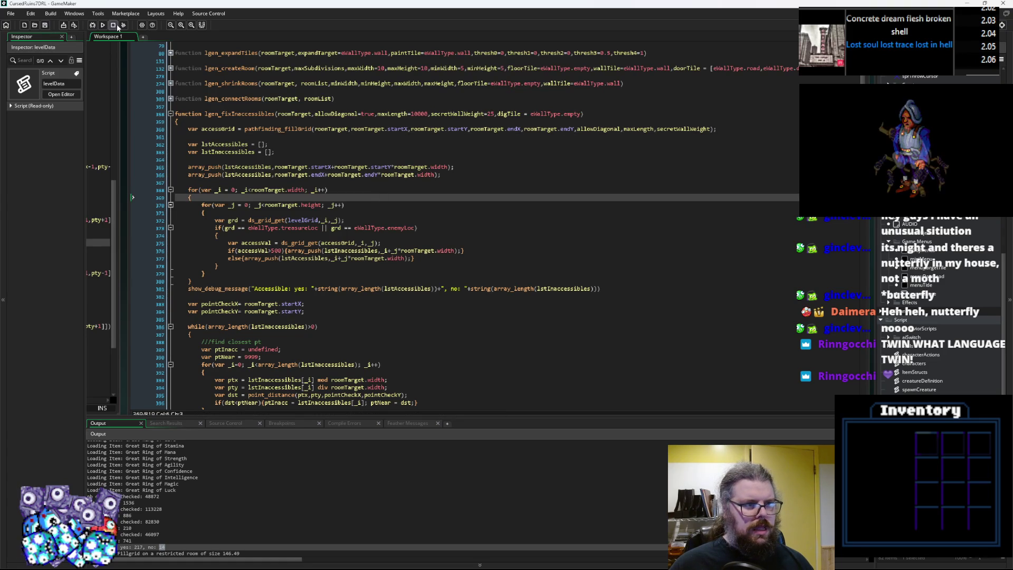
# Step: Scroll down to the restrictRoom line's arguments
pyautogui.click(313, 266)
pyautogui.scroll(-3, 313, 267)
pyautogui.scroll(-10, 312, 267)
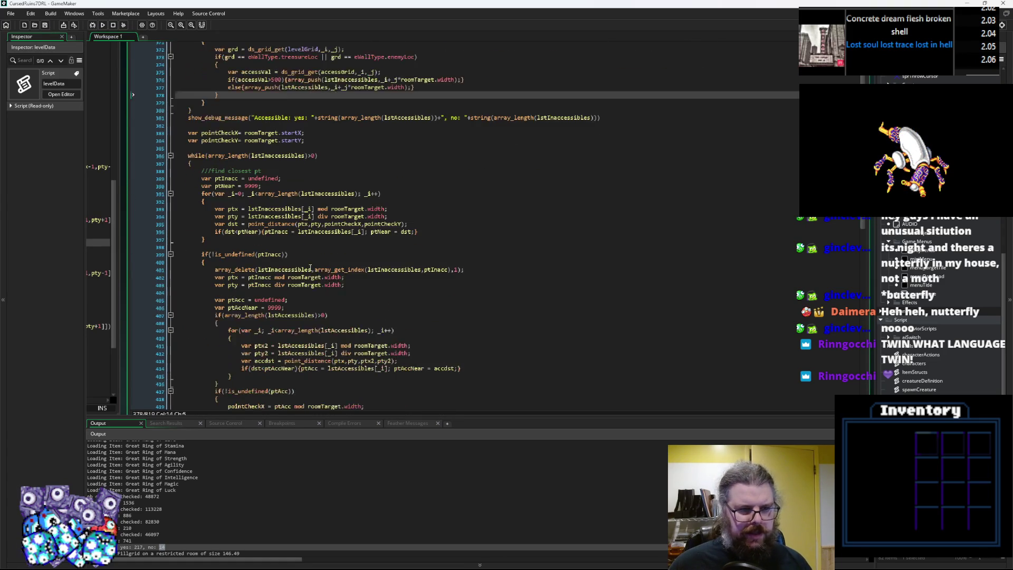
pyautogui.scroll(-5, 308, 262)
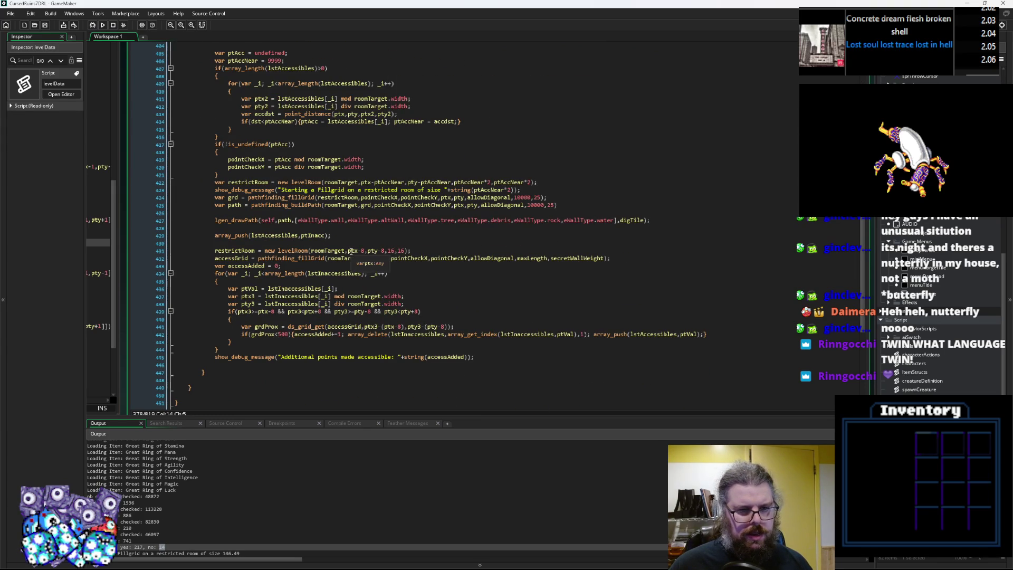
pyautogui.click(397, 250)
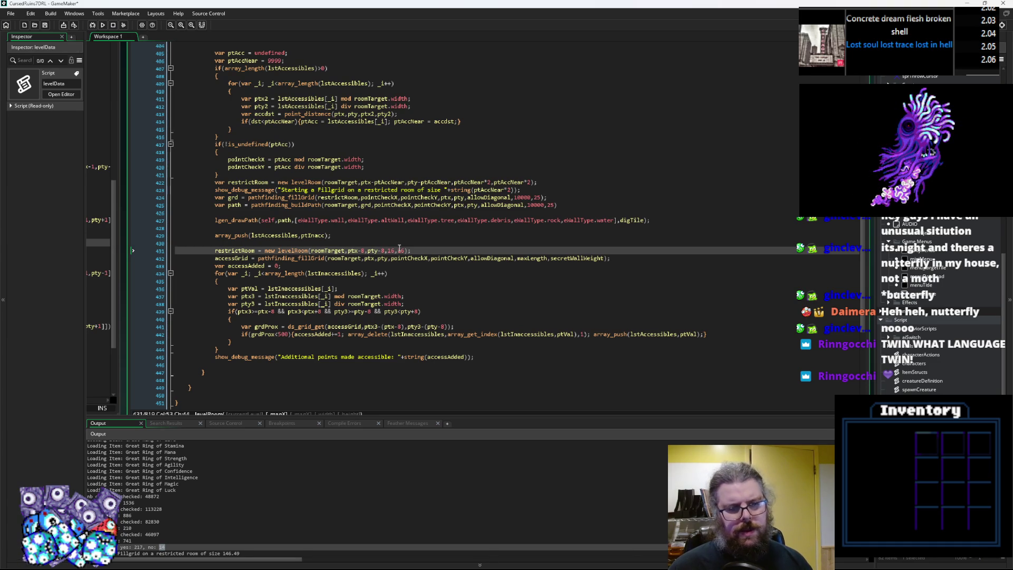
# Step: Wrap the restrictRoom corner arguments as max(0,ptx-8) and max(0,pty-8)
pyautogui.write('me')
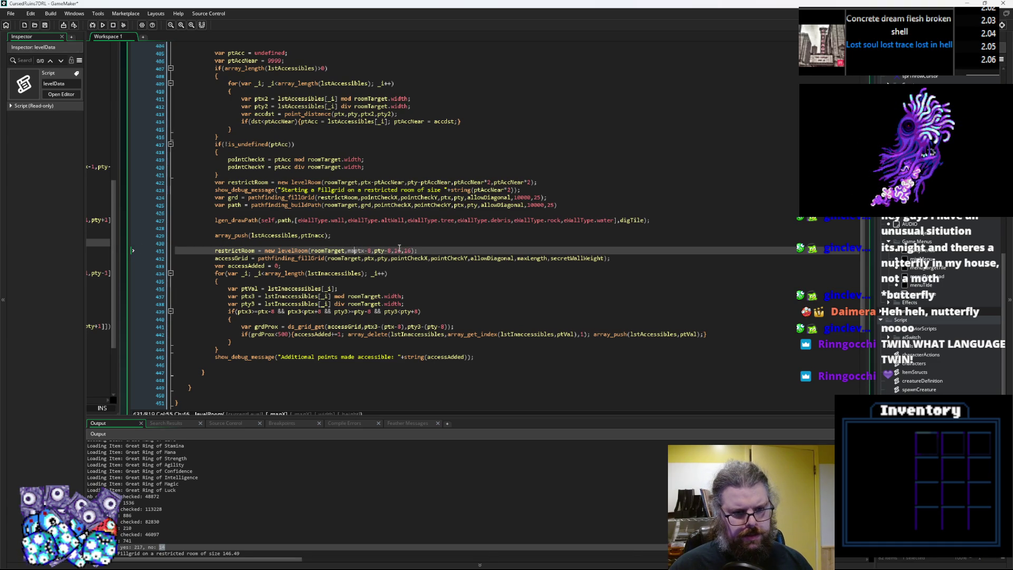
pyautogui.press('BackSpace')
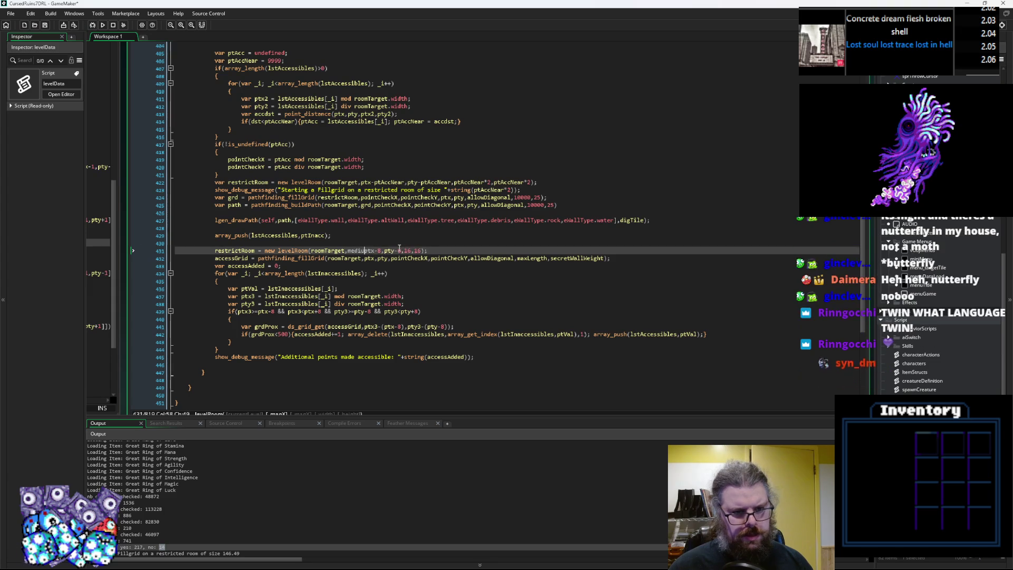
pyautogui.press('BackSpace')
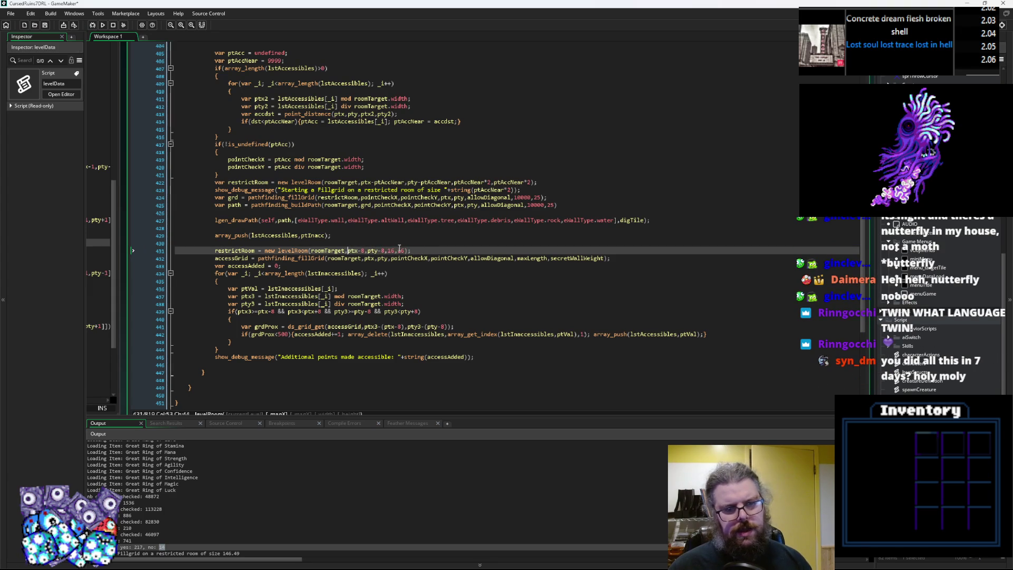
pyautogui.write('max(')
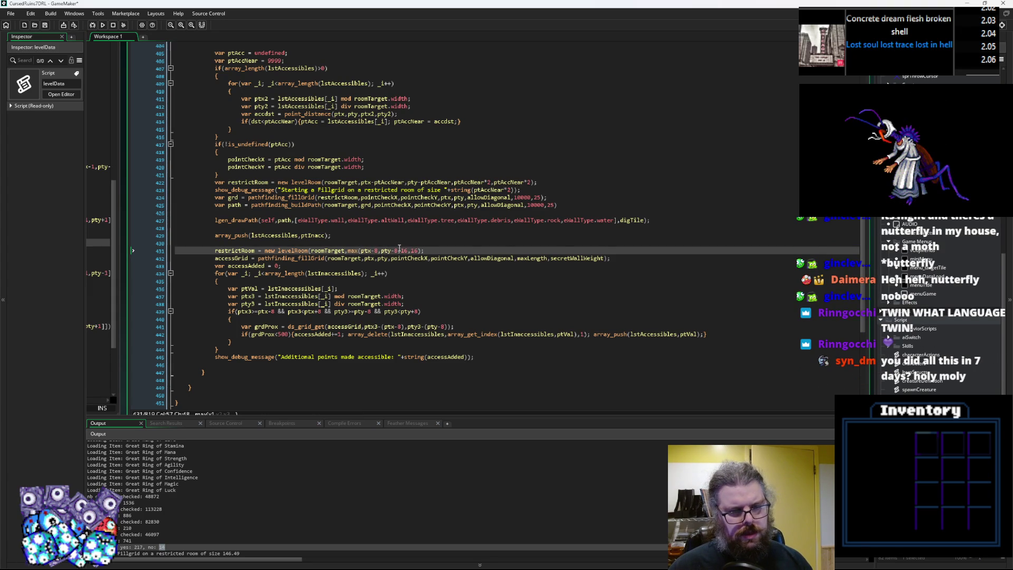
pyautogui.write('0,')
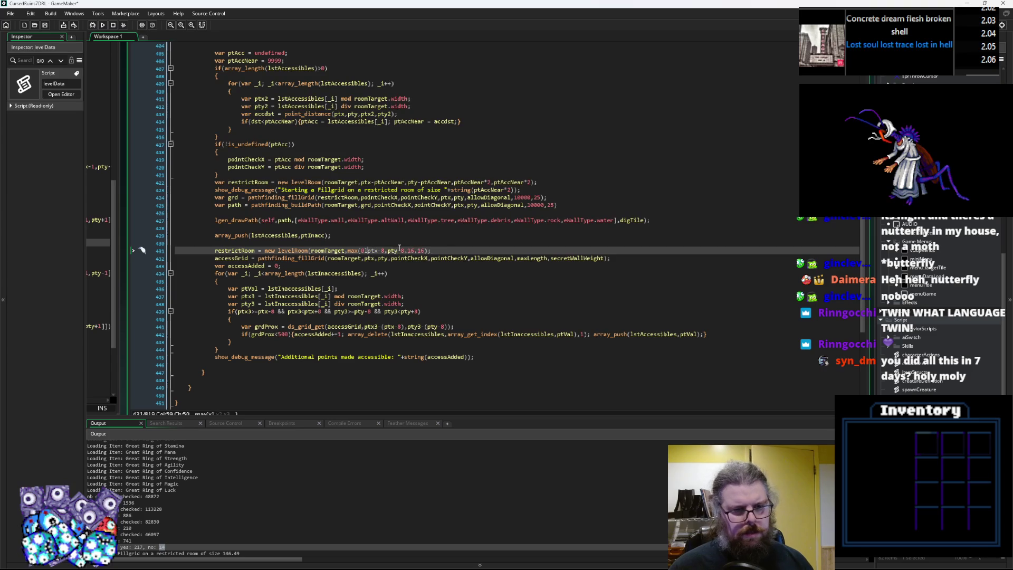
pyautogui.press('Right')
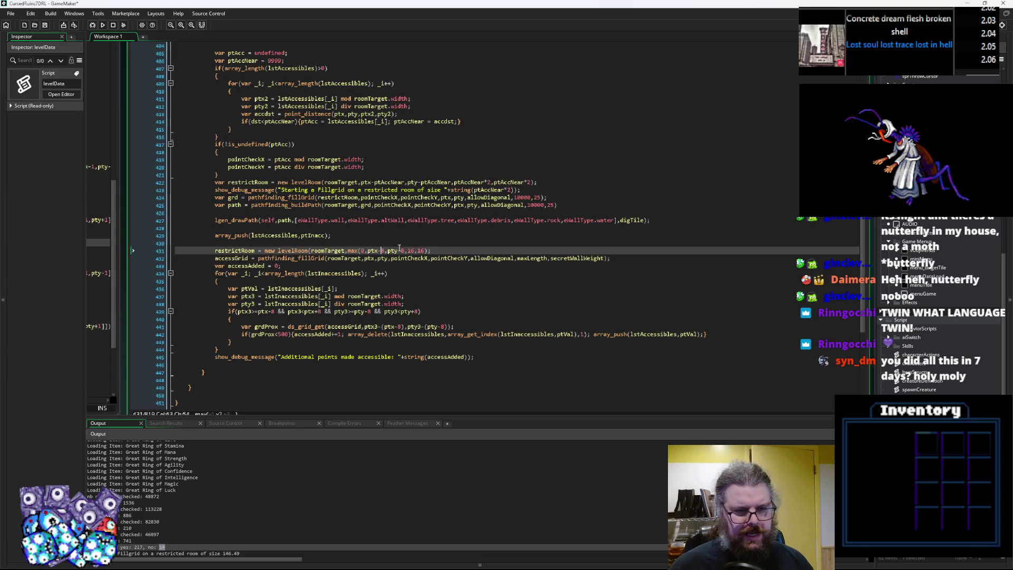
pyautogui.write('),max')
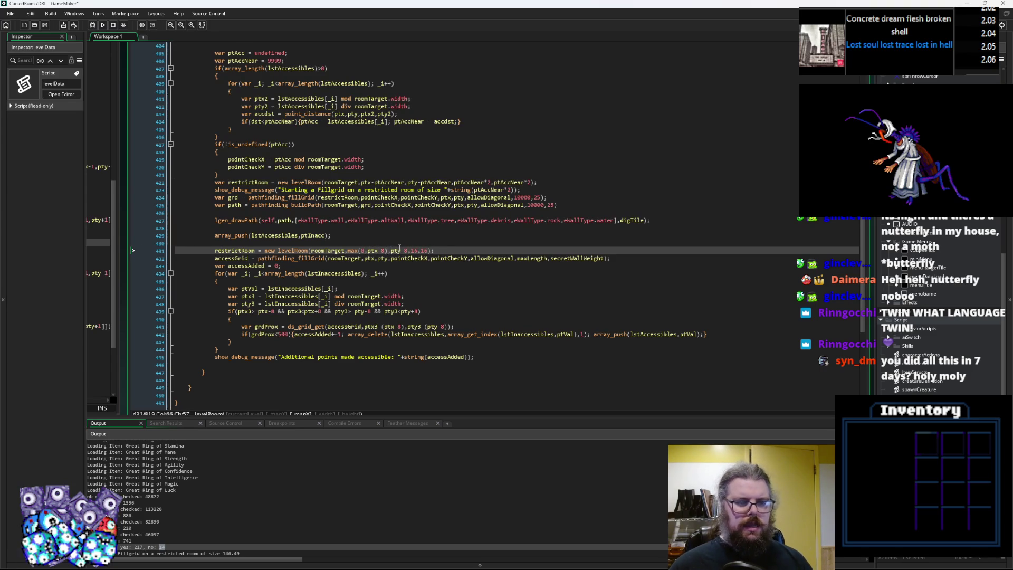
pyautogui.write('(')
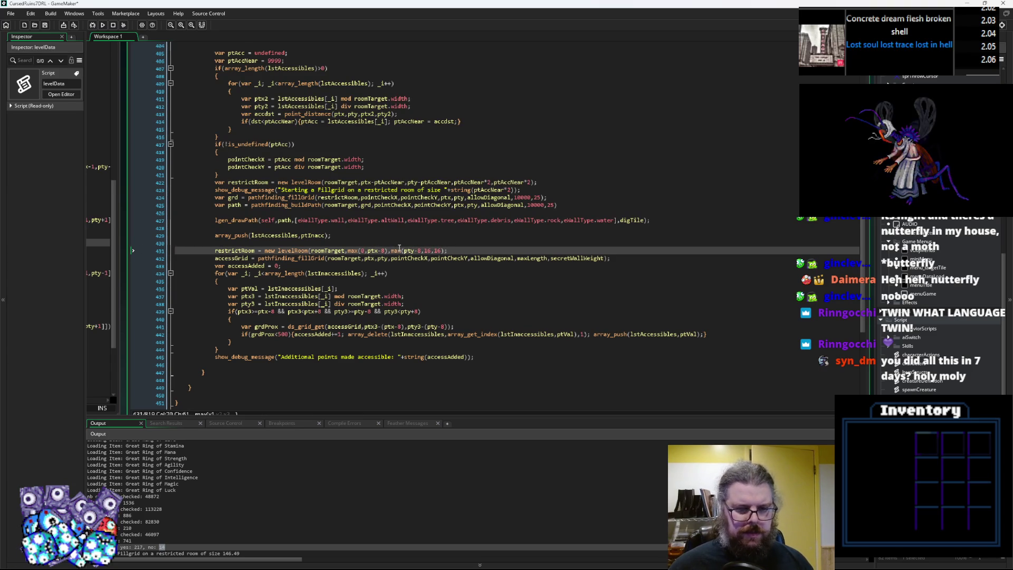
pyautogui.write('0,')
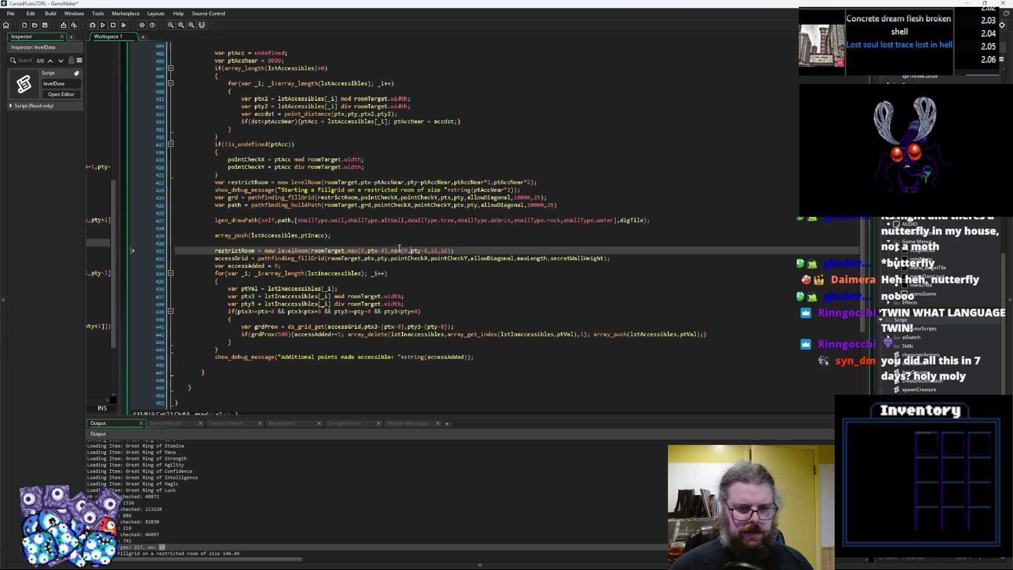
pyautogui.press('Left')
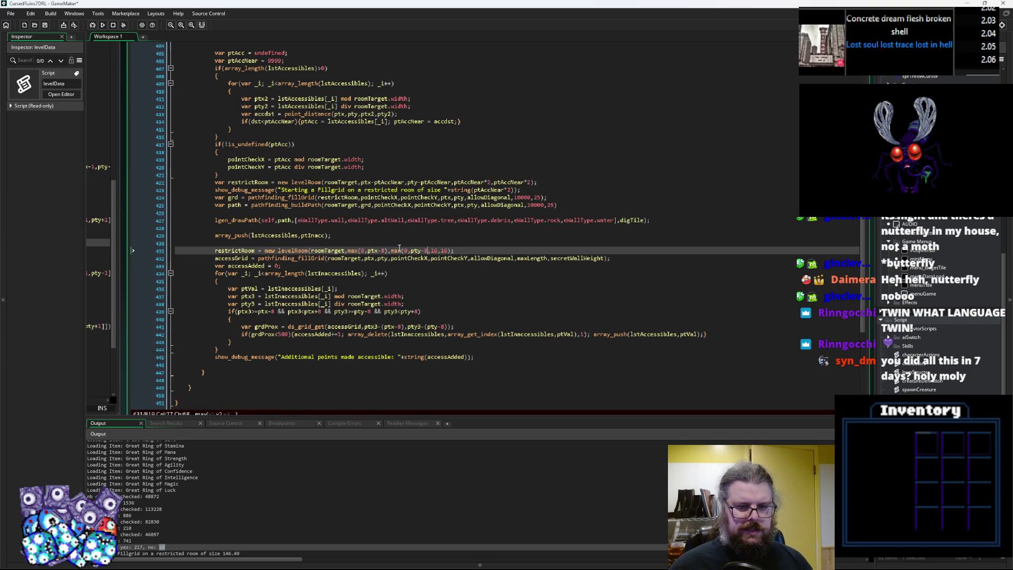
pyautogui.write(')')
pyautogui.press('Right')
# Step: Start an if(restrictRoom.mapX… check on a new line below
pyautogui.press('End')
pyautogui.press('Return')
pyautogui.write('estrictRoom.')
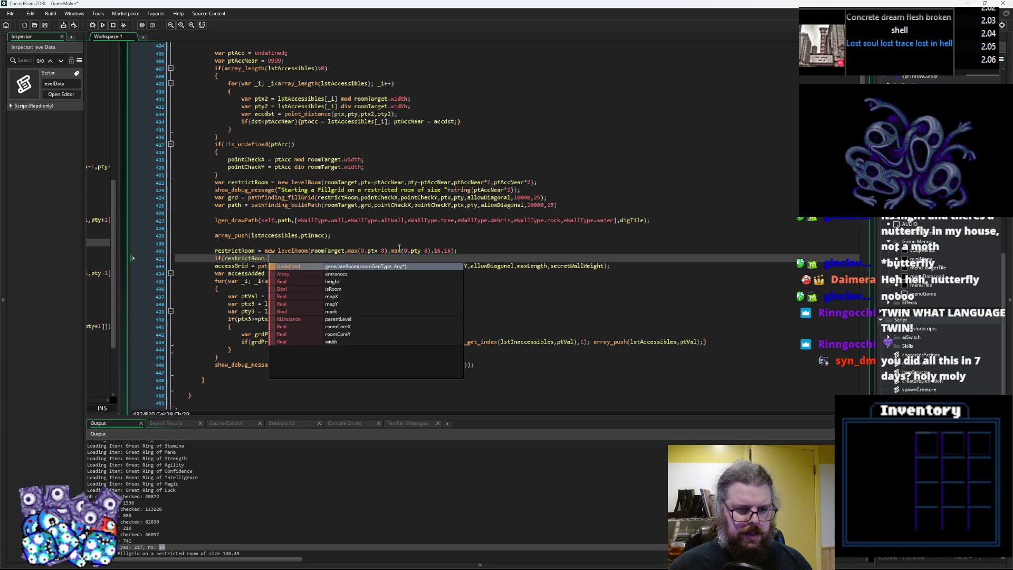
pyautogui.write('mapo')
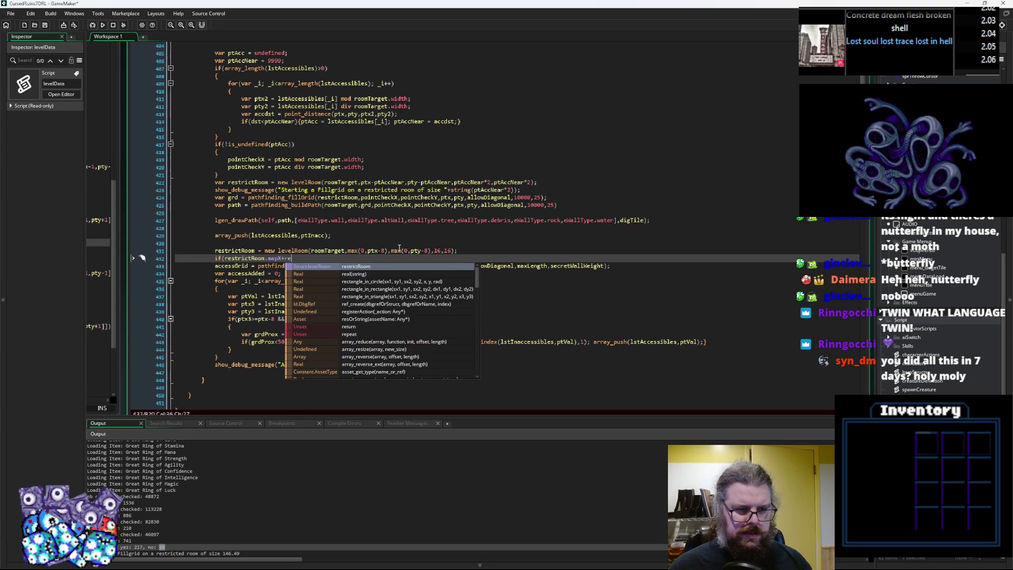
# Step: Finish the condition if(restrictRoom.mapX+16>roomTarget.width) with an empty brace block
pyautogui.press('BackSpace')
pyautogui.write('16')
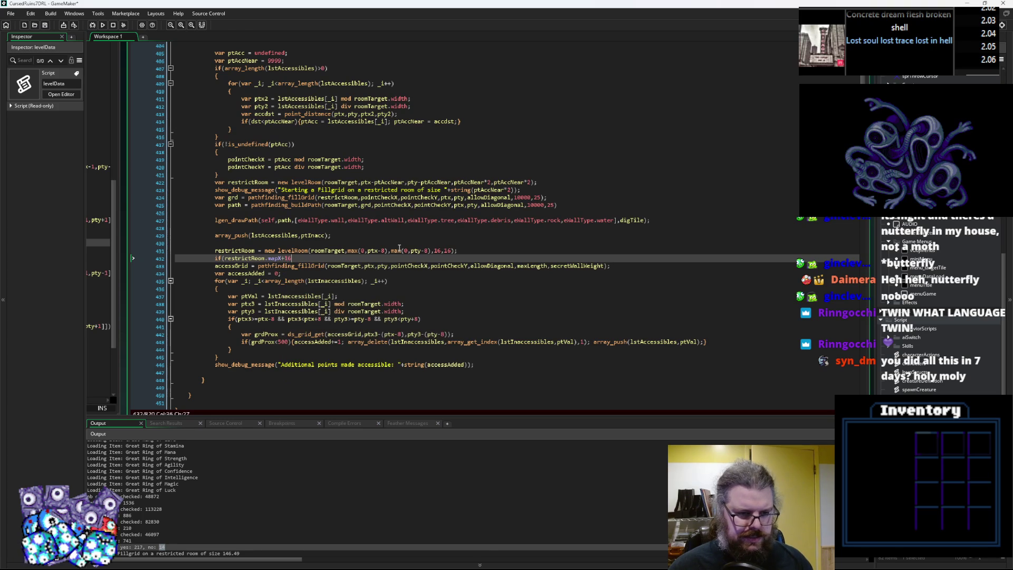
pyautogui.write('>')
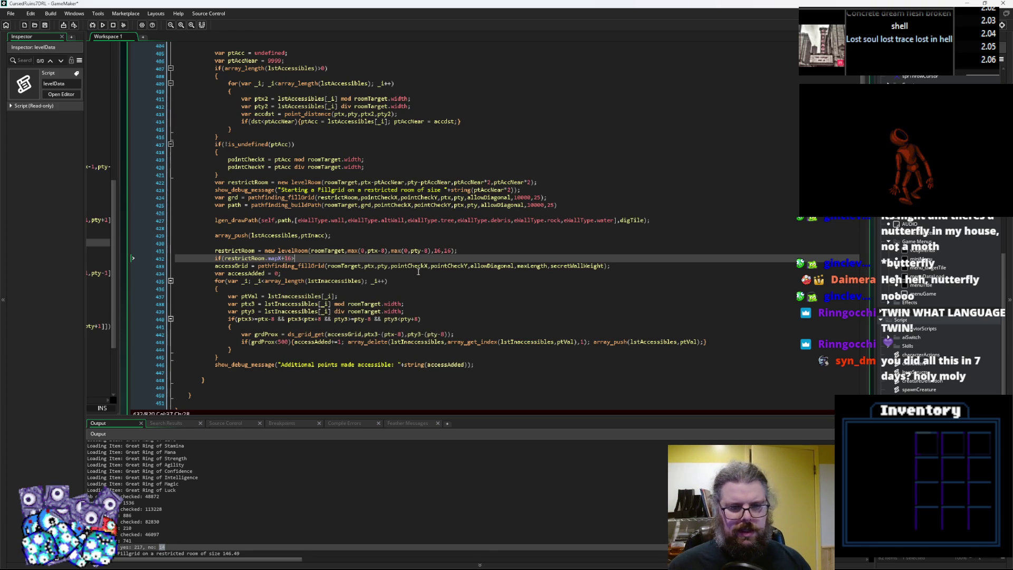
pyautogui.scroll(2, 435, 271)
pyautogui.click(322, 205)
pyautogui.moveTo(363, 197); pyautogui.dragTo(307, 197)
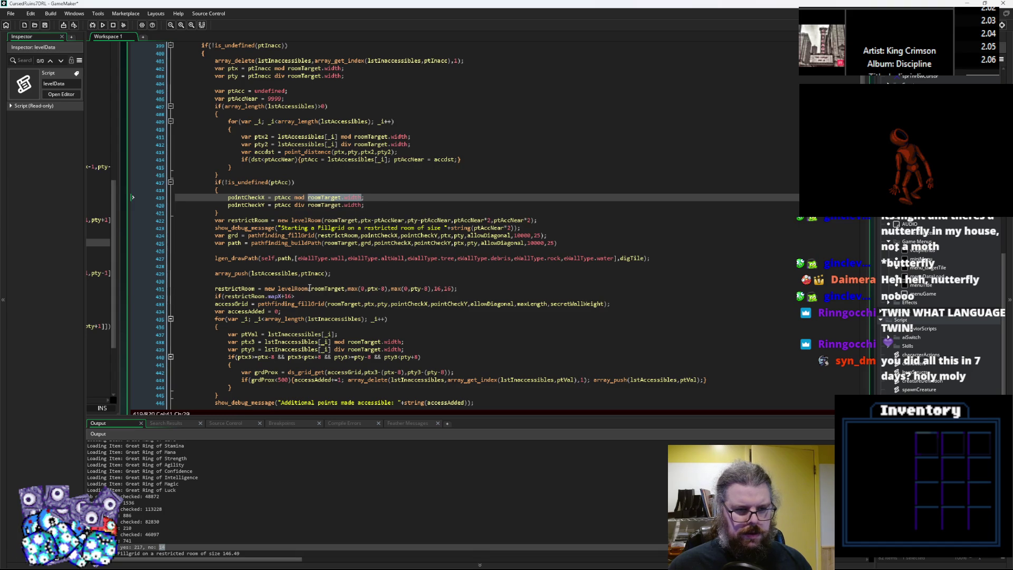
pyautogui.hotkey('ctrl', 'c')
pyautogui.click(309, 296)
pyautogui.hotkey('ctrl', 'v')
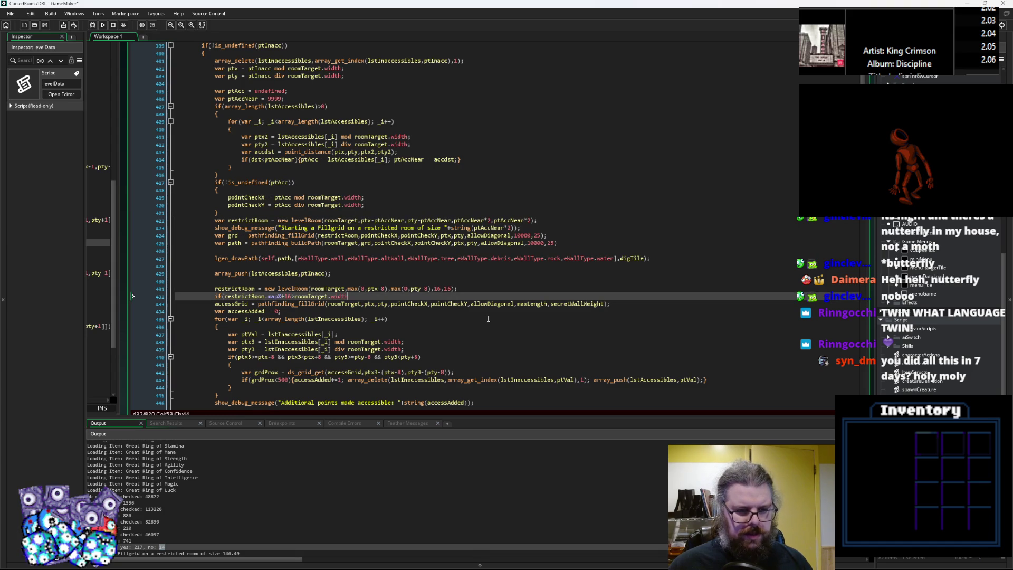
pyautogui.click(294, 296)
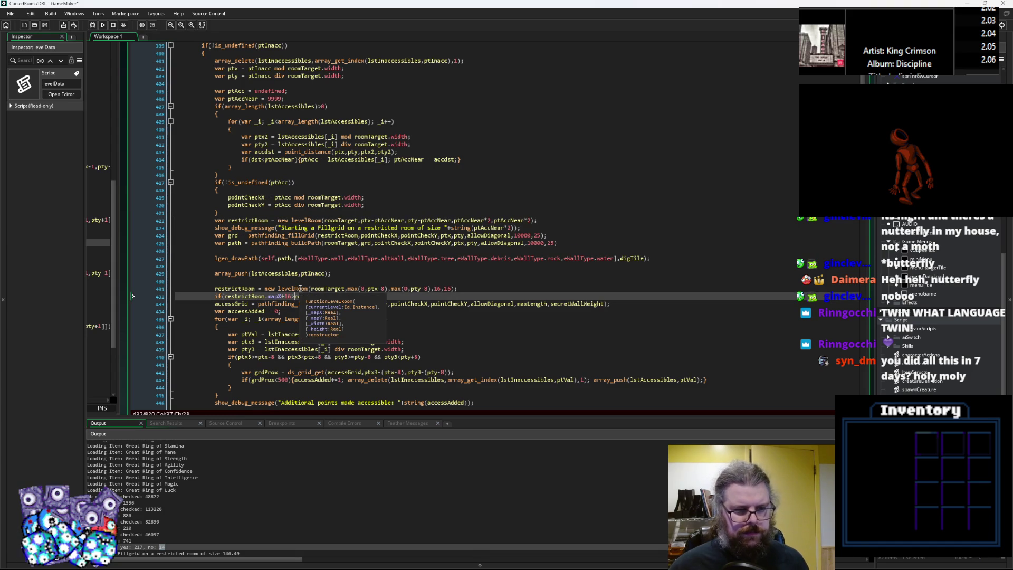
pyautogui.click(370, 295)
pyautogui.write('roomTarget.width')
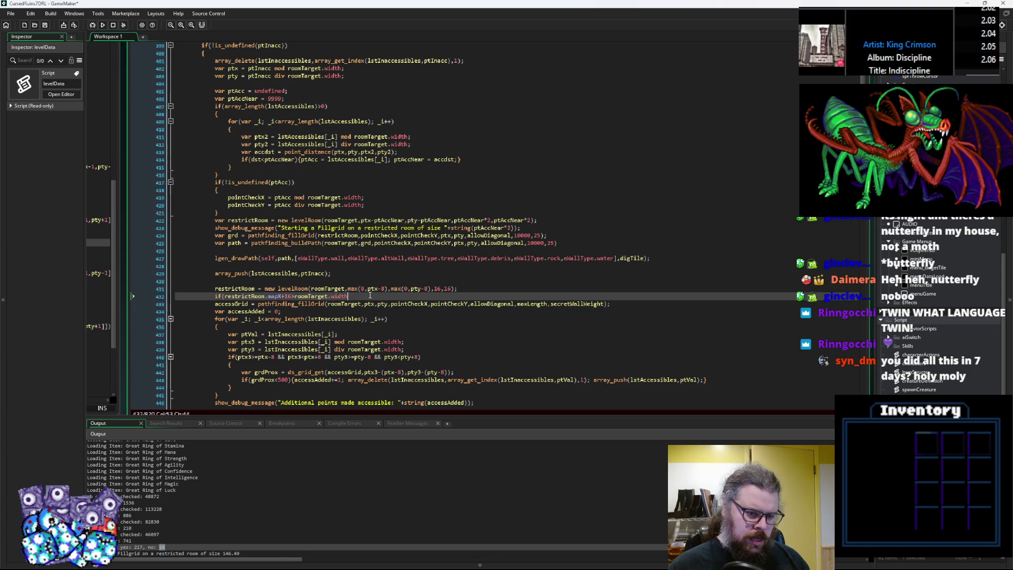
pyautogui.write('){')
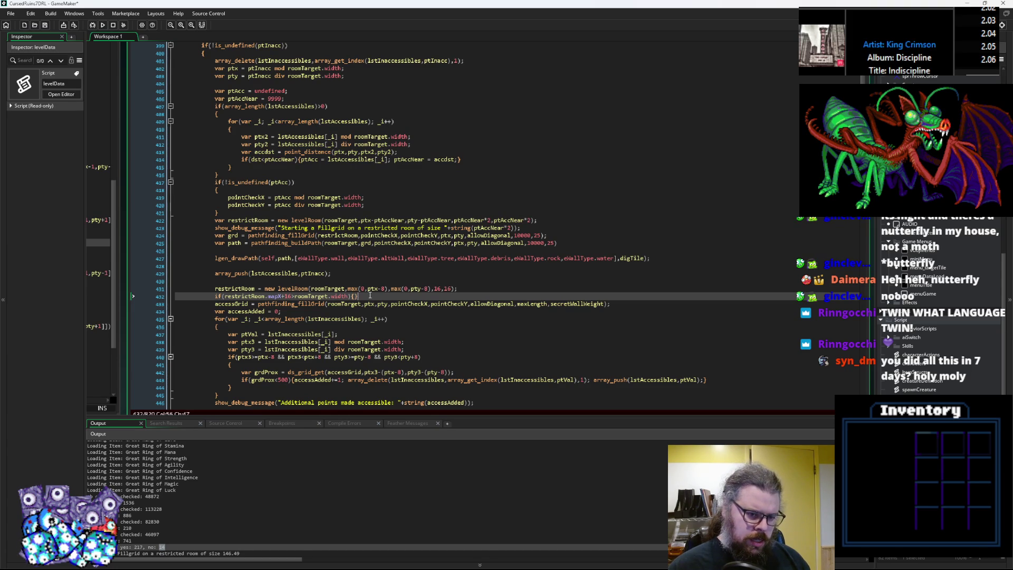
# Step: Fill the block with restrictRoom.width = roomTarget.width-restrictRoom.mapX;
pyautogui.press('Left')
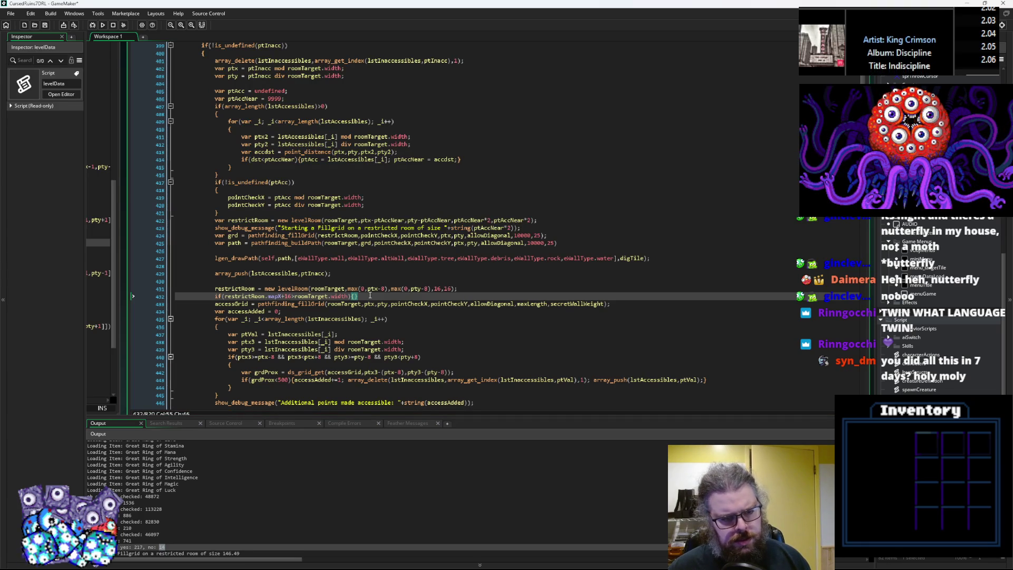
pyautogui.write('restrictR')
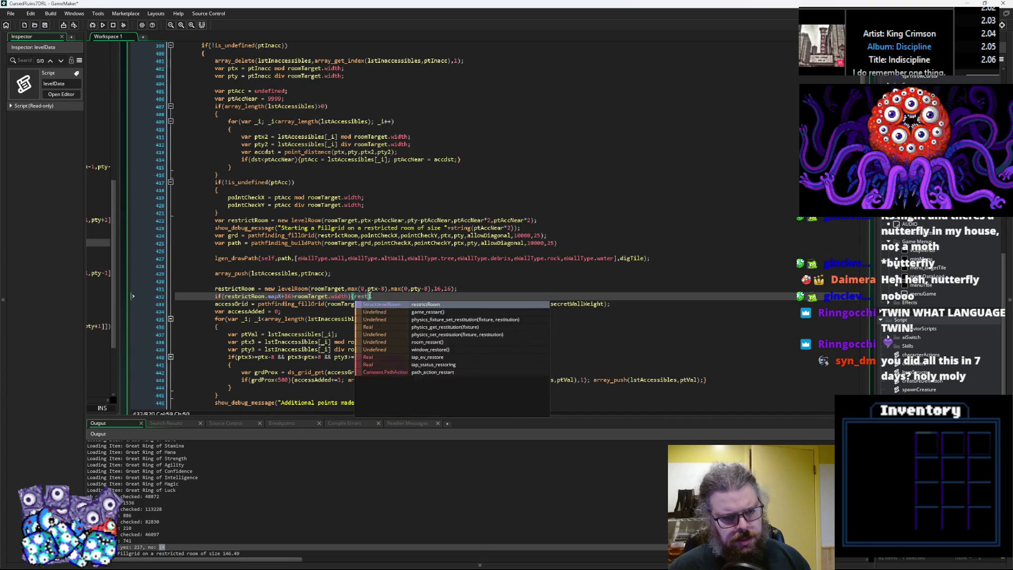
pyautogui.press('Return')
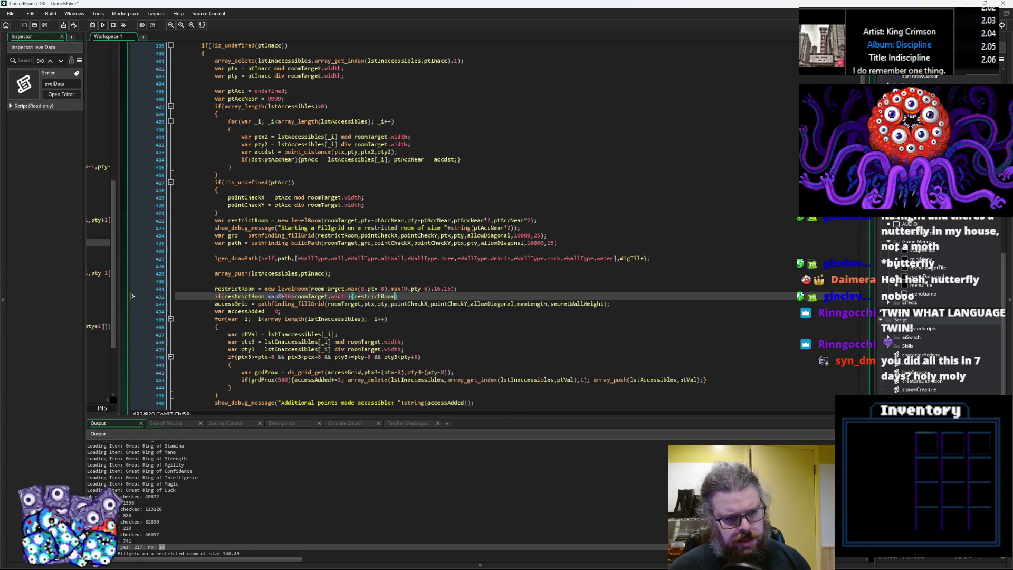
pyautogui.write('.width')
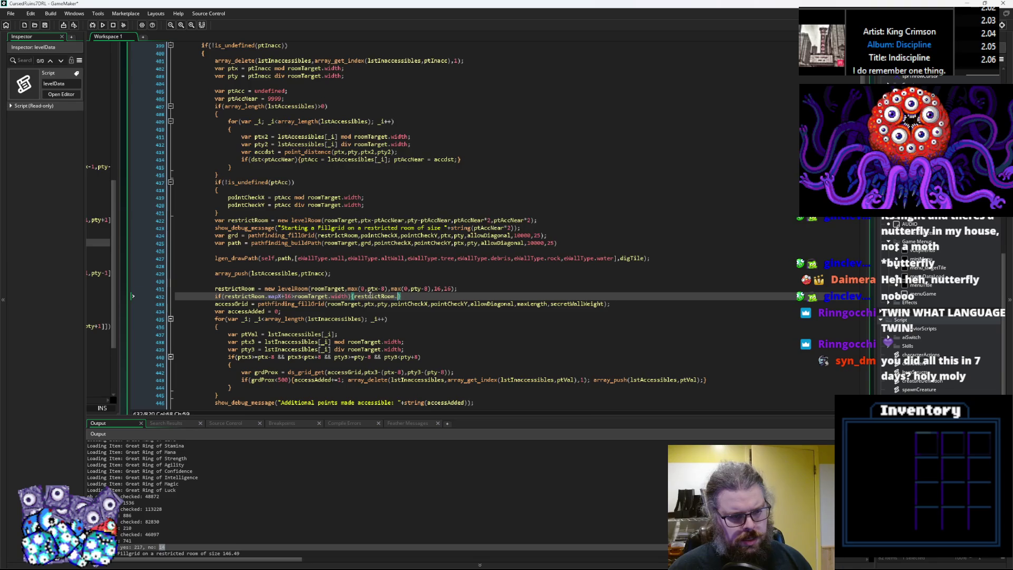
pyautogui.press('Escape')
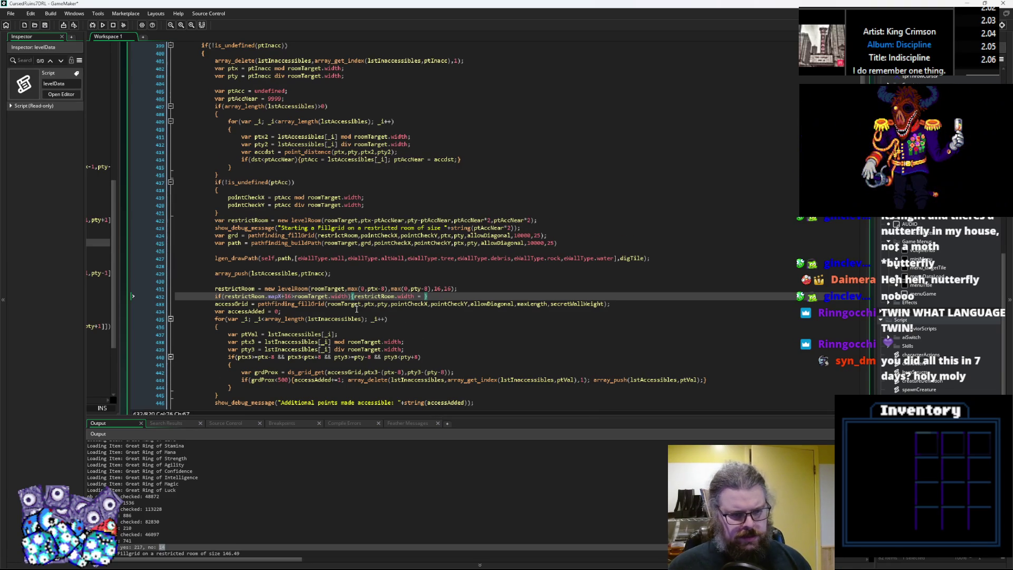
pyautogui.write('=')
pyautogui.scroll(-1, 346, 277)
pyautogui.click(348, 276)
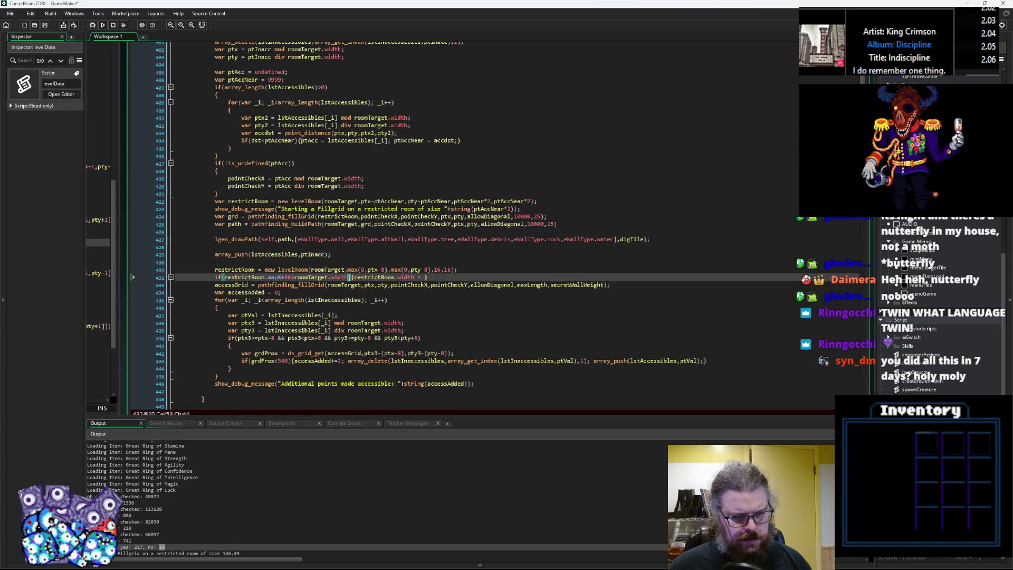
pyautogui.moveTo(350, 277); pyautogui.dragTo(294, 277)
pyautogui.hotkey('ctrl', 'c')
pyautogui.click(428, 277)
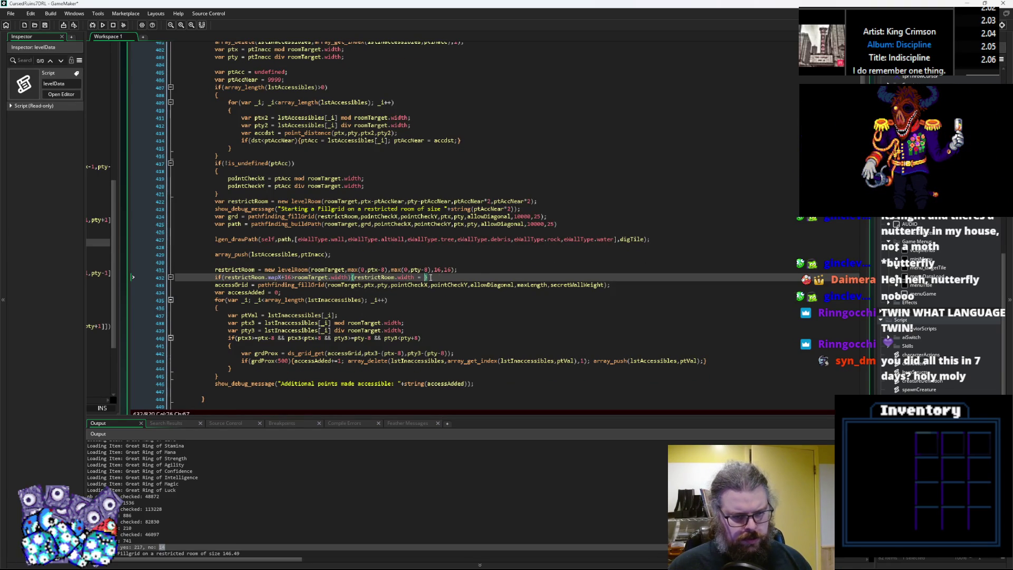
pyautogui.hotkey('ctrl', 'v')
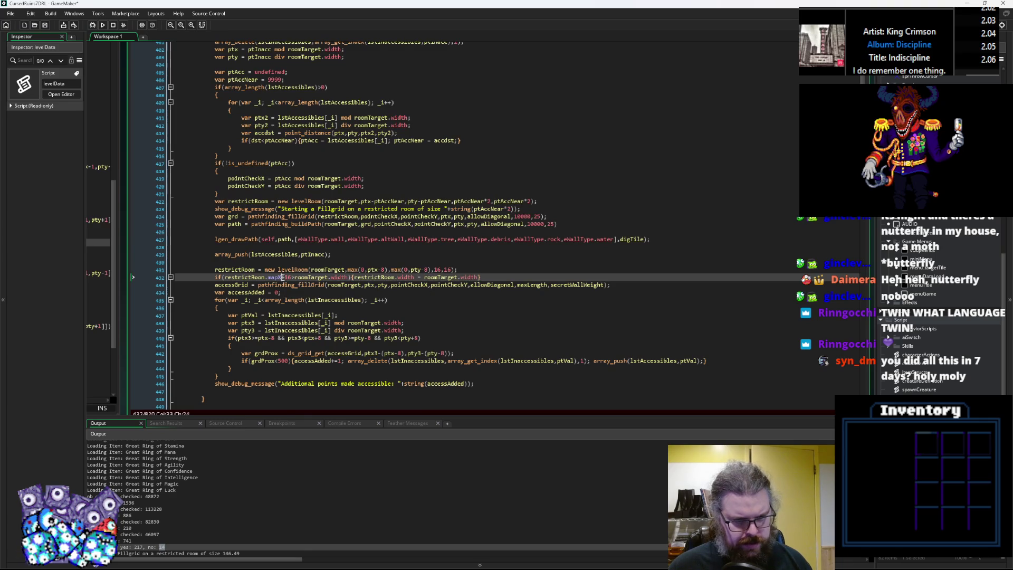
pyautogui.moveTo(281, 277); pyautogui.dragTo(225, 277)
pyautogui.hotkey('ctrl', 'c')
pyautogui.click(478, 277)
pyautogui.write('-')
pyautogui.hotkey('ctrl', 'v')
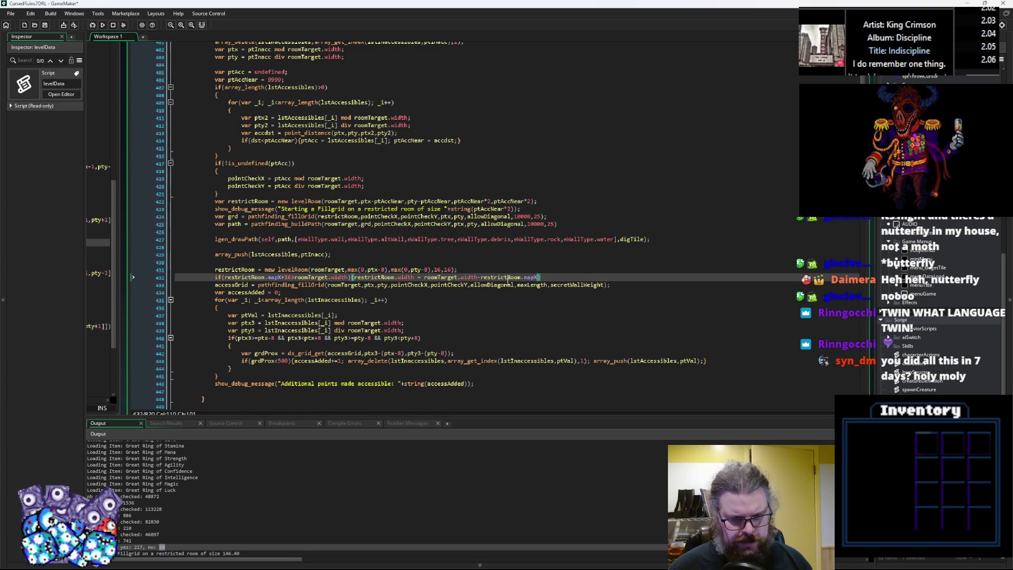
pyautogui.write(';')
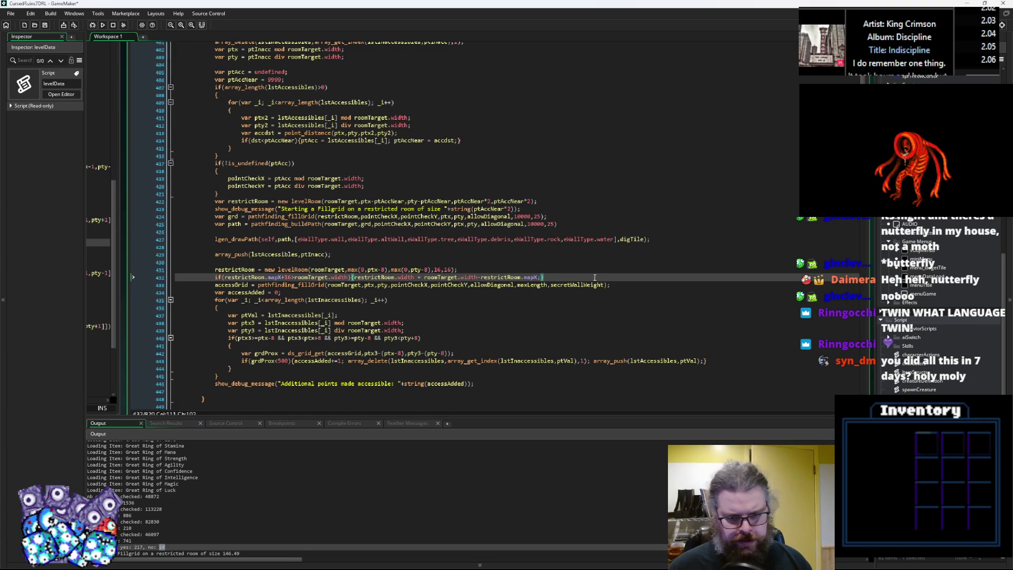
pyautogui.write('}')
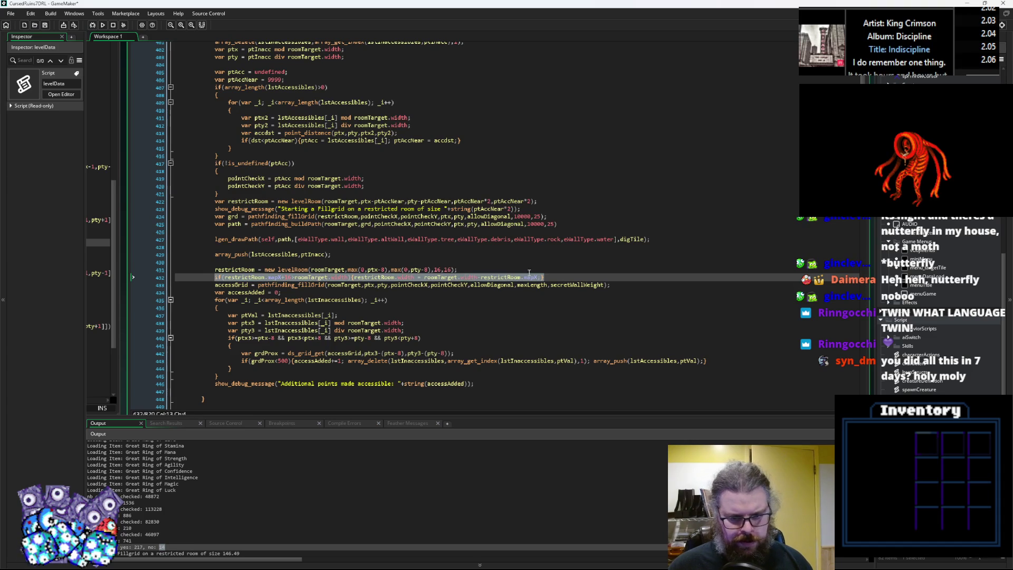
# Step: Duplicate the check and convert it to mapY and height for the vertical bound
pyautogui.hotkey('ctrl', 'd')
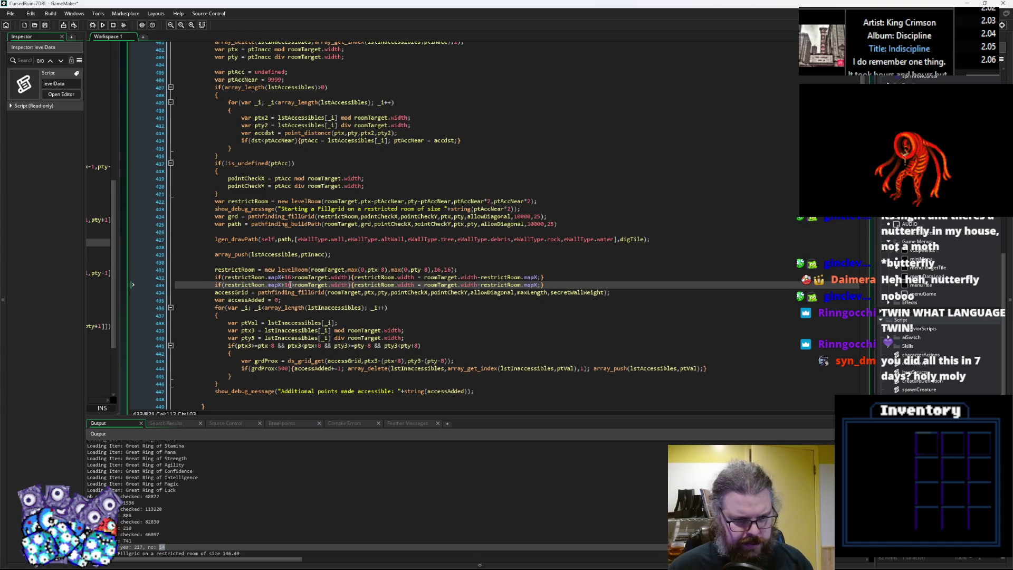
pyautogui.click(281, 284)
pyautogui.press('BackSpace')
pyautogui.write('Y')
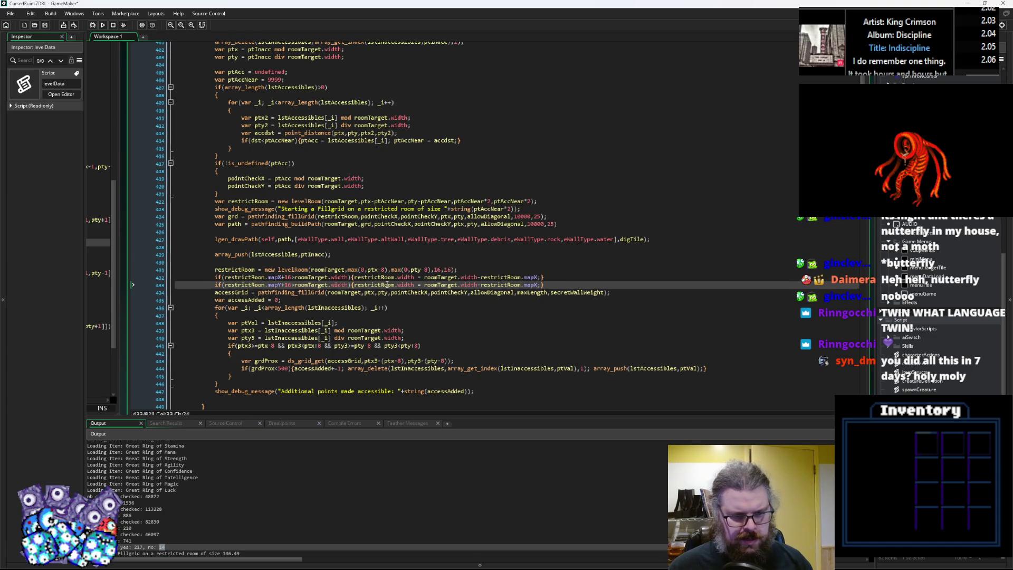
pyautogui.click(538, 284)
pyautogui.press('BackSpace')
pyautogui.write('Y')
pyautogui.doubleClick(469, 285)
pyautogui.write('height')
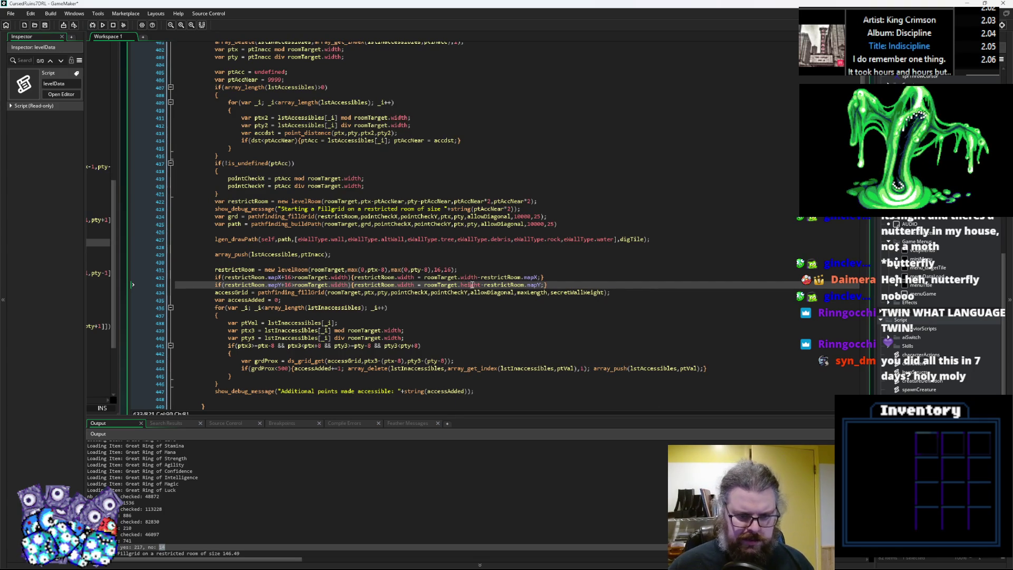
pyautogui.doubleClick(406, 285)
pyautogui.write('height')
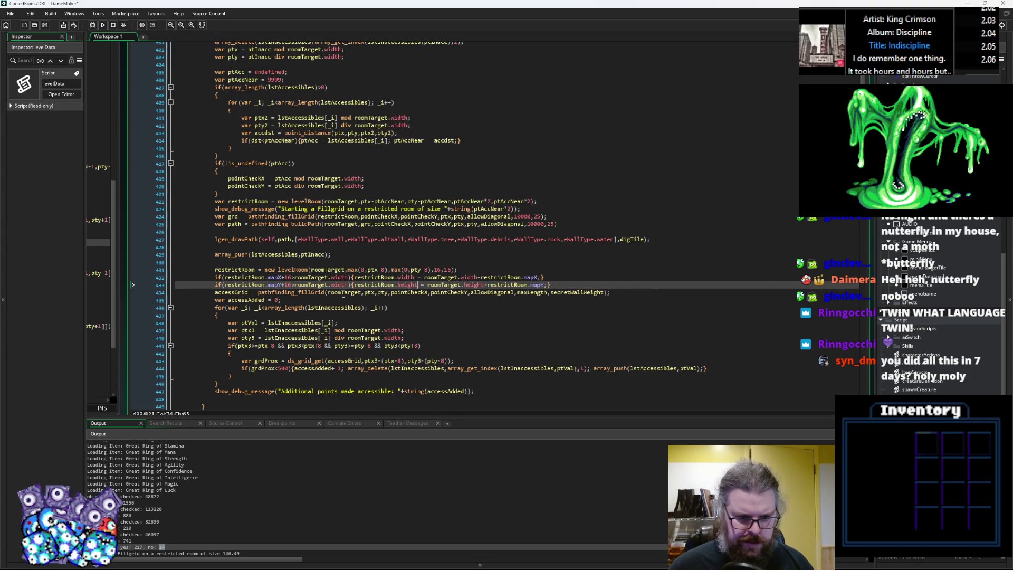
pyautogui.doubleClick(339, 285)
pyautogui.write('height')
pyautogui.click(573, 284)
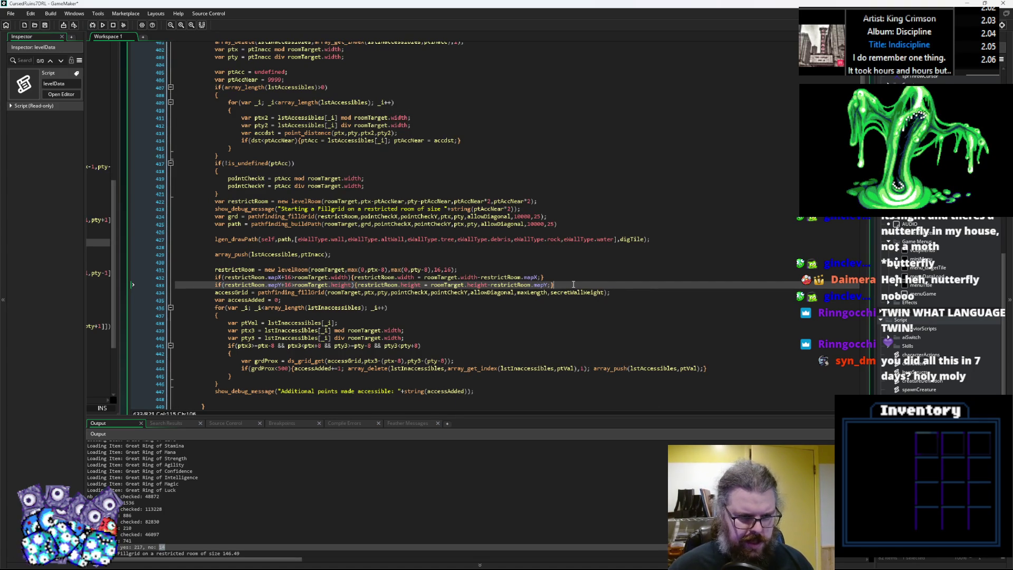
pyautogui.press('Return')
pyautogui.scroll(5, 573, 285)
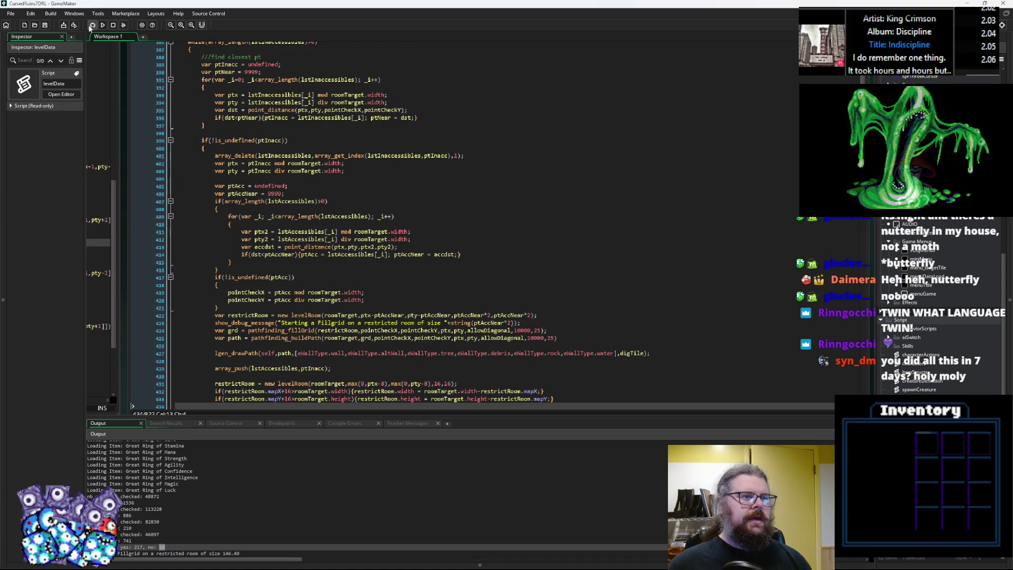
# Step: Launch the game in debug mode and set a breakpoint on line 381's debug message
pyautogui.click(90, 25)
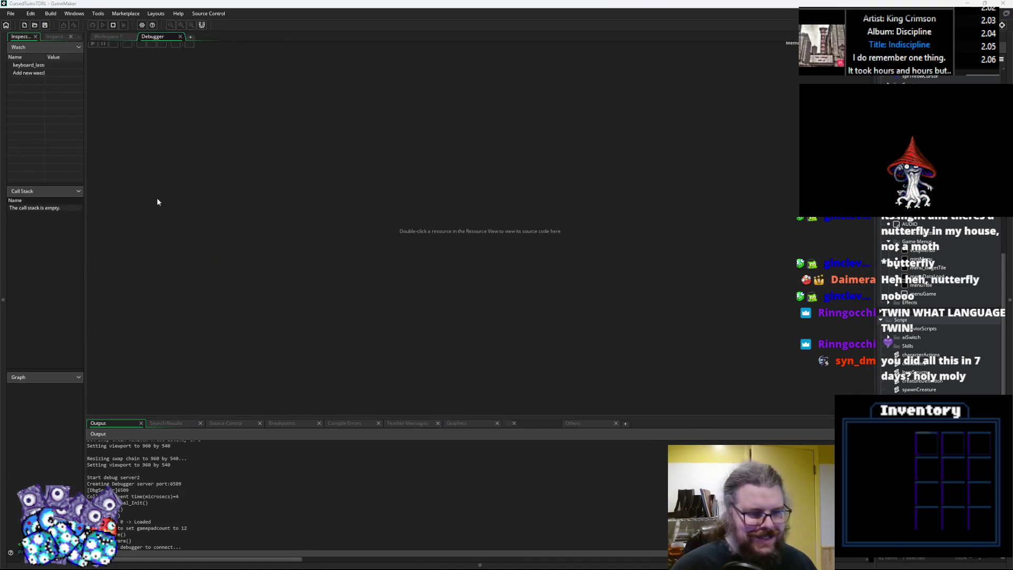
pyautogui.click(107, 36)
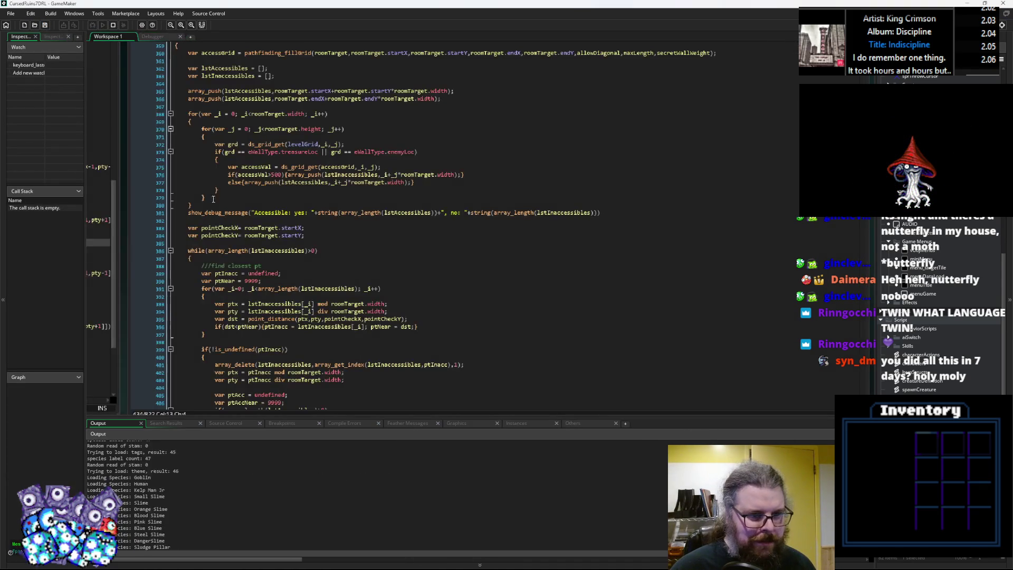
pyautogui.click(160, 217)
pyautogui.press('F9')
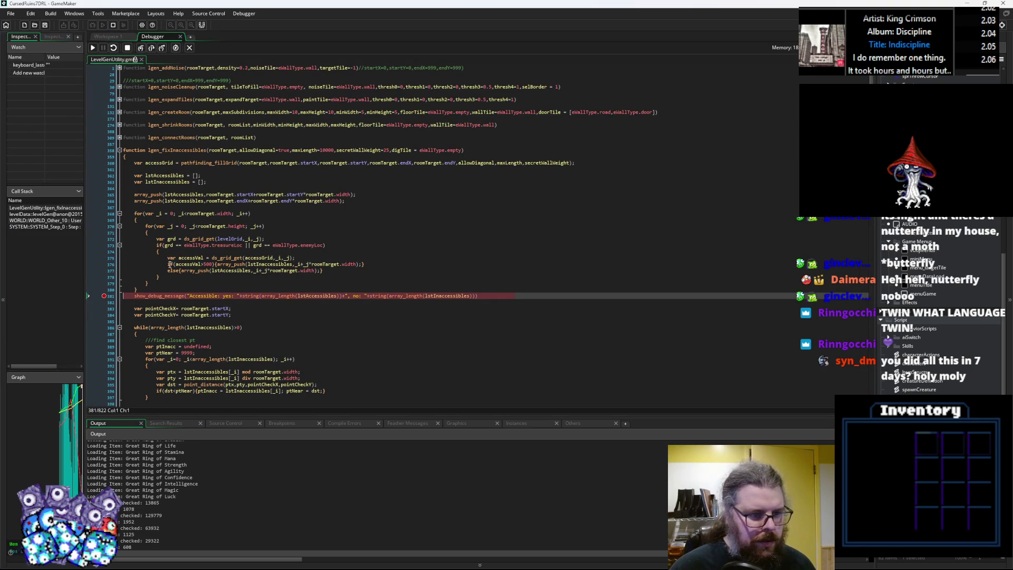
# Step: Step over lgen_fixInaccessibles into the while loop and through the nearest-point search loop
pyautogui.click(152, 48)
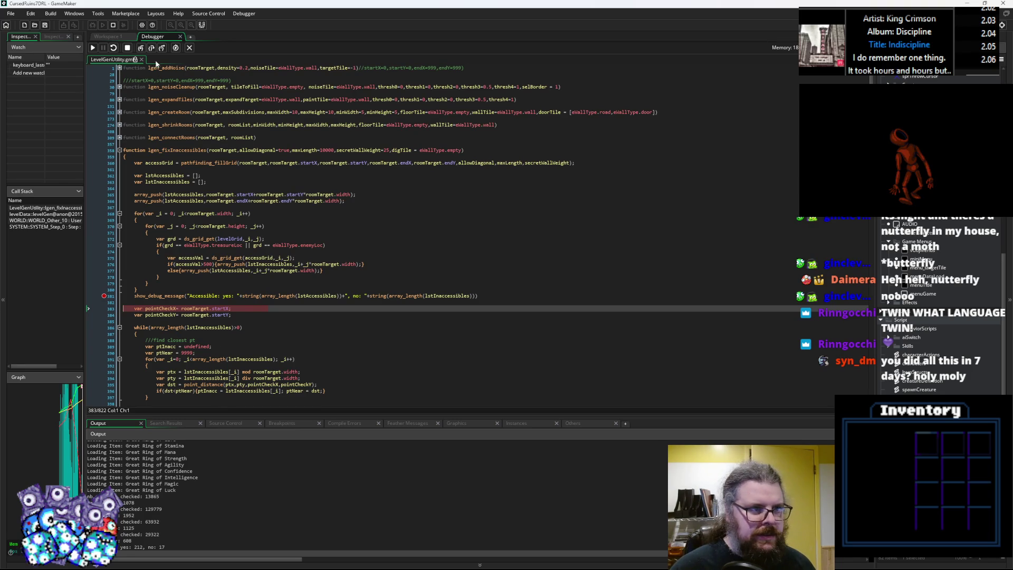
pyautogui.click(152, 48)
pyautogui.click(152, 48)
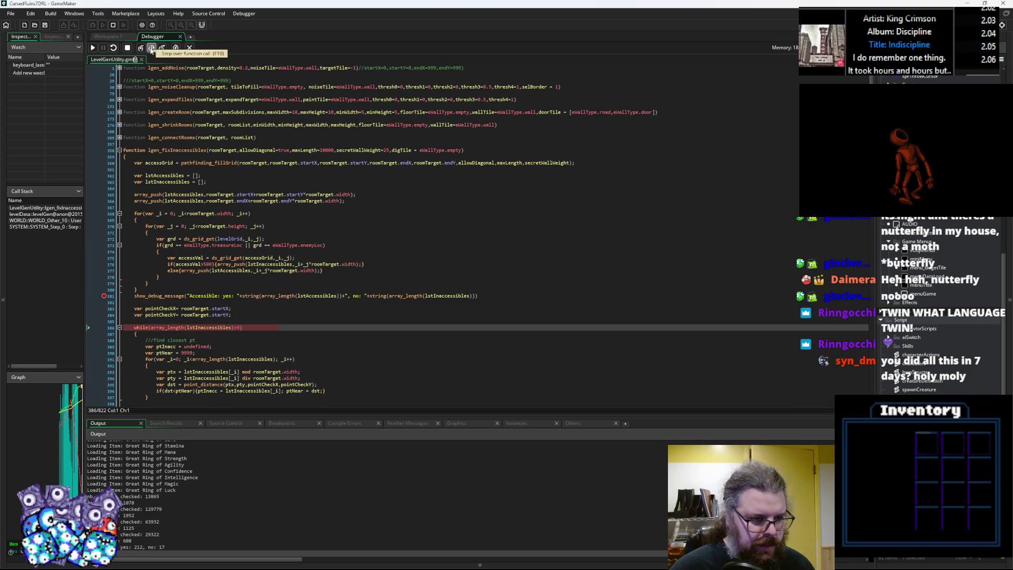
pyautogui.click(152, 48)
pyautogui.scroll(-5, 369, 237)
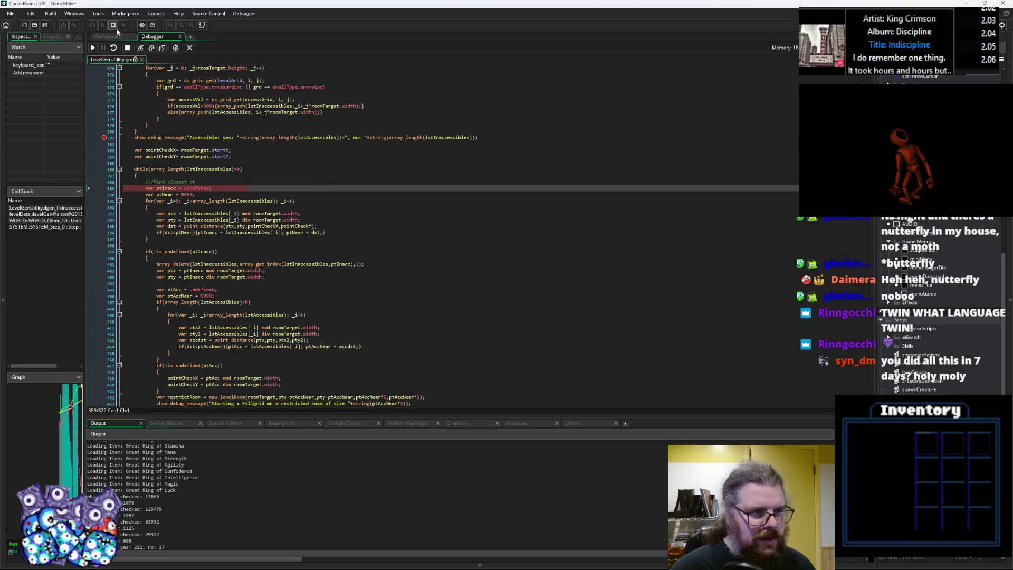
pyautogui.click(152, 48)
pyautogui.click(152, 49)
pyautogui.click(152, 50)
pyautogui.click(152, 50)
pyautogui.click(152, 49)
pyautogui.click(153, 49)
pyautogui.click(153, 50)
pyautogui.click(153, 50)
pyautogui.click(153, 50)
pyautogui.click(152, 49)
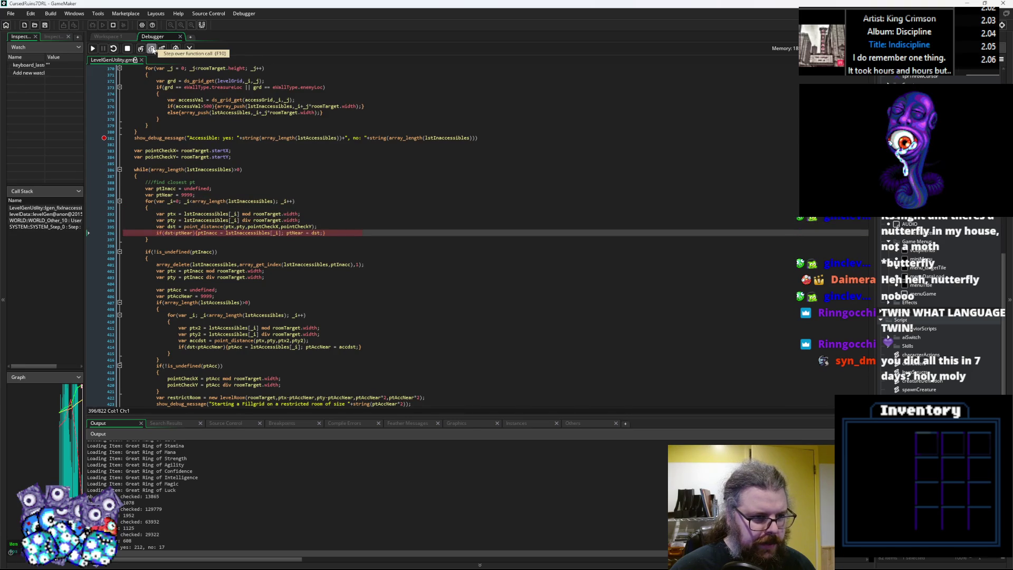
pyautogui.click(152, 49)
pyautogui.click(153, 50)
# Step: Add a breakpoint at the line 399 is_undefined(ptInacc) check, run to it, then step to line 405
pyautogui.click(111, 251)
pyautogui.click(92, 48)
pyautogui.moveTo(164, 194)
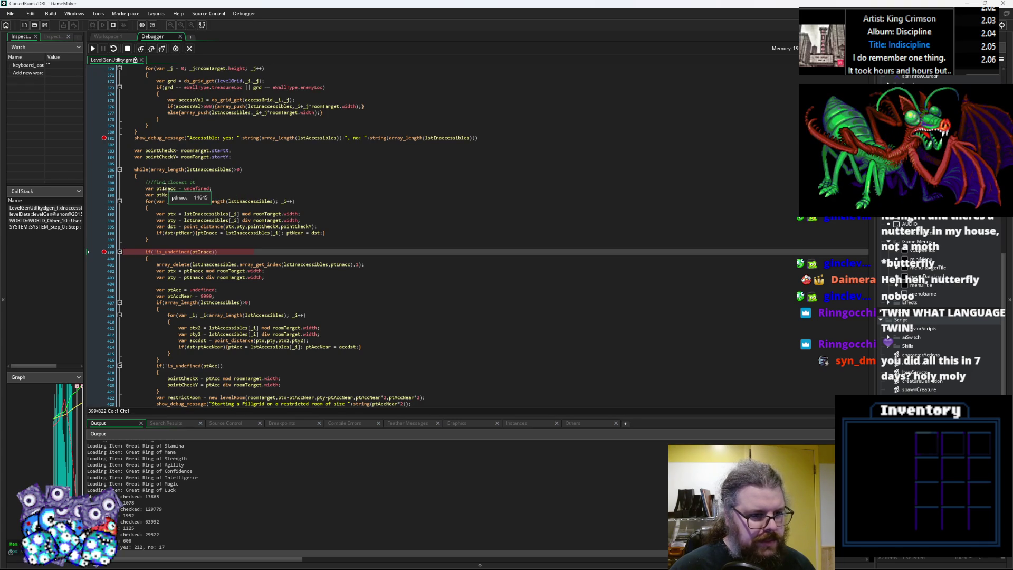
pyautogui.click(152, 49)
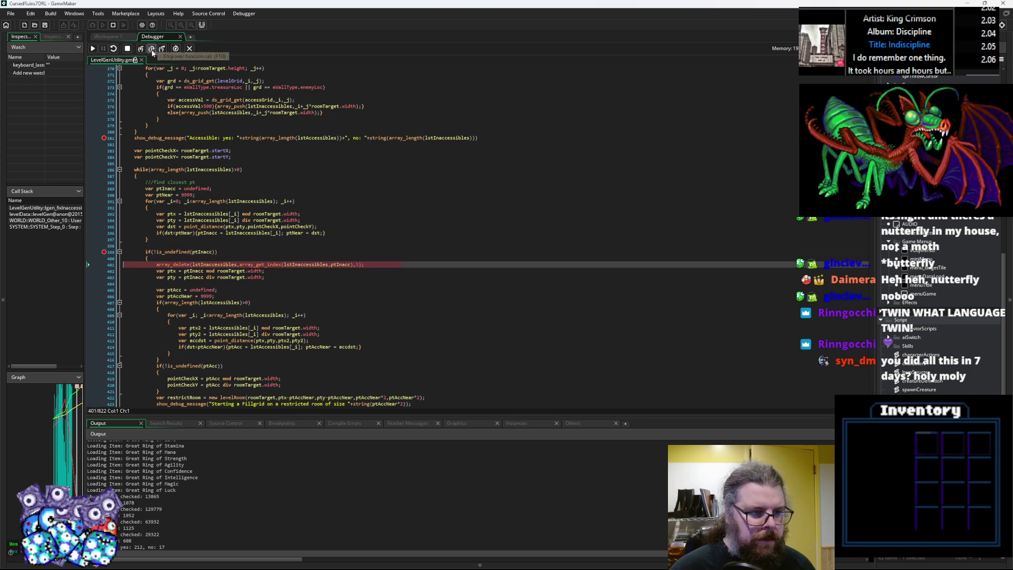
pyautogui.click(152, 49)
pyautogui.click(152, 51)
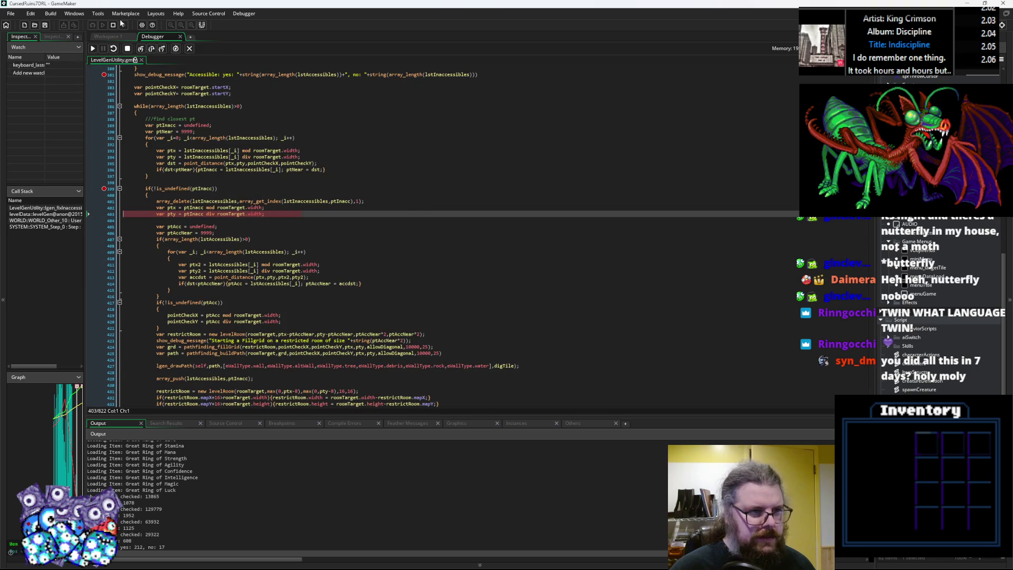
pyautogui.click(153, 49)
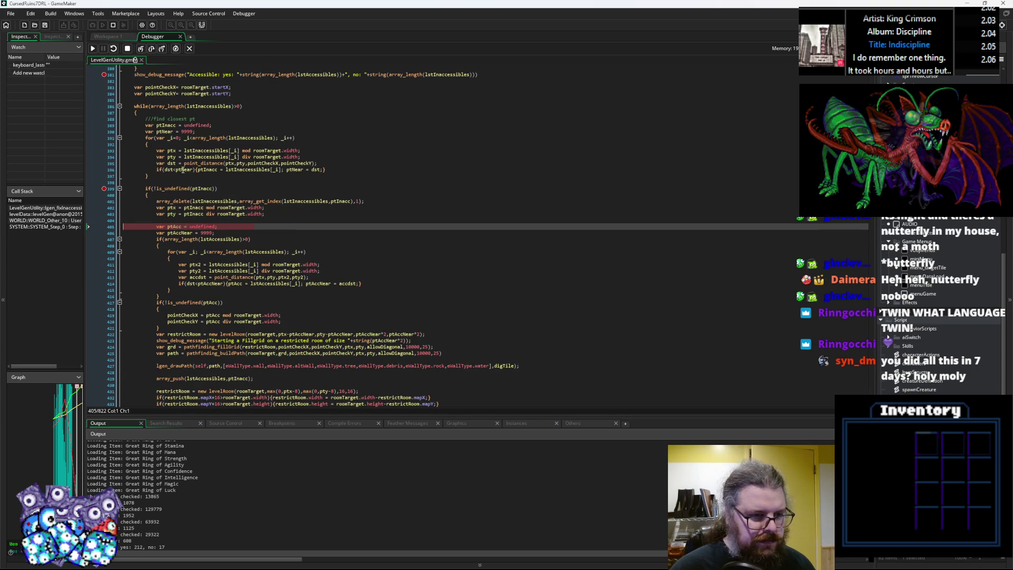
# Step: Inspect roomTarget.endX and endY, finding both are 0
pyautogui.scroll(1, 269, 178)
pyautogui.scroll(10, 269, 178)
pyautogui.moveTo(291, 151)
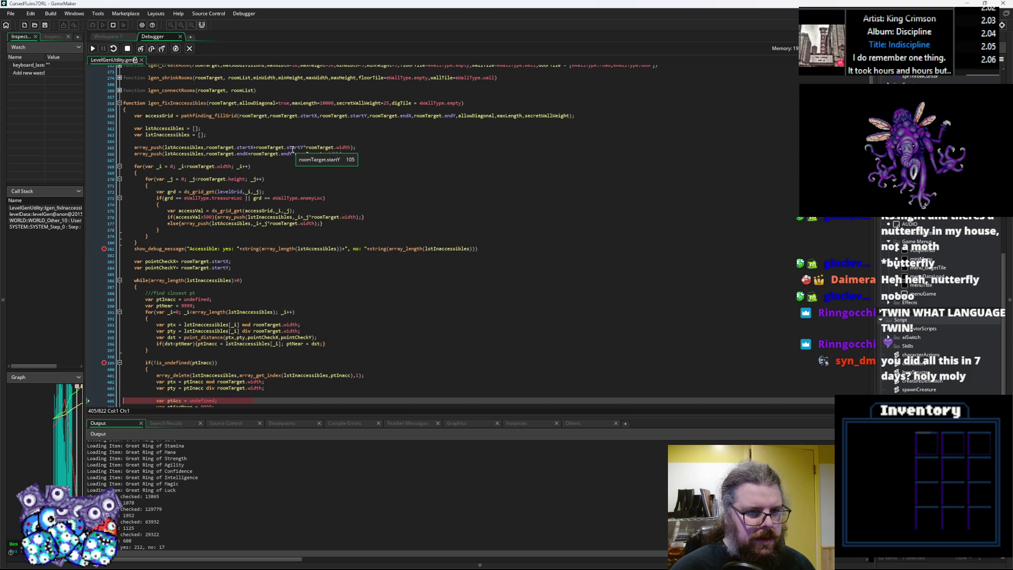
pyautogui.moveTo(241, 155)
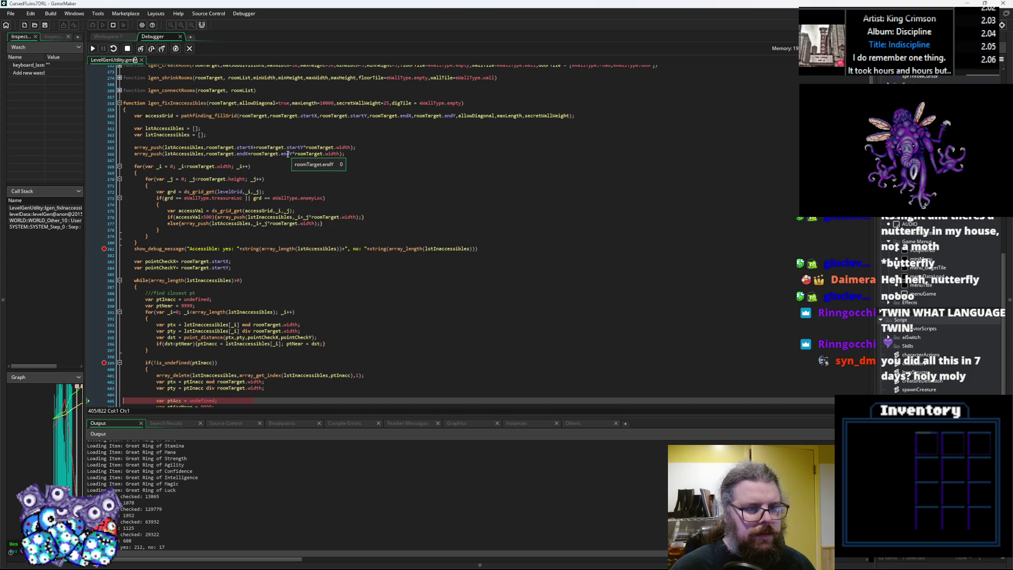
pyautogui.doubleClick(242, 153)
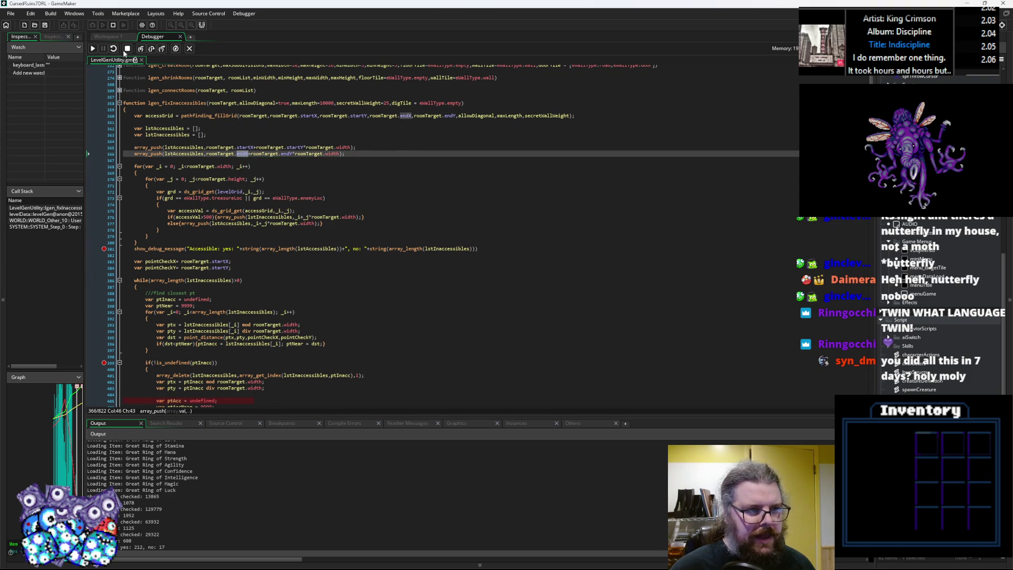
pyautogui.click(110, 37)
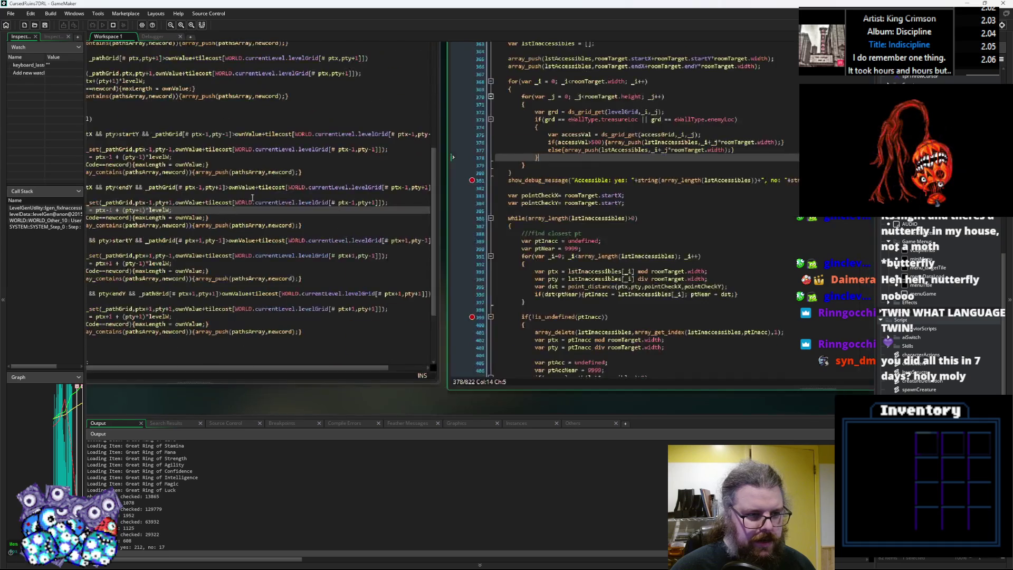
# Step: Pan the workspace to levelData and highlight exitRoom's uses around case 10
pyautogui.scroll(3, 356, 215)
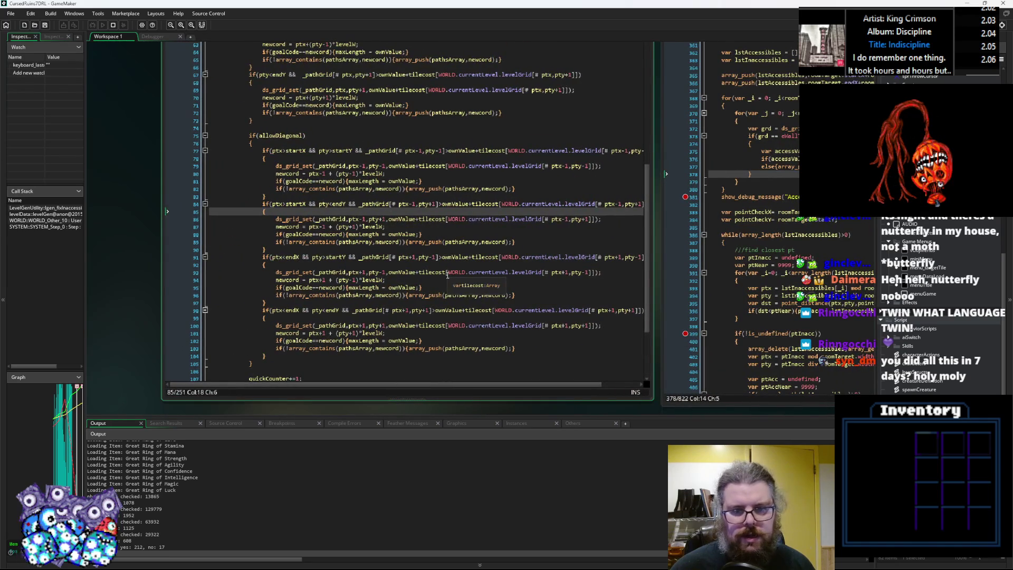
pyautogui.scroll(-2, 447, 275)
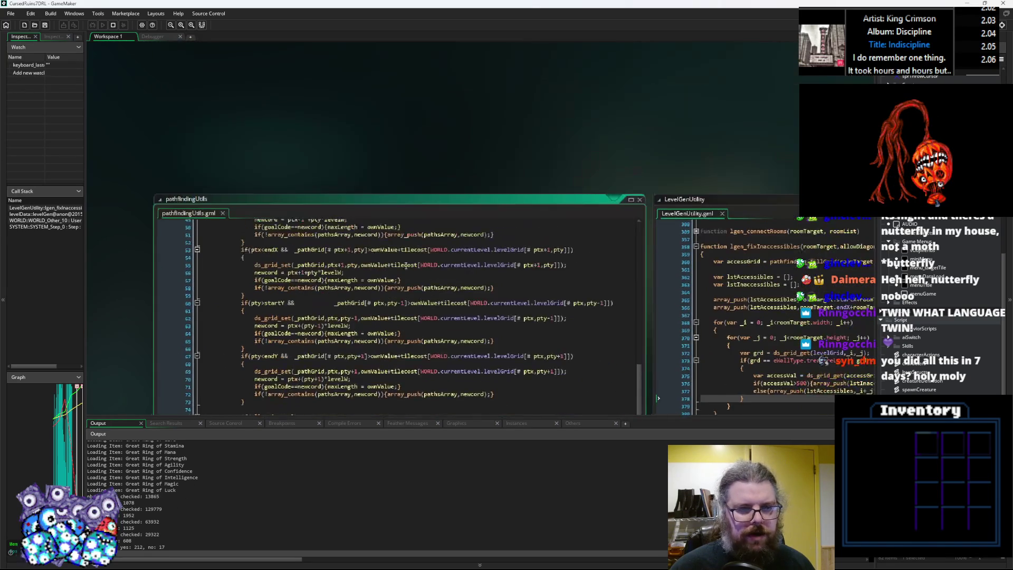
pyautogui.scroll(2, 447, 275)
pyautogui.click(469, 88)
pyautogui.moveTo(473, 300); pyautogui.dragTo(300, 28)
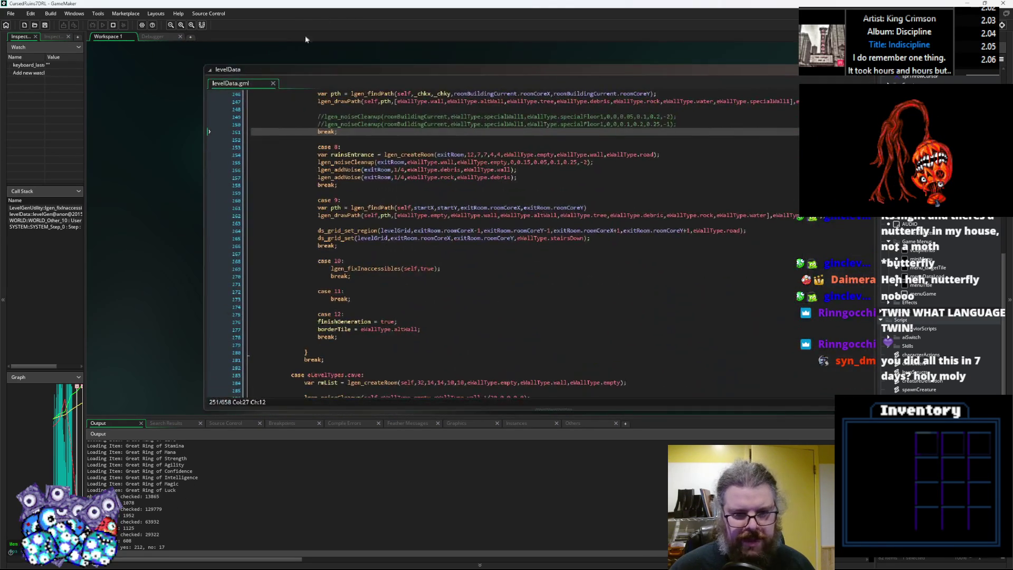
pyautogui.click(408, 216)
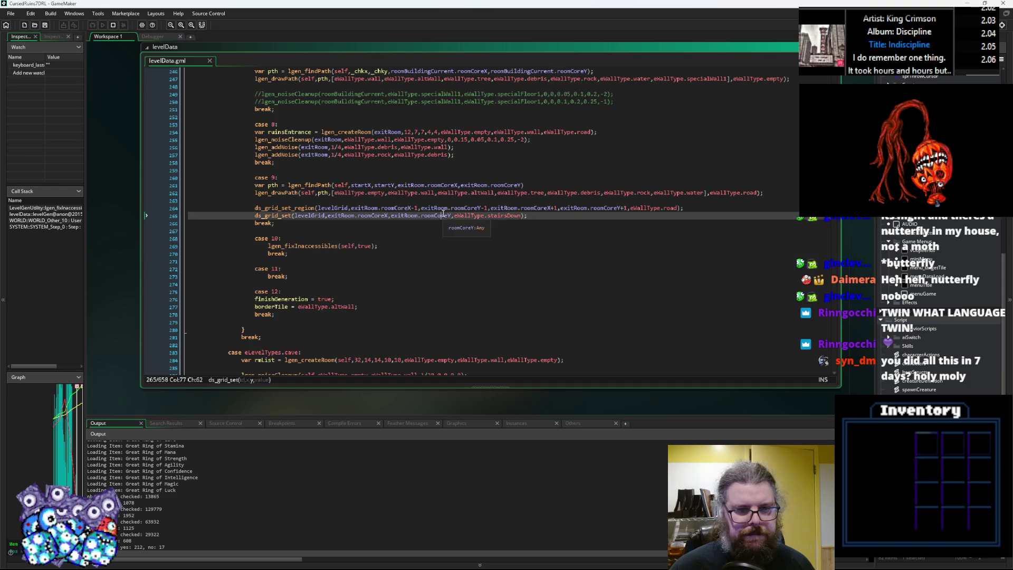
pyautogui.doubleClick(408, 217)
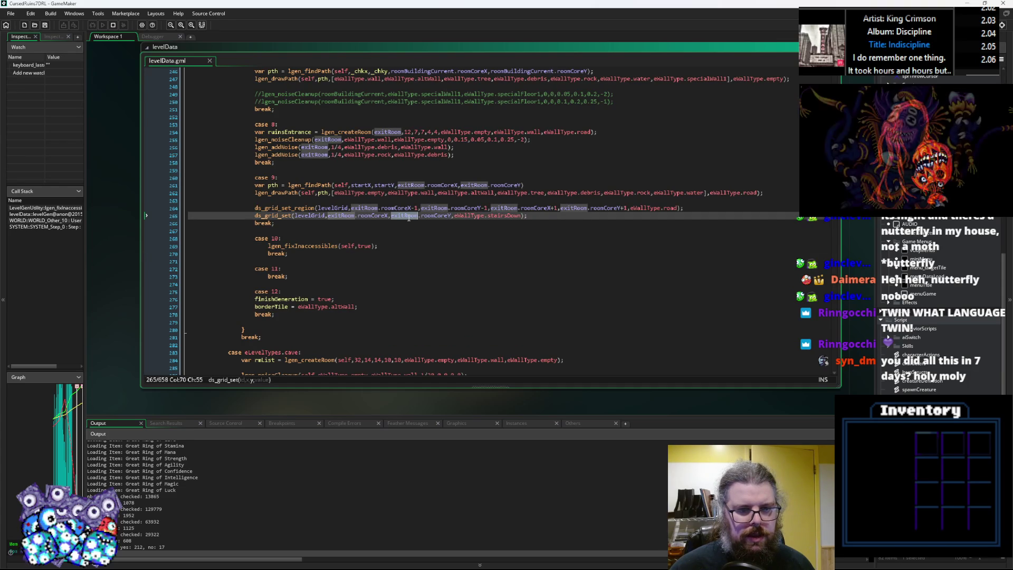
pyautogui.click(378, 239)
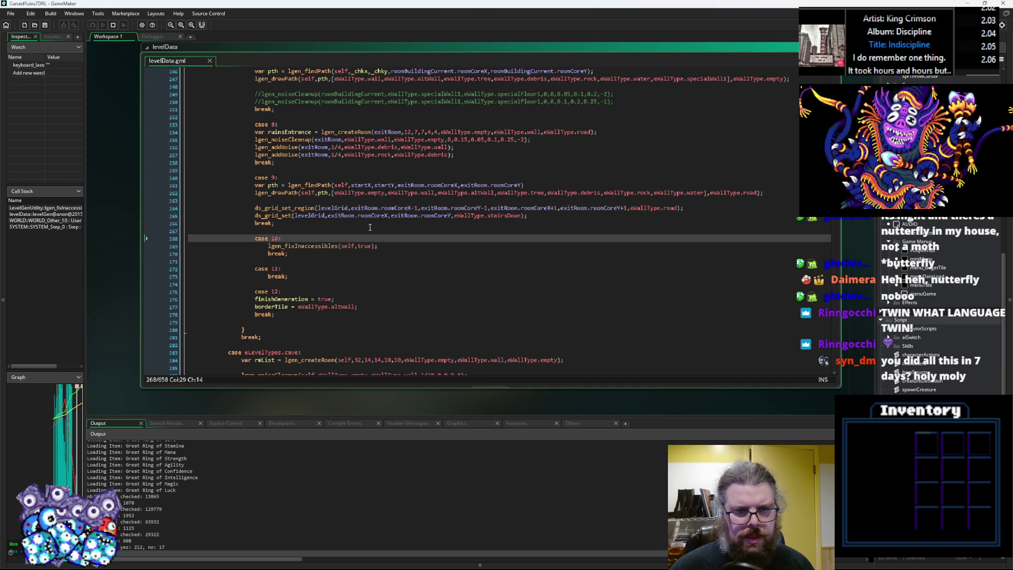
# Step: Scroll levelData.gml up to the startX, startY, endX, endY = 0 declarations
pyautogui.scroll(2, 368, 224)
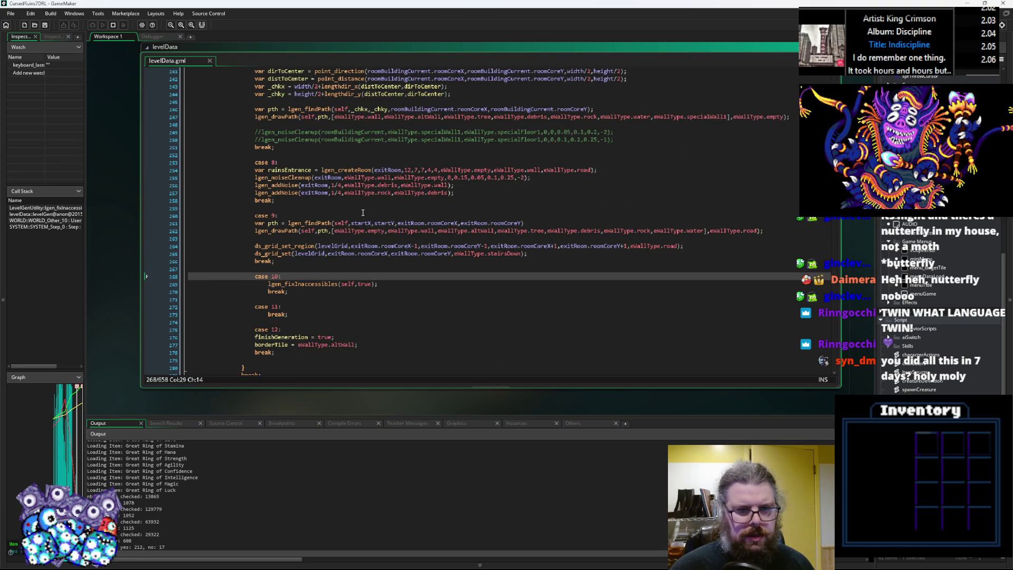
pyautogui.scroll(3, 363, 212)
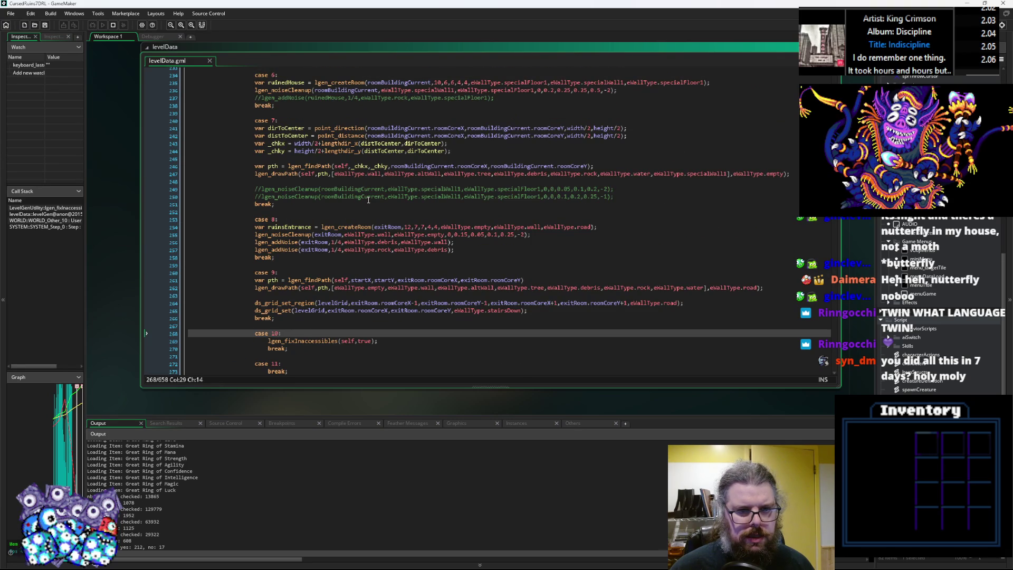
pyautogui.scroll(15, 369, 200)
pyautogui.moveTo(369, 200); pyautogui.dragTo(377, 283)
pyautogui.scroll(20, 377, 283)
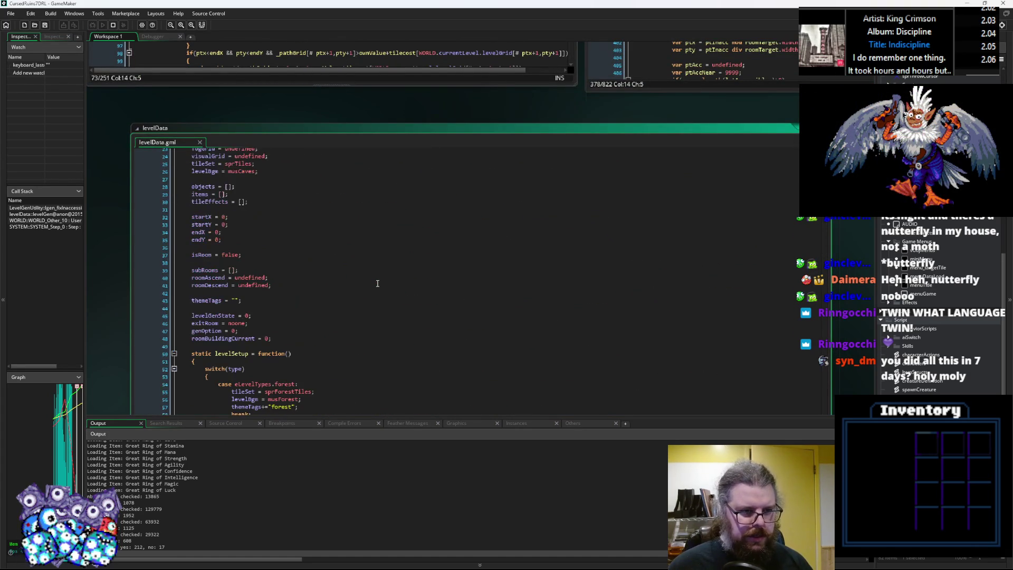
pyautogui.scroll(2, 377, 283)
# Step: Select endX where it's initialised, then scroll down to the case 9 exit-room code
pyautogui.doubleClick(198, 270)
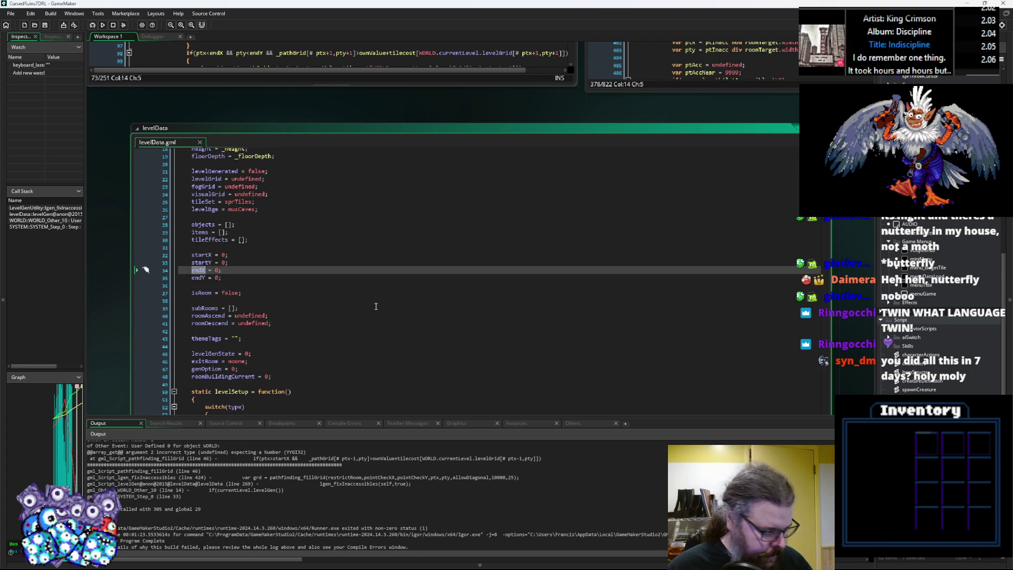
pyautogui.scroll(-10, 376, 305)
pyautogui.scroll(-16, 376, 305)
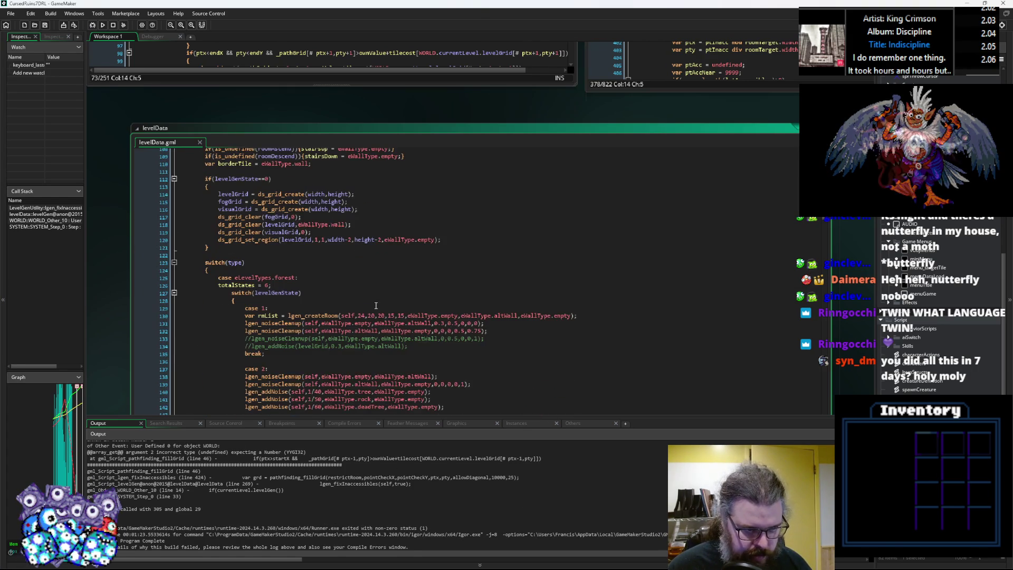
pyautogui.scroll(6, 369, 306)
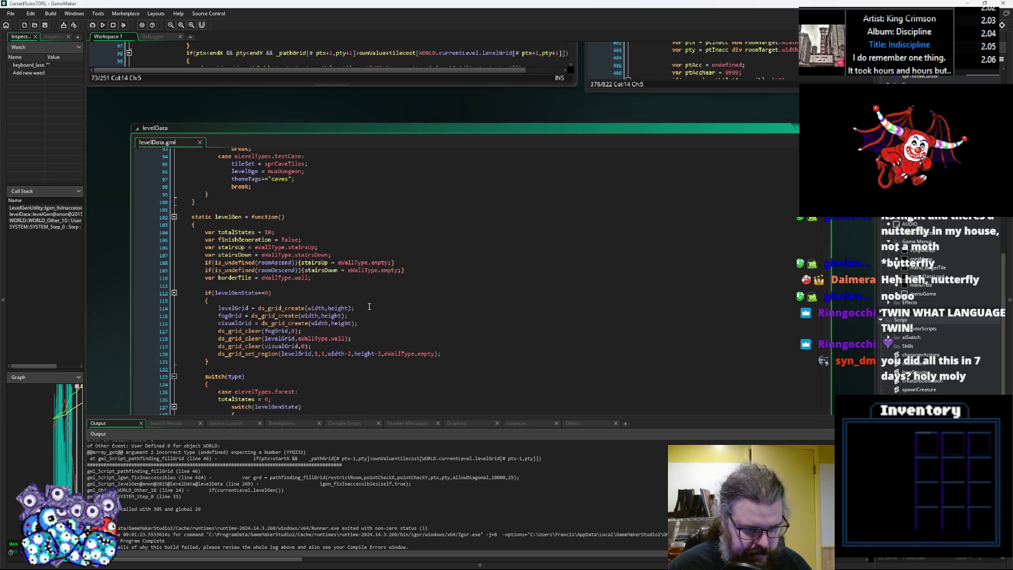
pyautogui.scroll(-12, 369, 306)
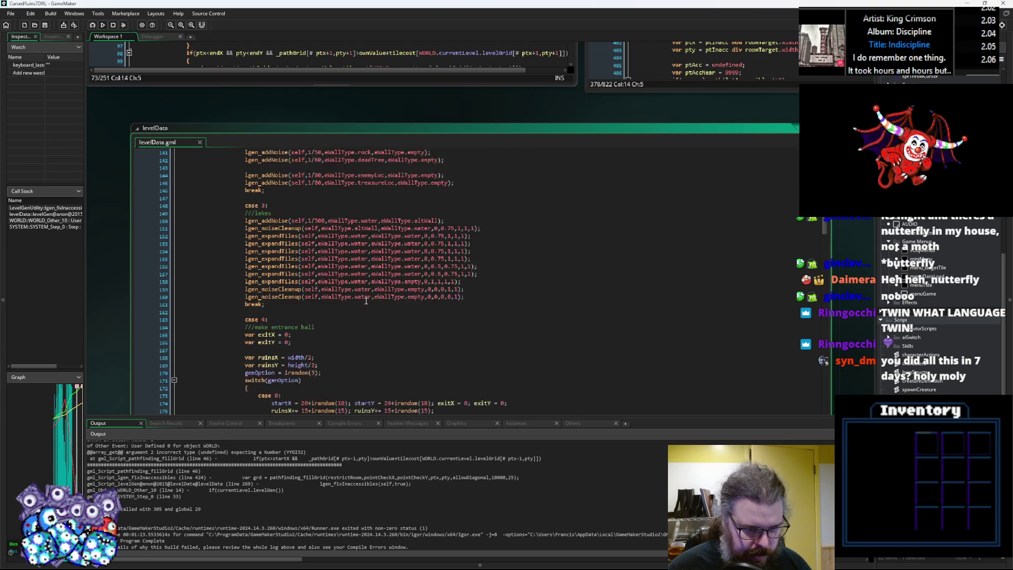
pyautogui.scroll(-1, 365, 301)
pyautogui.scroll(-5, 365, 301)
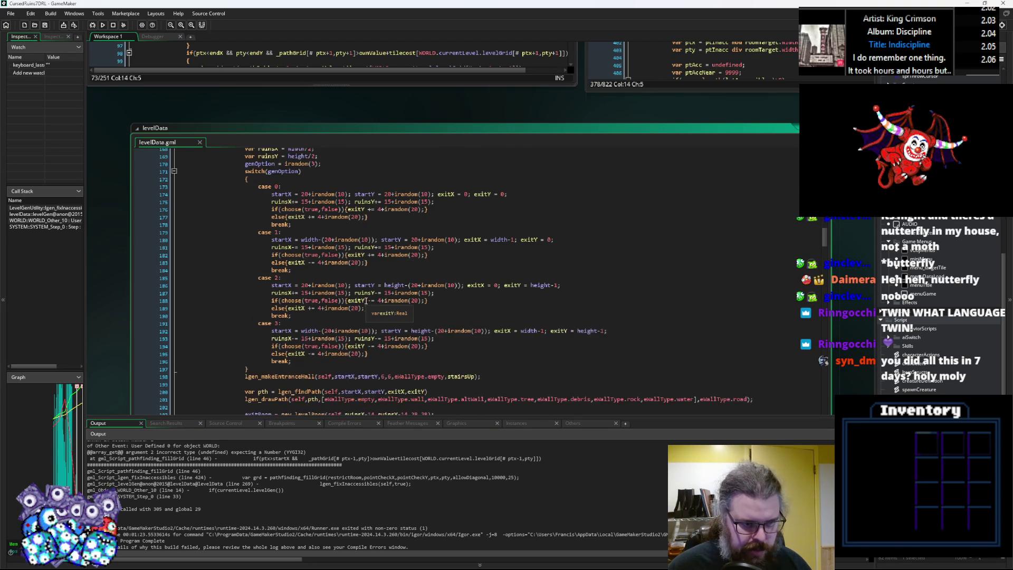
pyautogui.scroll(-7, 365, 301)
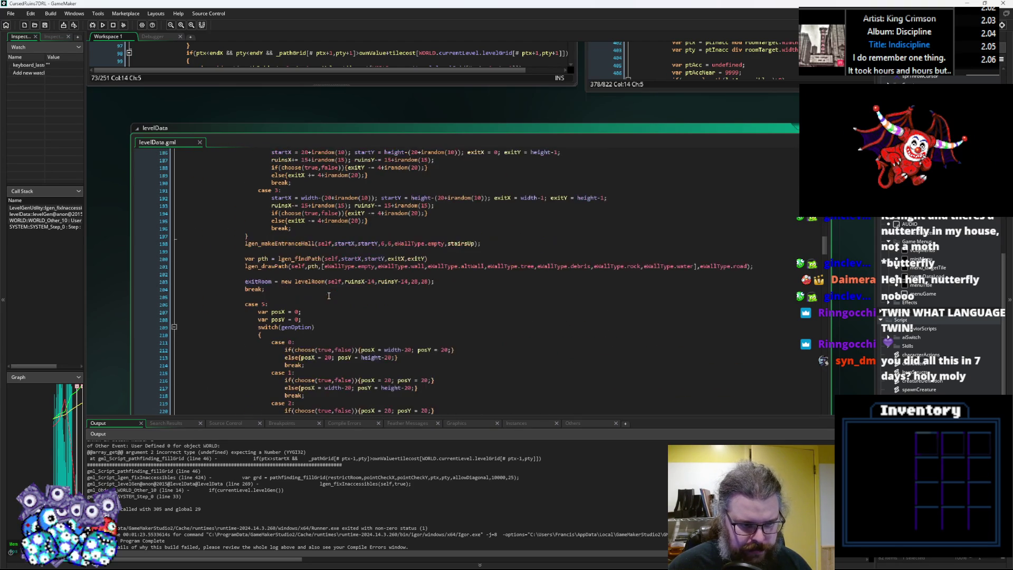
pyautogui.scroll(-3, 337, 289)
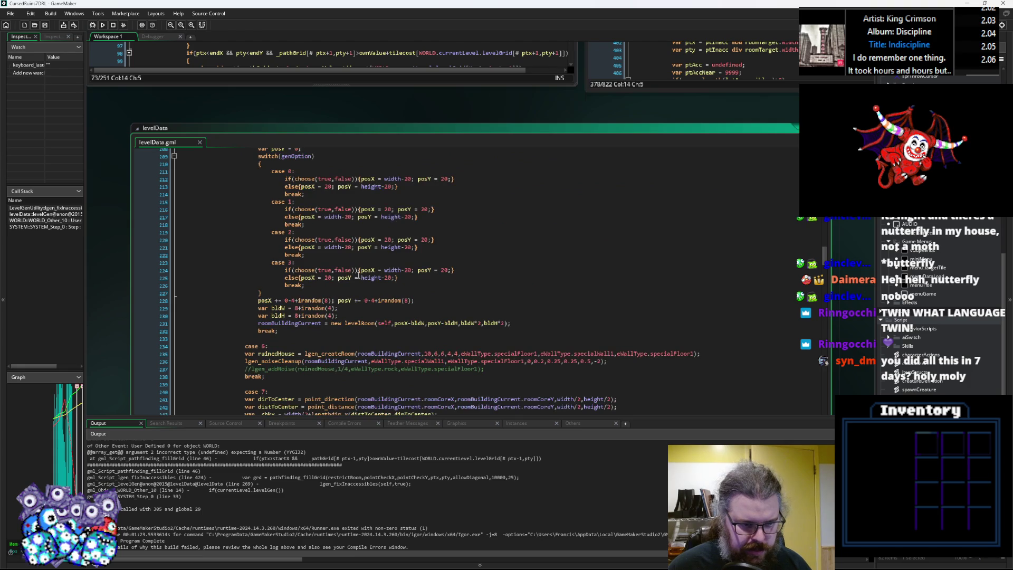
pyautogui.scroll(-3, 358, 275)
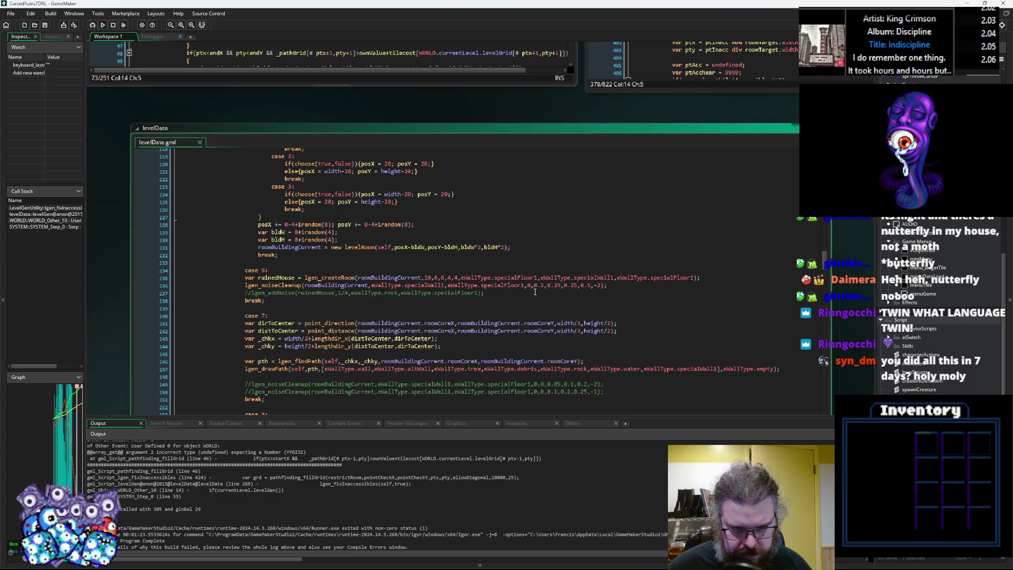
pyautogui.scroll(-2, 534, 291)
pyautogui.scroll(-2, 534, 288)
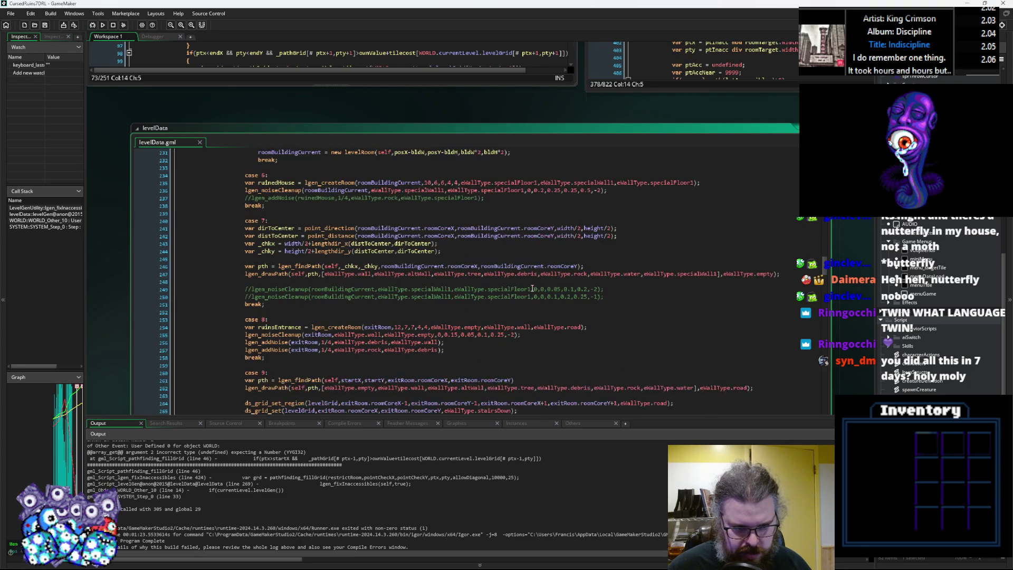
pyautogui.scroll(-2, 329, 353)
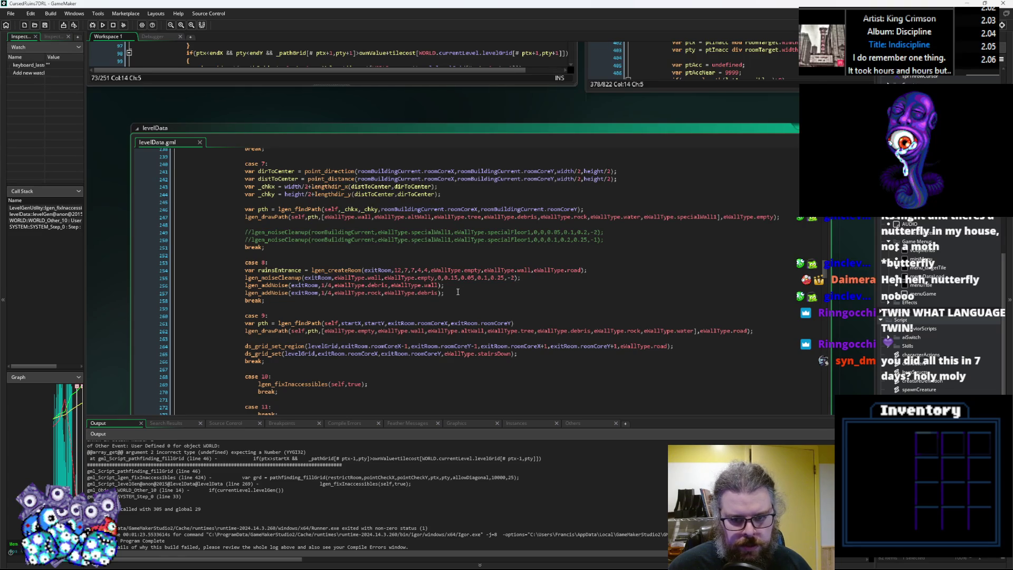
# Step: Open a new line after the stairsDown ds_grid_set call in case 9
pyautogui.click(459, 291)
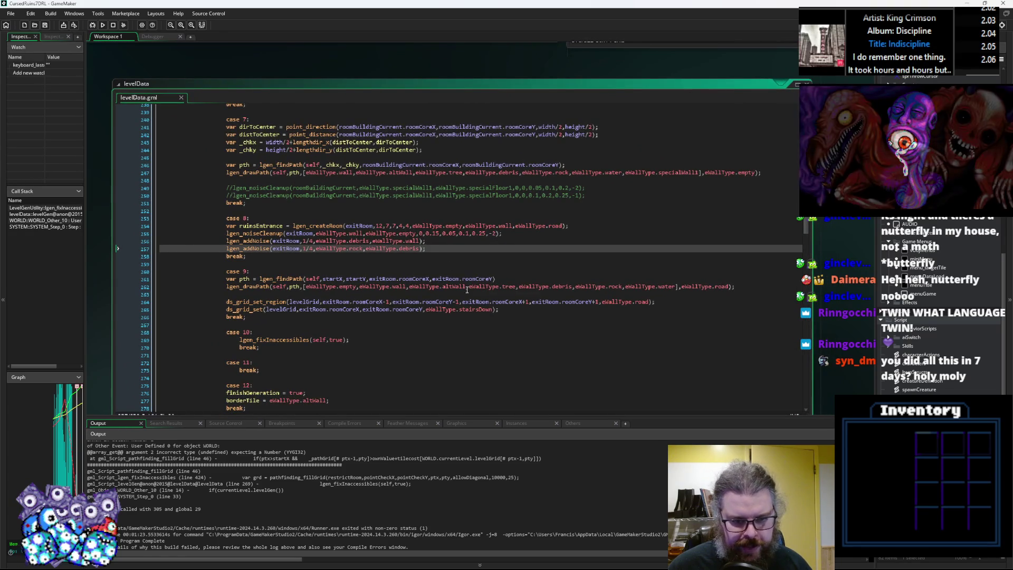
pyautogui.doubleClick(484, 309)
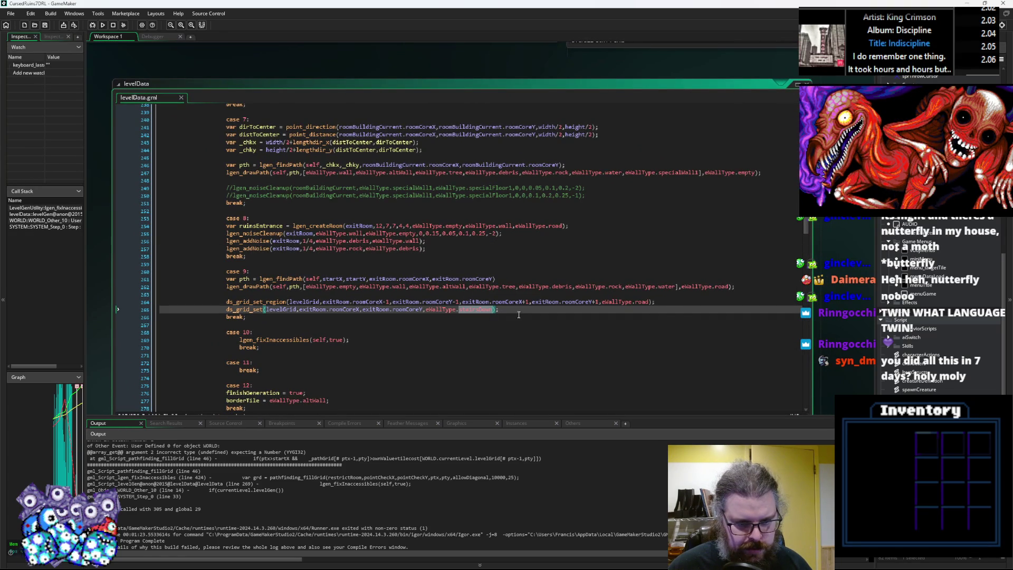
pyautogui.click(525, 311)
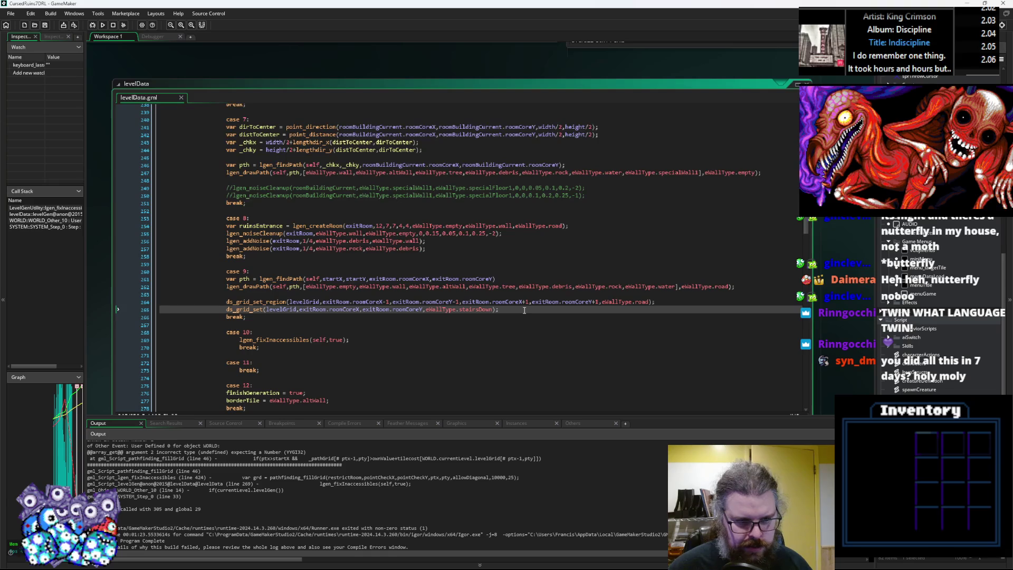
pyautogui.press('Return')
pyautogui.write('endX =')
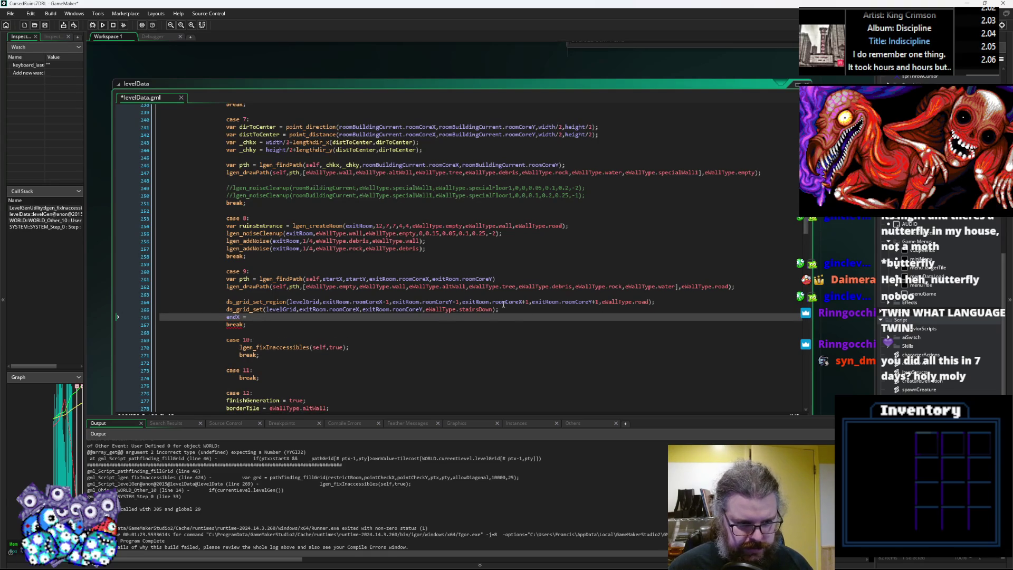
# Step: Write endX = exitRoom.roomCoreX; on the new line and start an endY line below
pyautogui.moveTo(360, 310); pyautogui.dragTo(301, 312)
pyautogui.hotkey('ctrl', 'c')
pyautogui.click(295, 317)
pyautogui.hotkey('ctrl', 'v')
pyautogui.write(';')
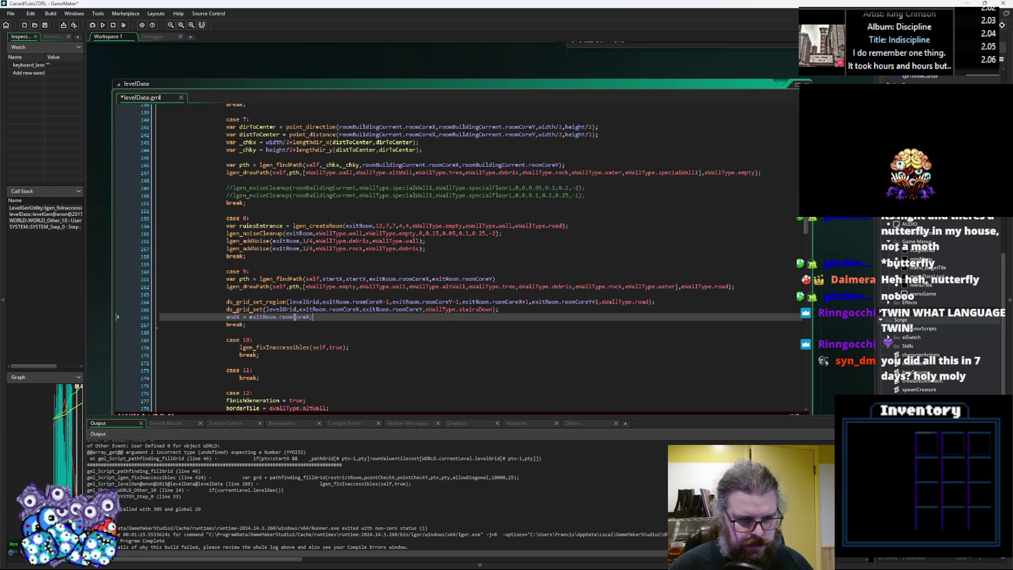
pyautogui.press('Return')
pyautogui.write('dY =')
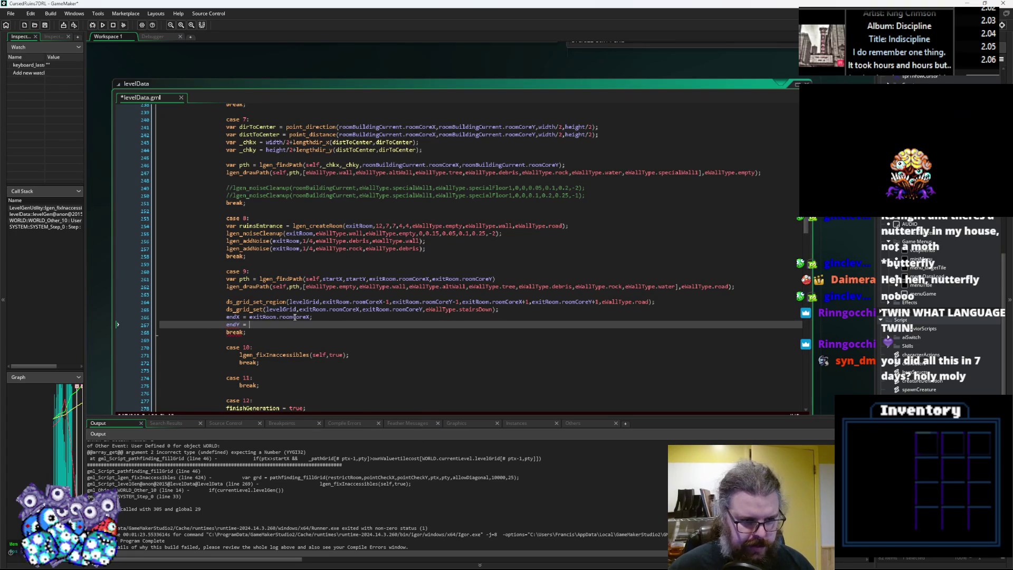
# Step: Complete endY = exitRoom.roomCoreY, join it onto the endX line, and save levelData.gml
pyautogui.moveTo(313, 317); pyautogui.dragTo(243, 318)
pyautogui.hotkey('ctrl', 'c')
pyautogui.click(258, 325)
pyautogui.hotkey('ctrl', 'v')
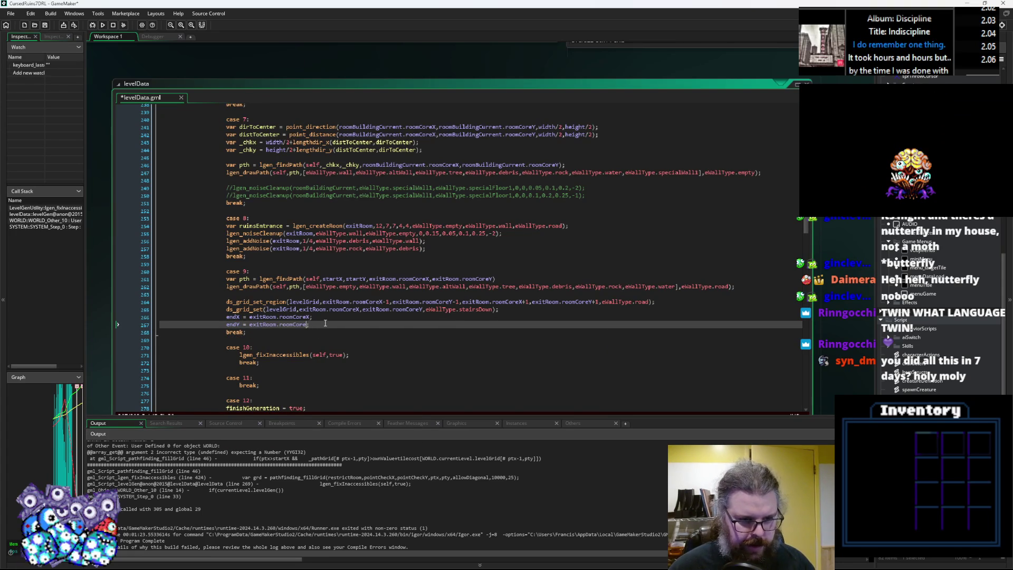
pyautogui.click(220, 325)
pyautogui.press('BackSpace')
pyautogui.press('BackSpace')
pyautogui.press('BackSpace')
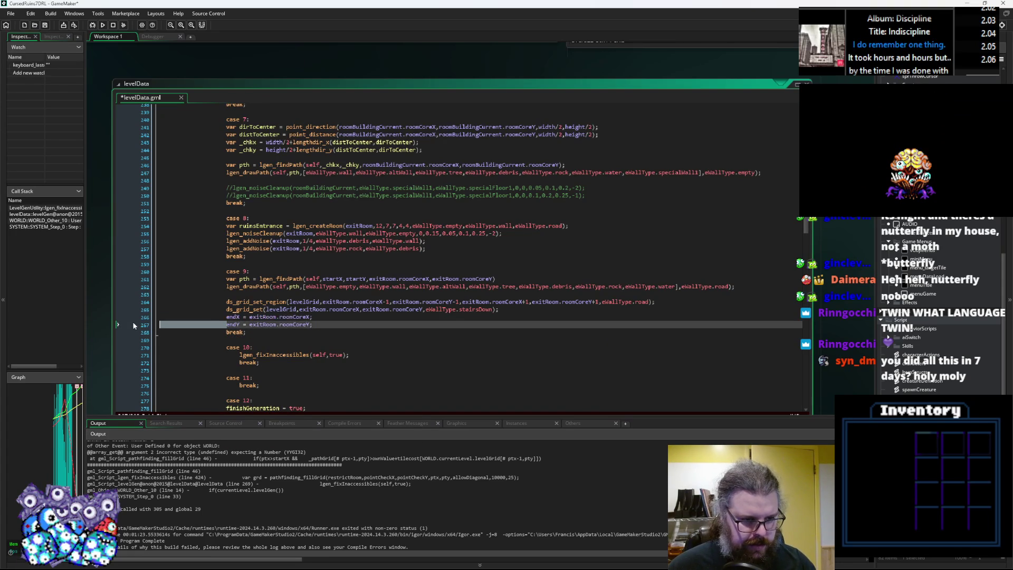
pyautogui.press('Down')
pyautogui.press('Down')
pyautogui.press('Down')
pyautogui.click(49, 25)
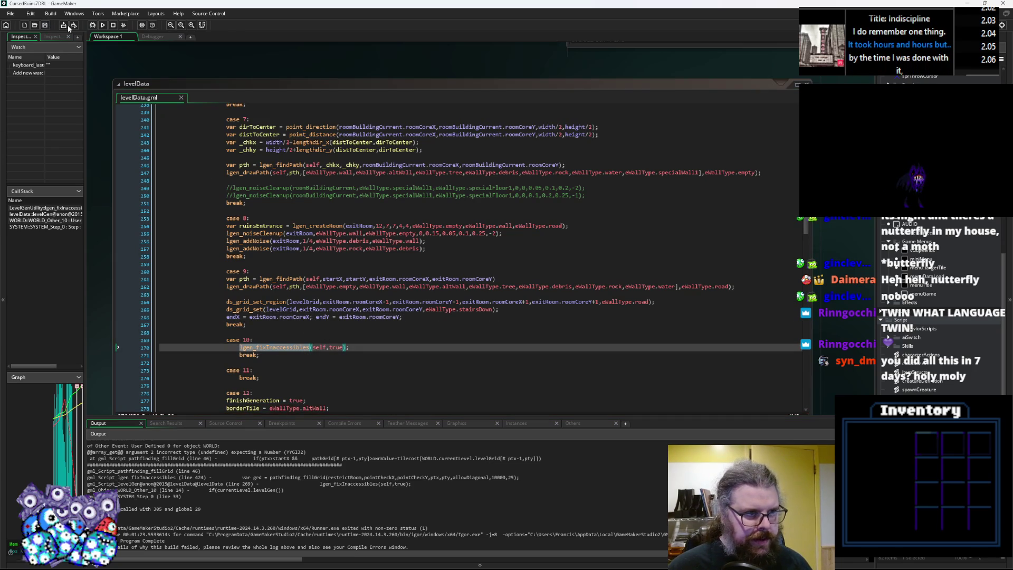
# Step: Start a debug run, step past the count message, and read yes: 89, no: 123 in the output log
pyautogui.click(92, 26)
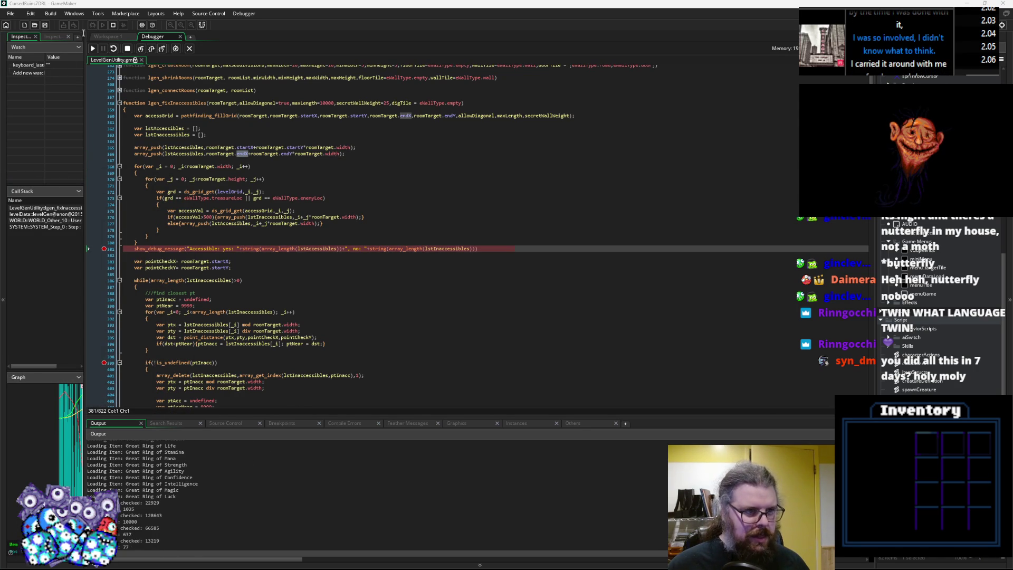
pyautogui.click(152, 48)
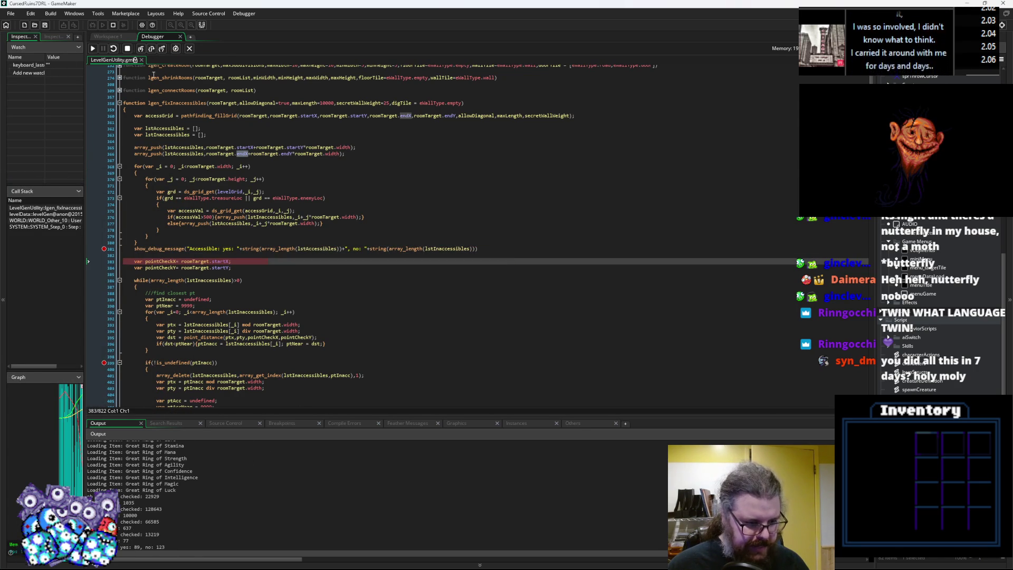
pyautogui.click(271, 484)
pyautogui.scroll(-1, 281, 490)
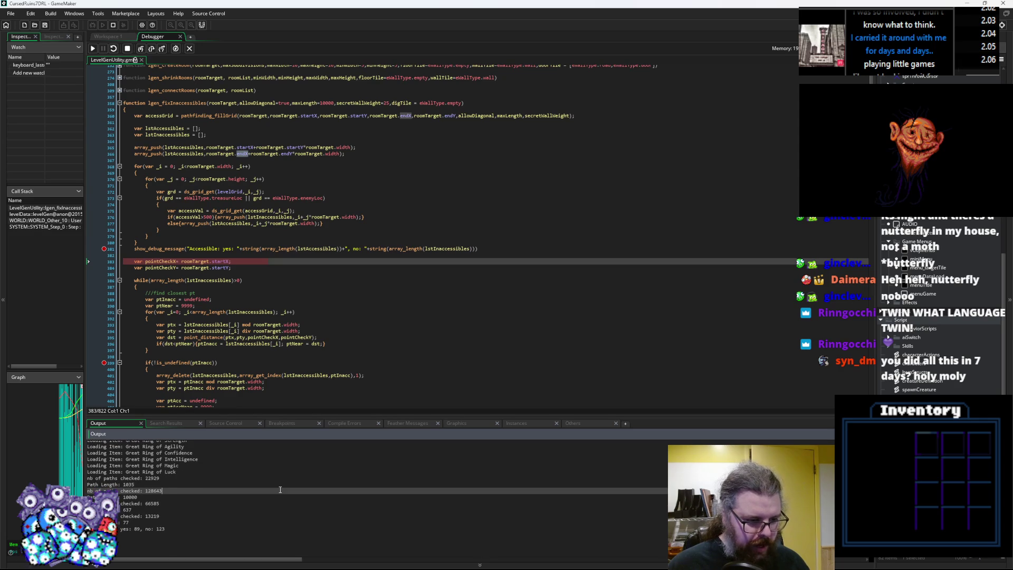
pyautogui.scroll(1, 280, 490)
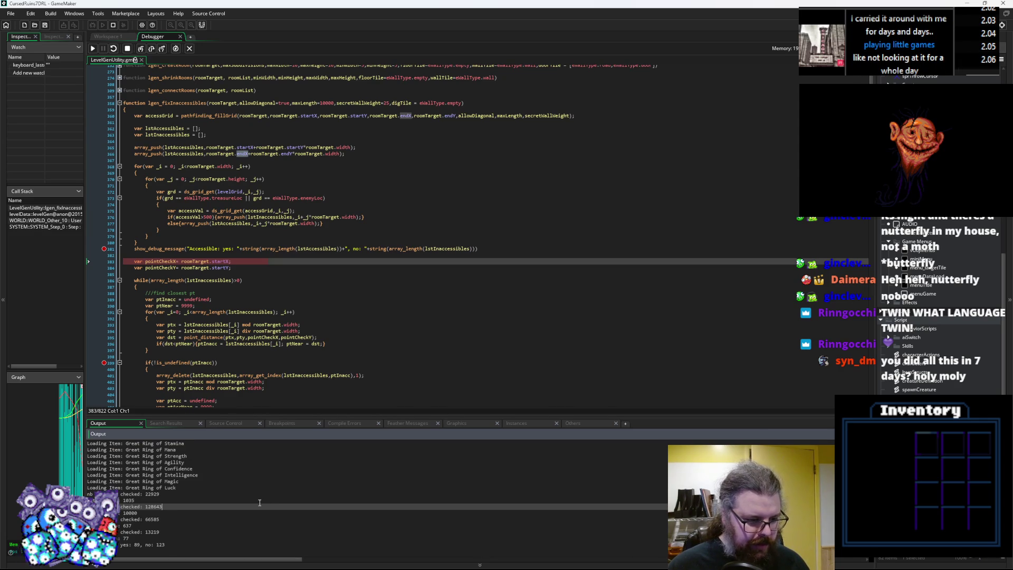
pyautogui.click(188, 544)
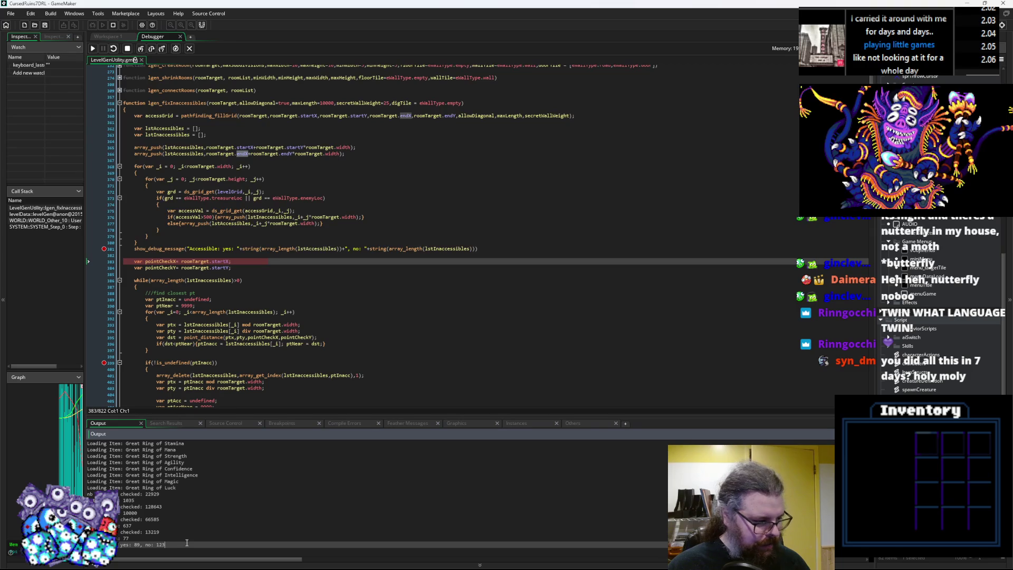
pyautogui.click(254, 252)
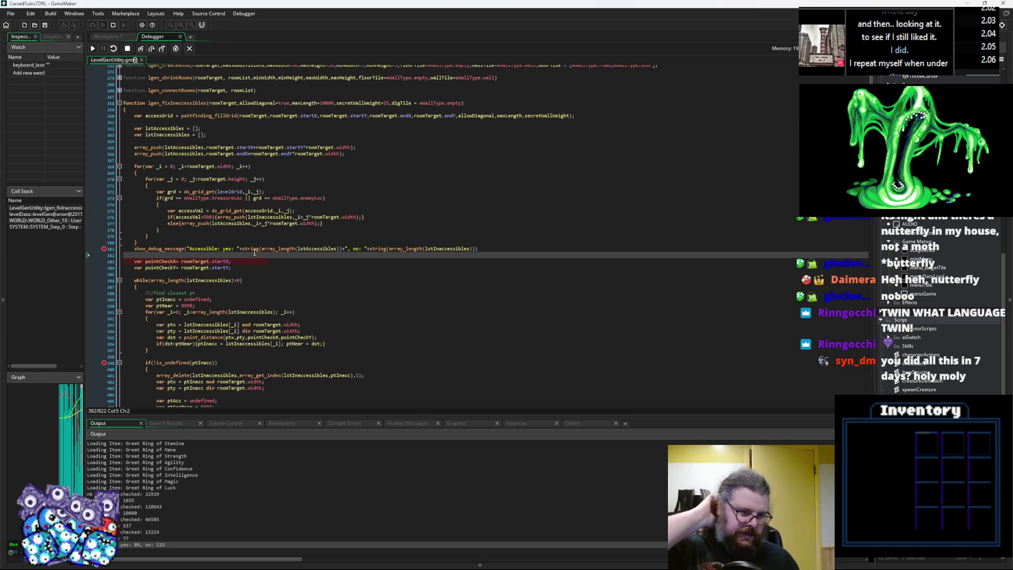
# Step: Step into the closest-point search loop and continue to the next breakpoint
pyautogui.press('F10')
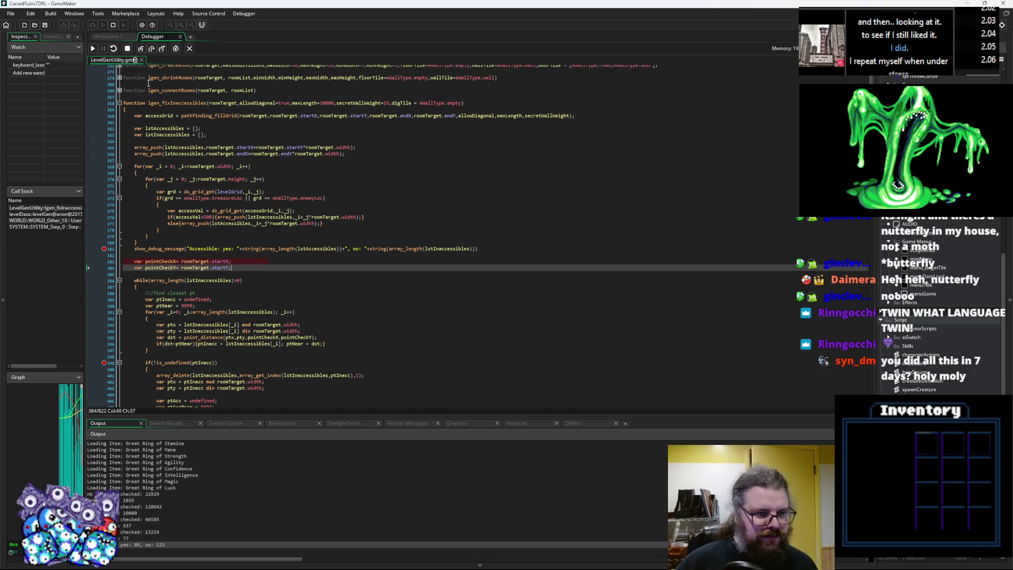
pyautogui.click(152, 50)
pyautogui.click(152, 51)
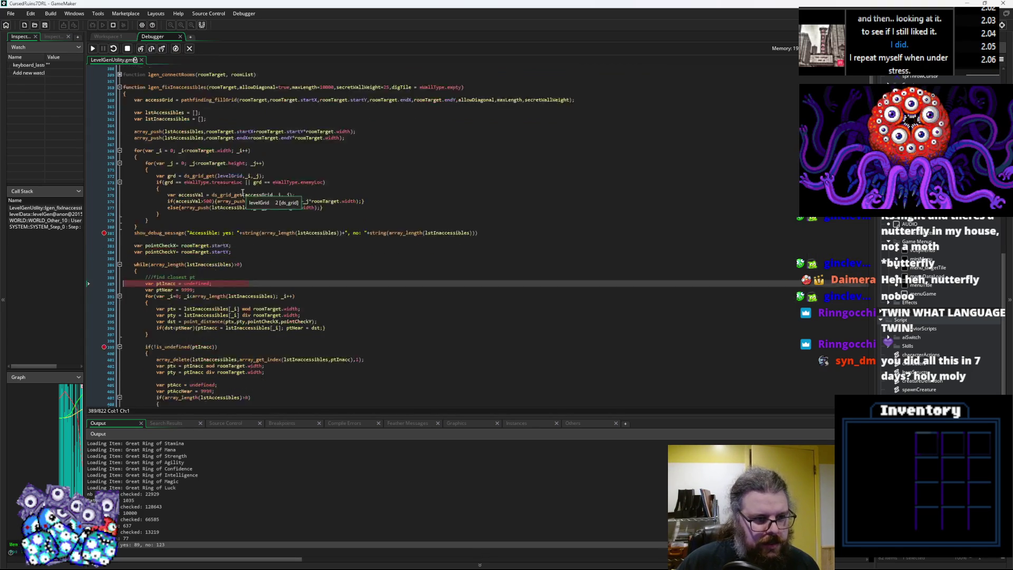
pyautogui.click(94, 51)
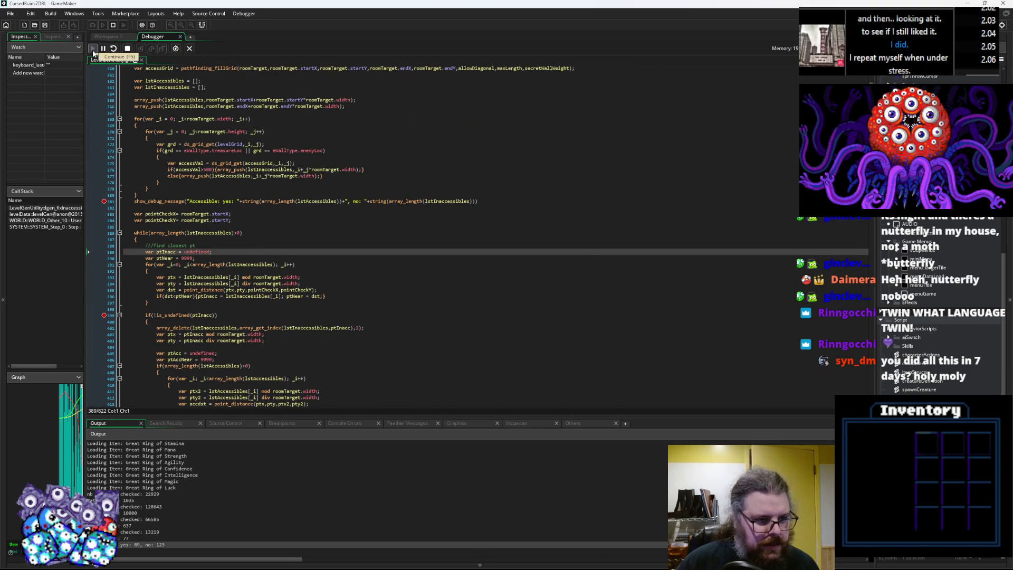
pyautogui.moveTo(172, 264)
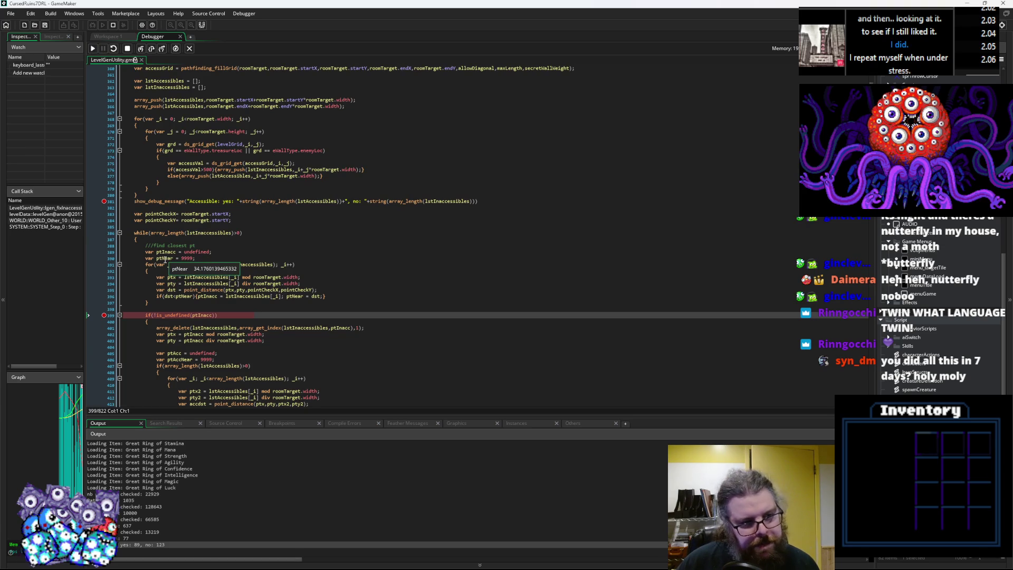
pyautogui.scroll(-3, 165, 259)
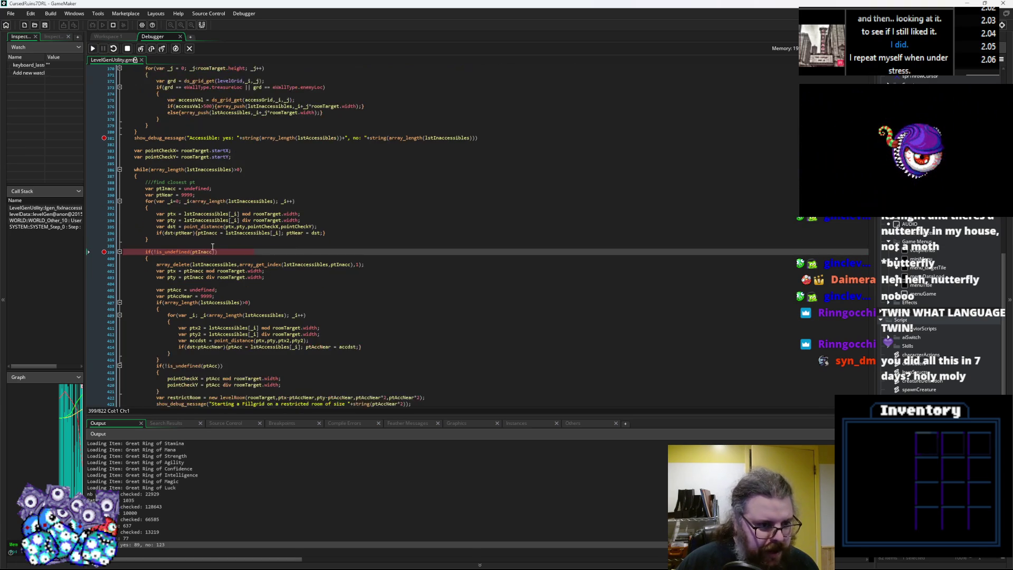
# Step: Step past the closest-point check and ptAcc reset into the nearest-accessible loop
pyautogui.click(153, 49)
pyautogui.click(153, 50)
pyautogui.click(152, 50)
pyautogui.click(153, 49)
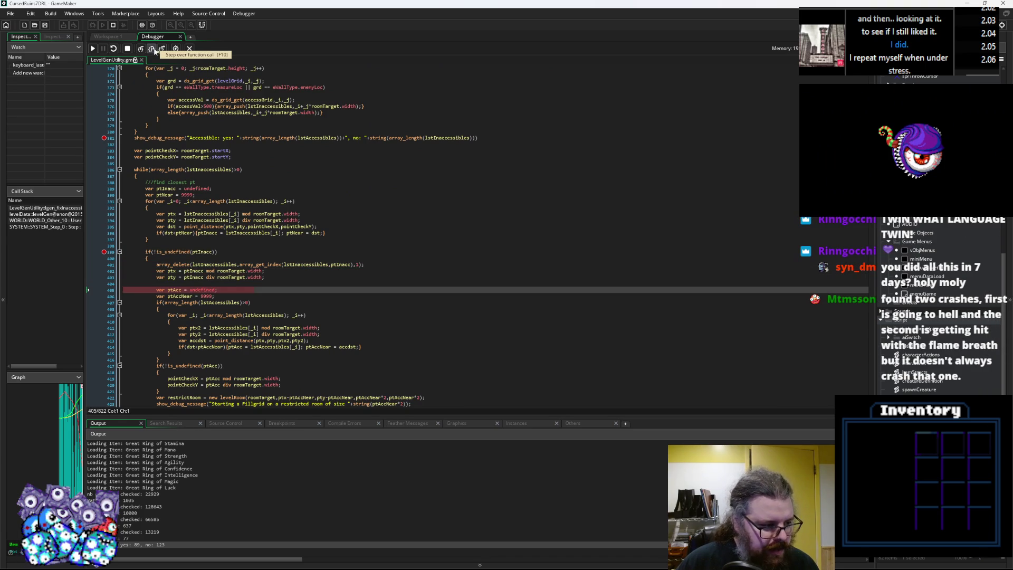
pyautogui.scroll(-2, 392, 230)
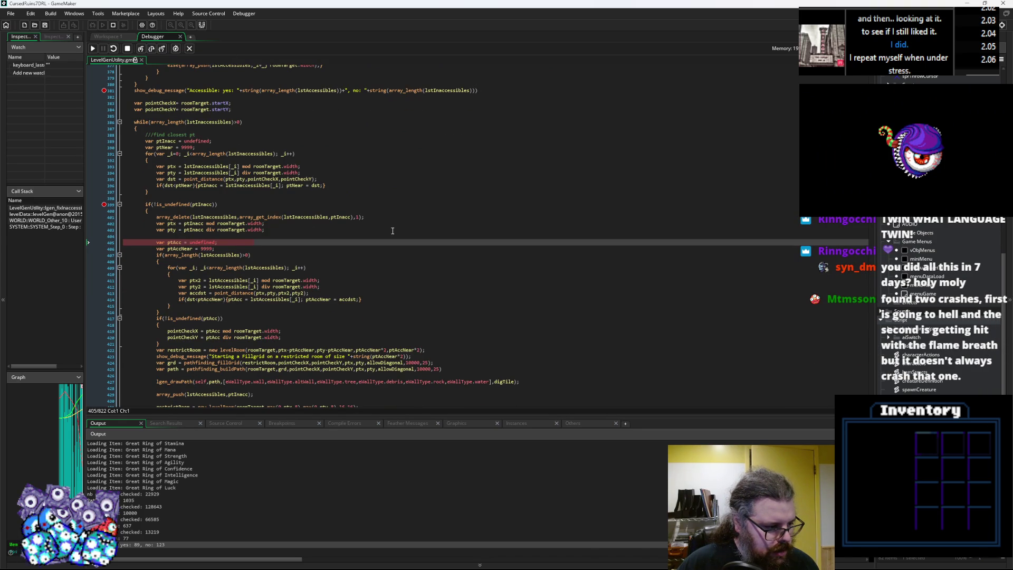
pyautogui.scroll(-1, 392, 231)
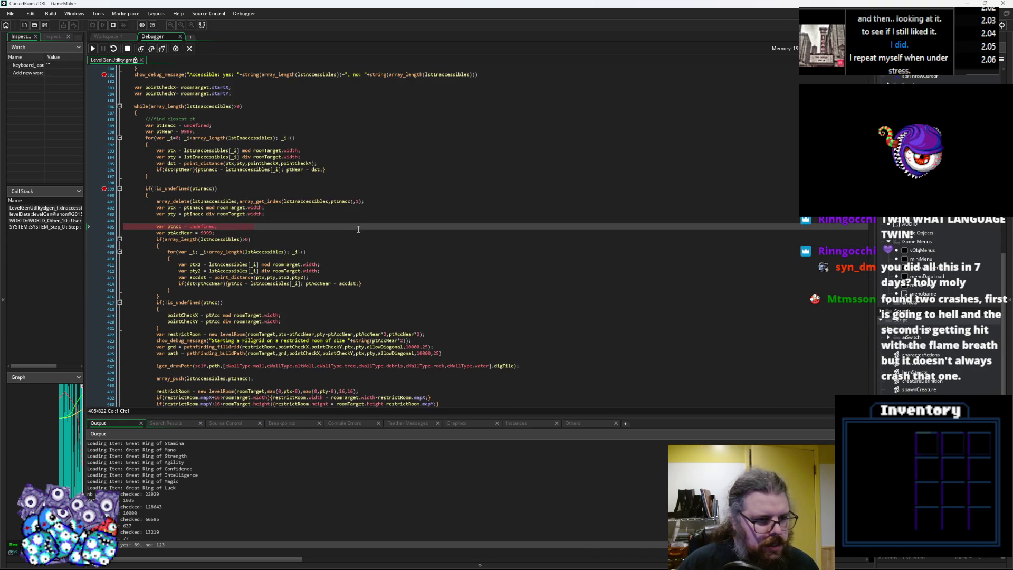
pyautogui.click(152, 49)
pyautogui.click(152, 49)
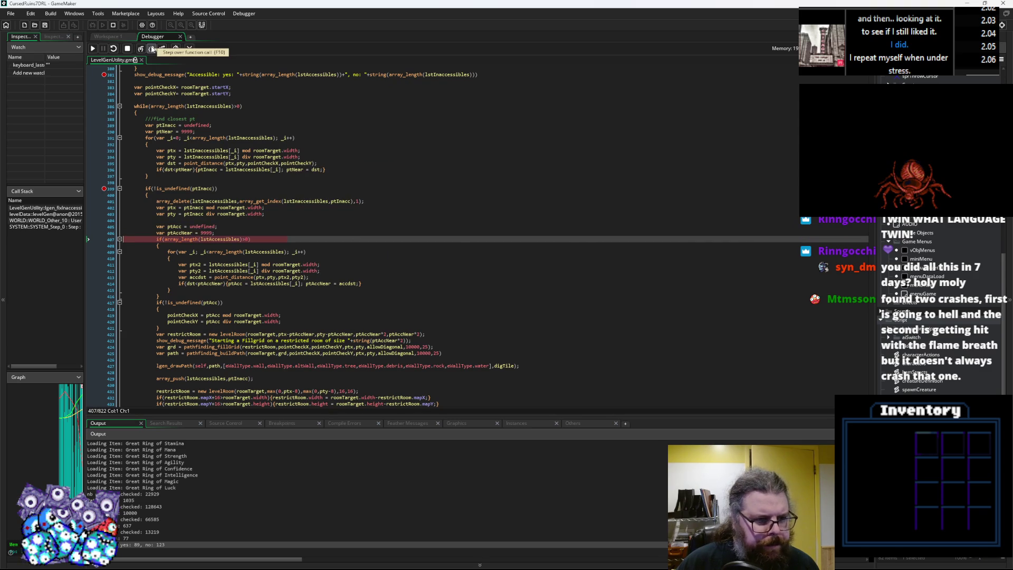
pyautogui.click(152, 49)
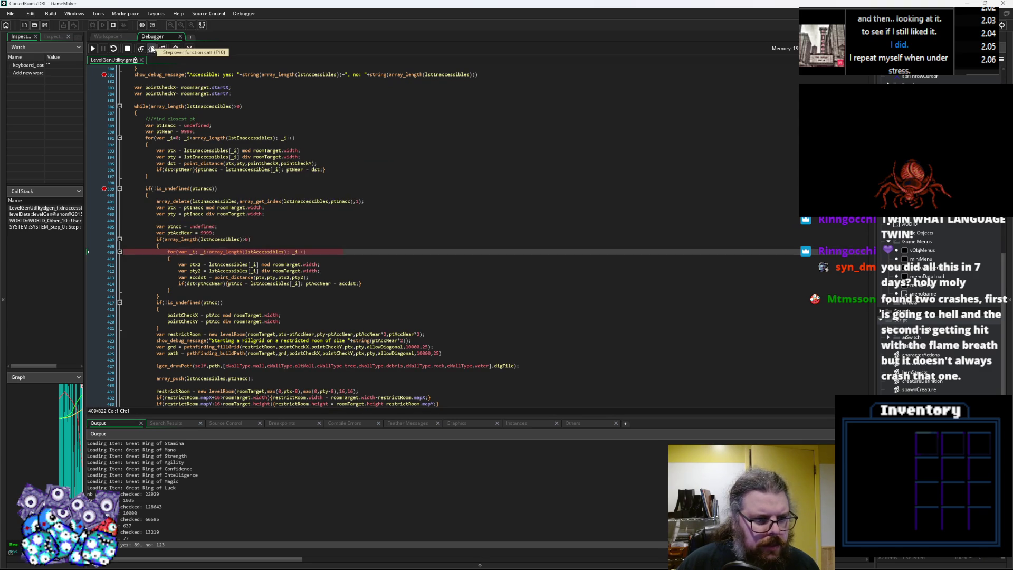
# Step: Run past the search loop using a temporary line 416 breakpoint, then resume until the crash
pyautogui.click(104, 296)
pyautogui.press('F5')
pyautogui.click(104, 296)
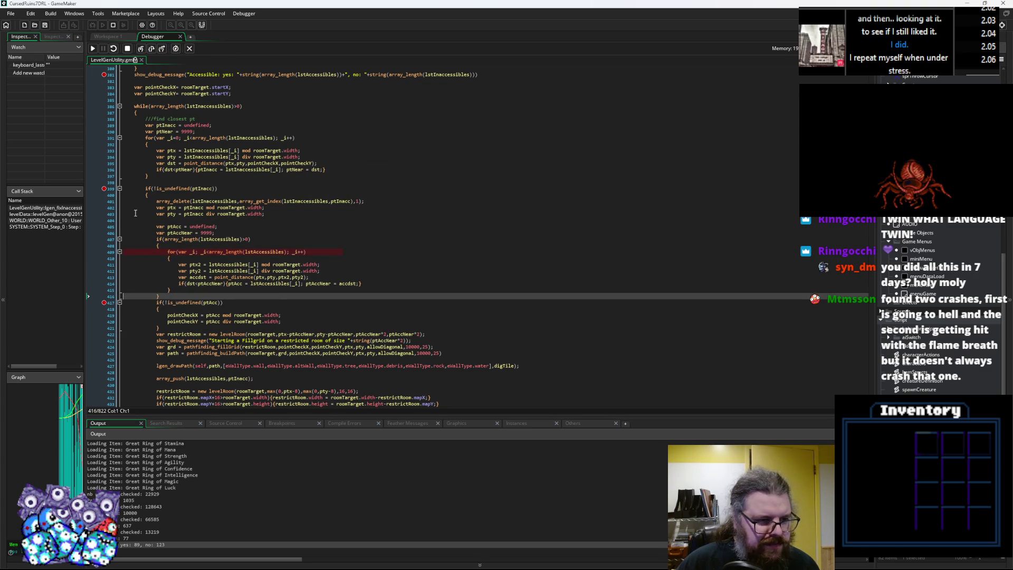
pyautogui.click(93, 49)
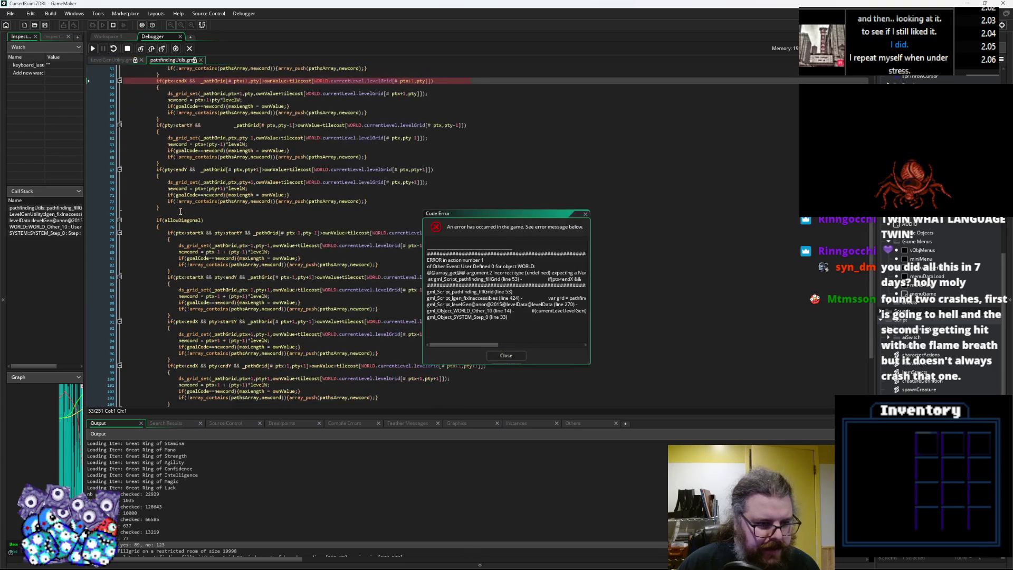
# Step: Inspect debugger variable values, including lstAccessibles on line 409
pyautogui.scroll(6, 180, 211)
pyautogui.moveTo(219, 197)
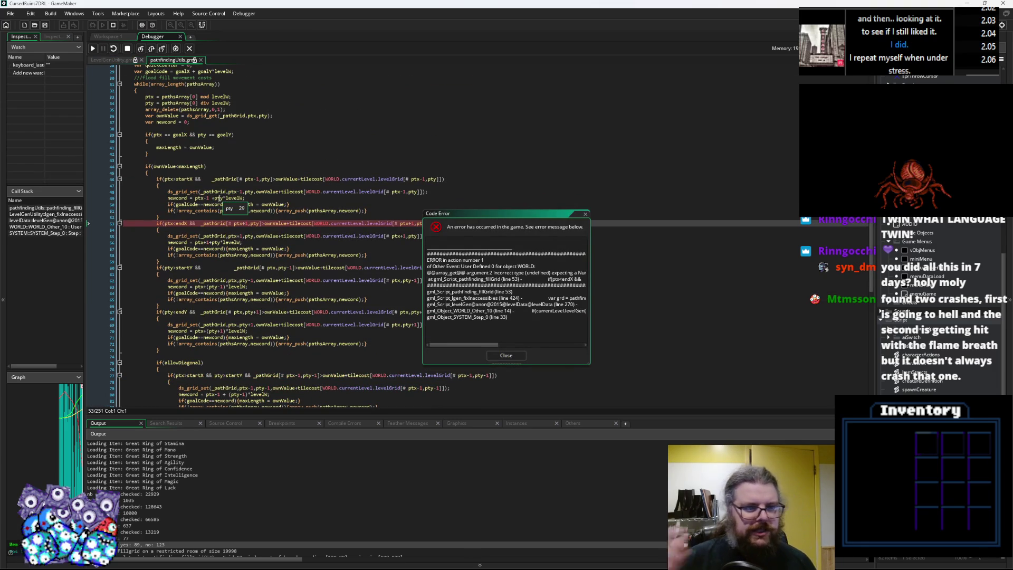
pyautogui.scroll(9, 218, 197)
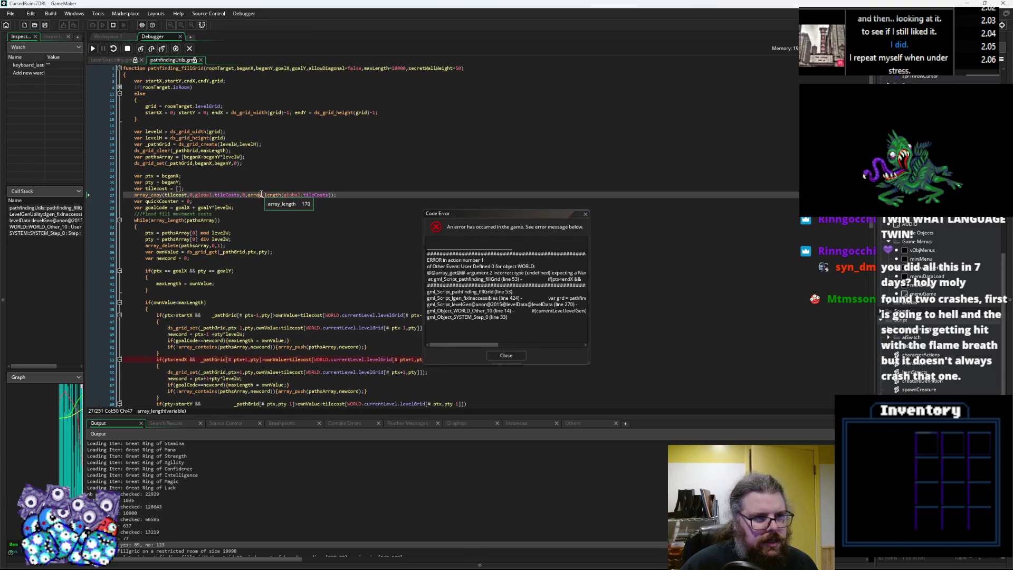
pyautogui.click(110, 36)
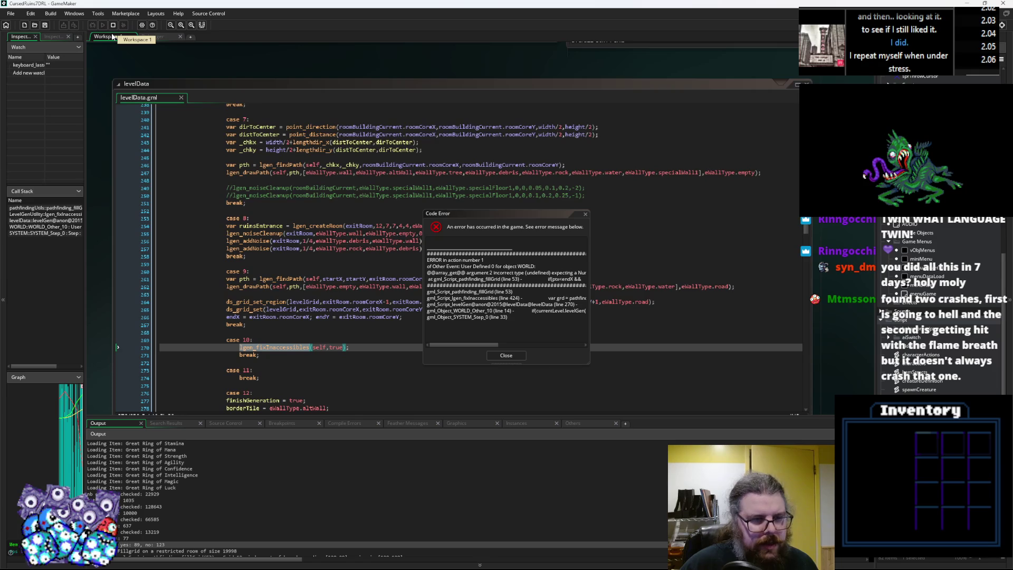
pyautogui.click(158, 37)
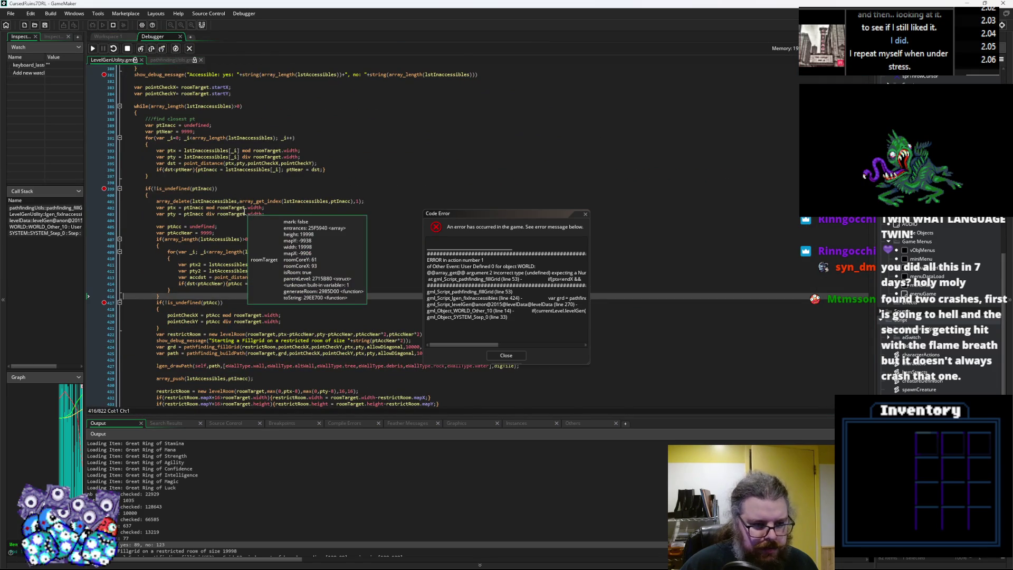
pyautogui.moveTo(269, 332)
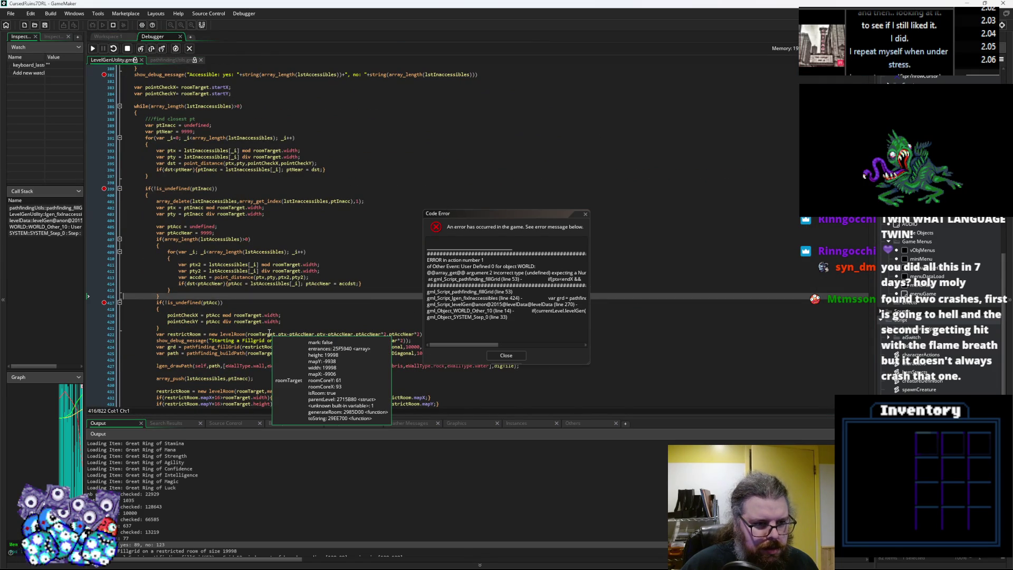
pyautogui.click(272, 251)
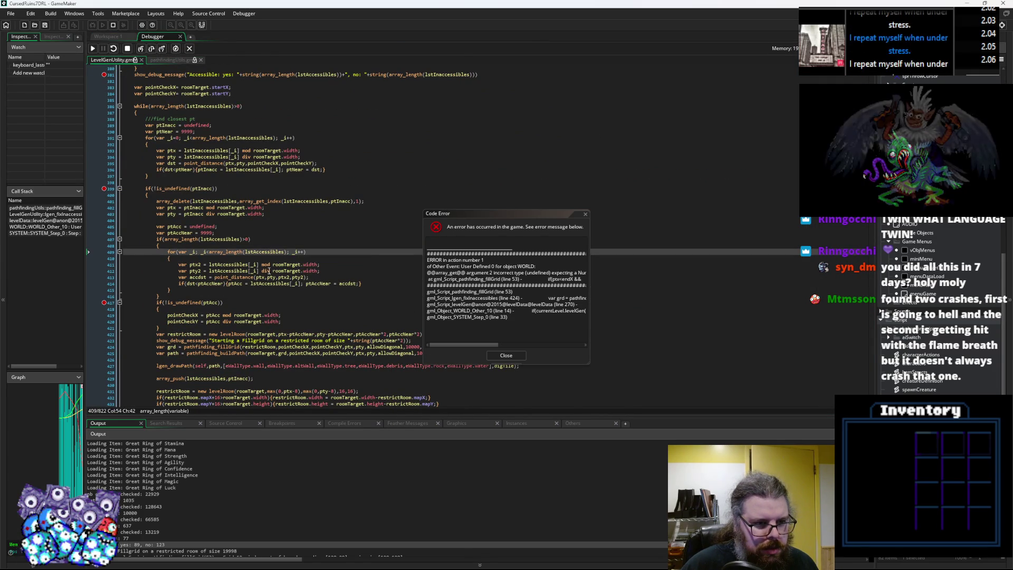
pyautogui.scroll(-3, 268, 306)
pyautogui.moveTo(268, 306)
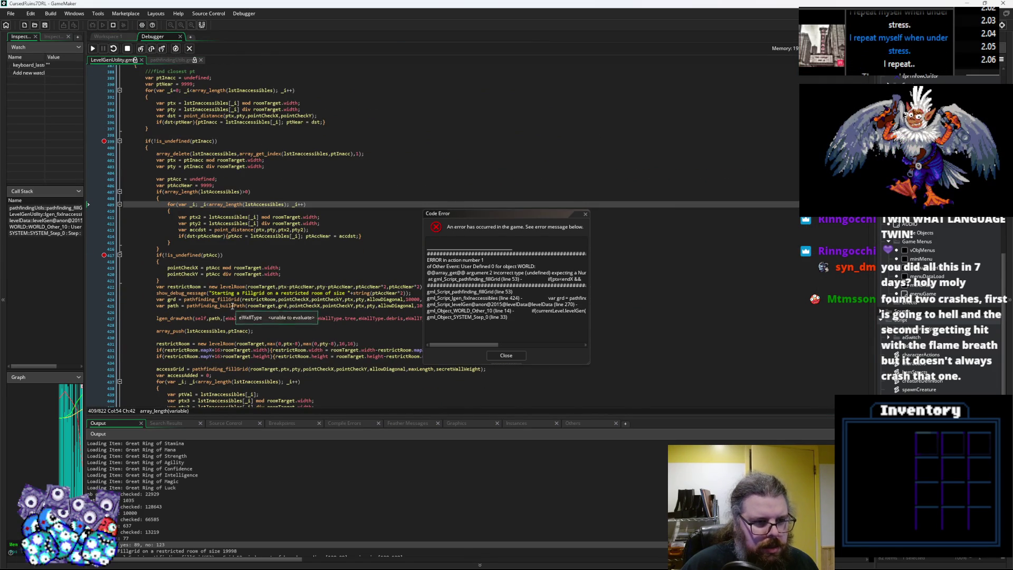
# Step: Trace the crash from pathfinding_fillGrid back to LevelGenUtility line 424 and move the error report aside
pyautogui.click(175, 49)
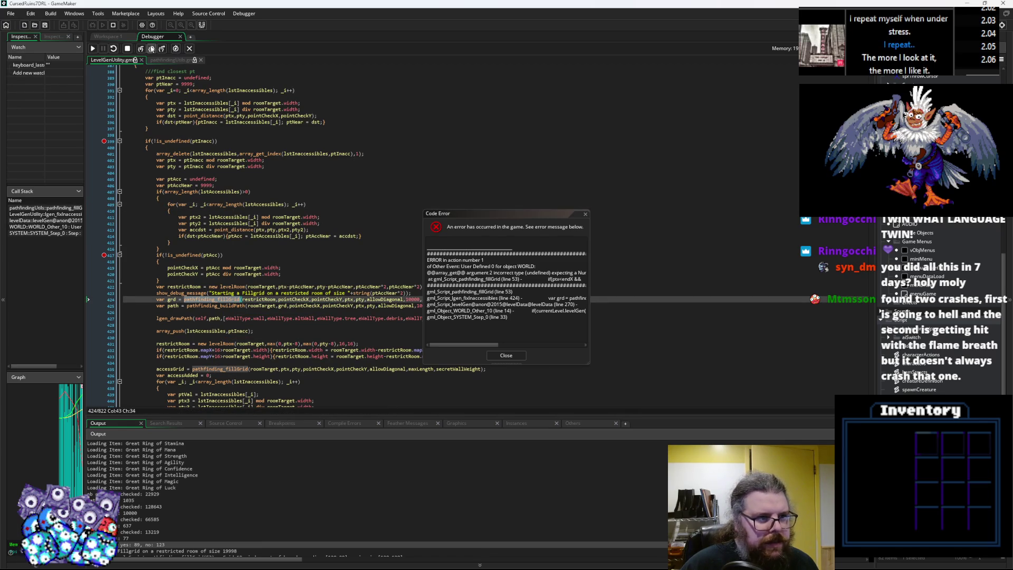
pyautogui.click(160, 60)
pyautogui.click(56, 37)
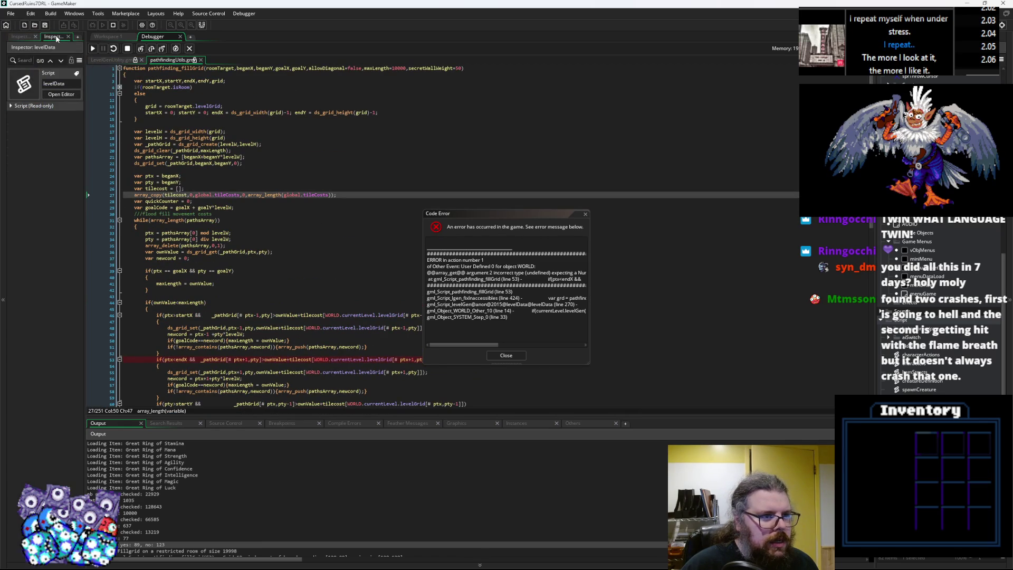
pyautogui.click(21, 36)
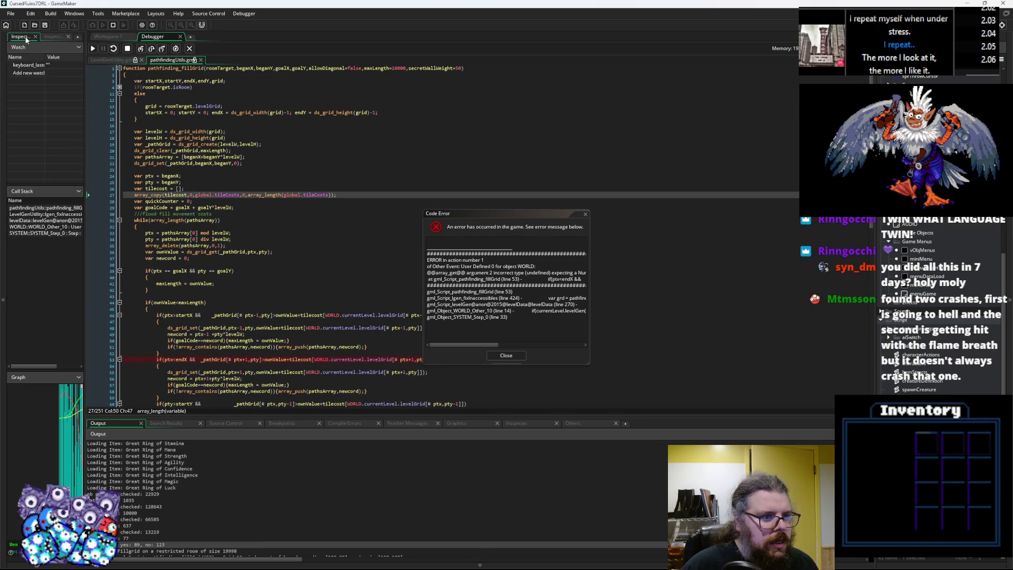
pyautogui.doubleClick(30, 214)
pyautogui.moveTo(269, 232)
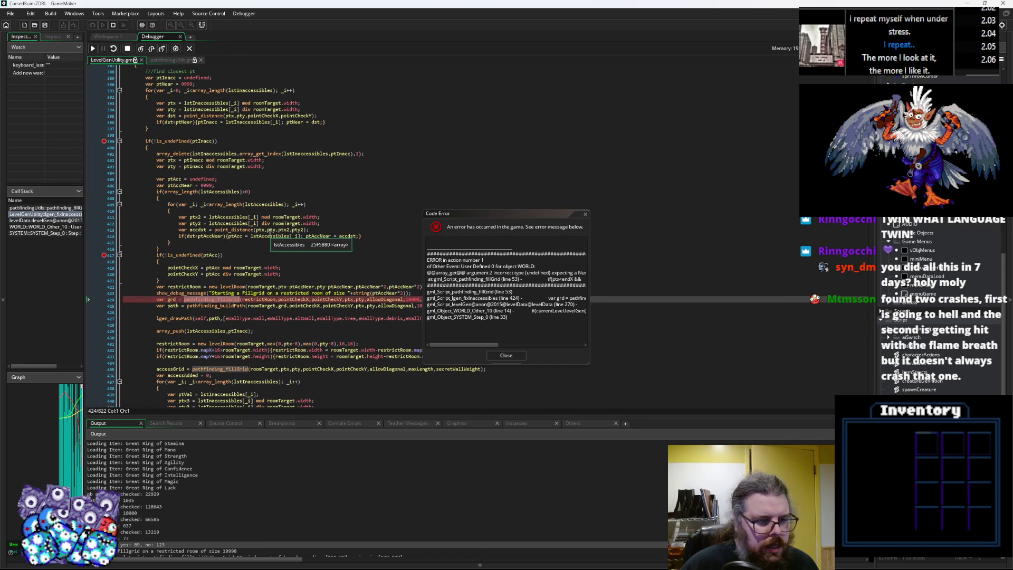
pyautogui.moveTo(497, 214); pyautogui.dragTo(662, 139)
# Step: Check ptAccNear, ptAcc and lstAccessibles on lines 407–417, then enlarge the output log
pyautogui.moveTo(175, 268)
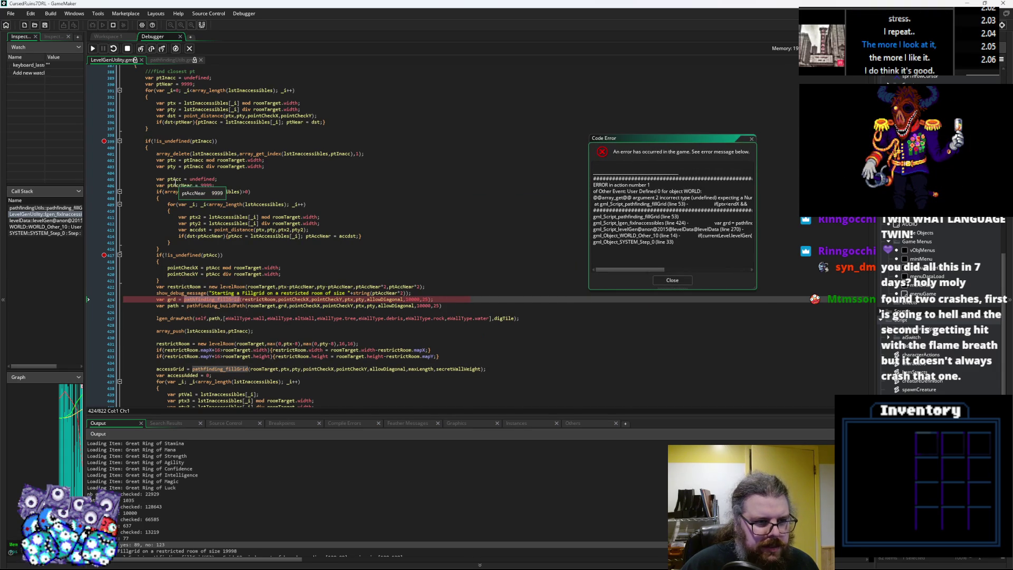
pyautogui.doubleClick(175, 185)
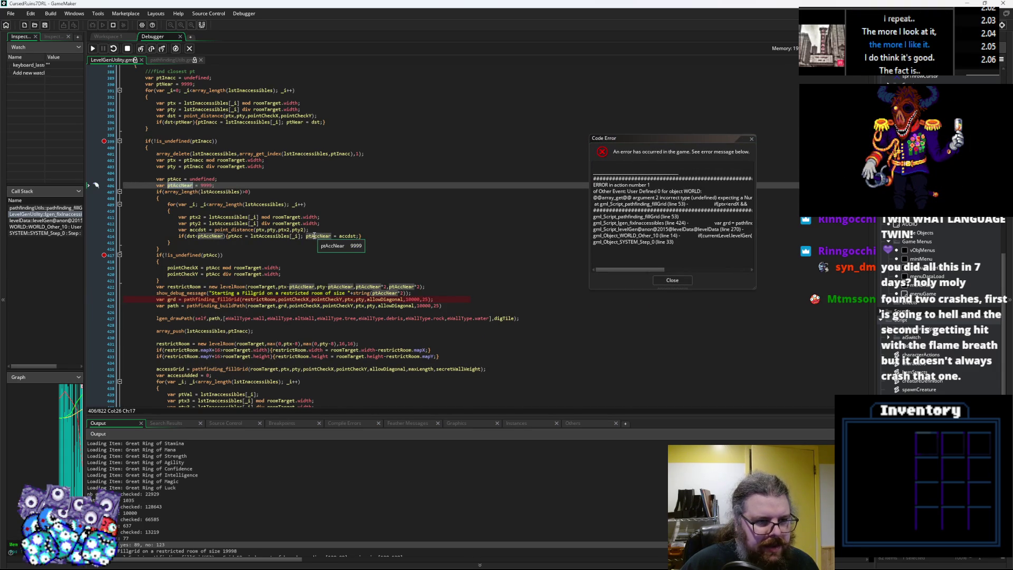
pyautogui.click(278, 223)
pyautogui.moveTo(279, 223)
pyautogui.click(301, 248)
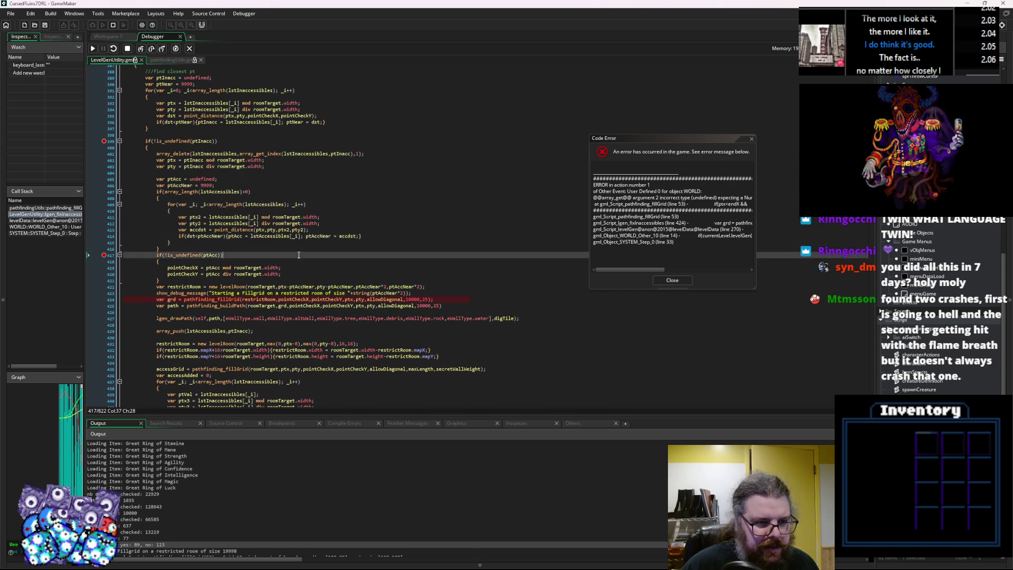
pyautogui.click(210, 255)
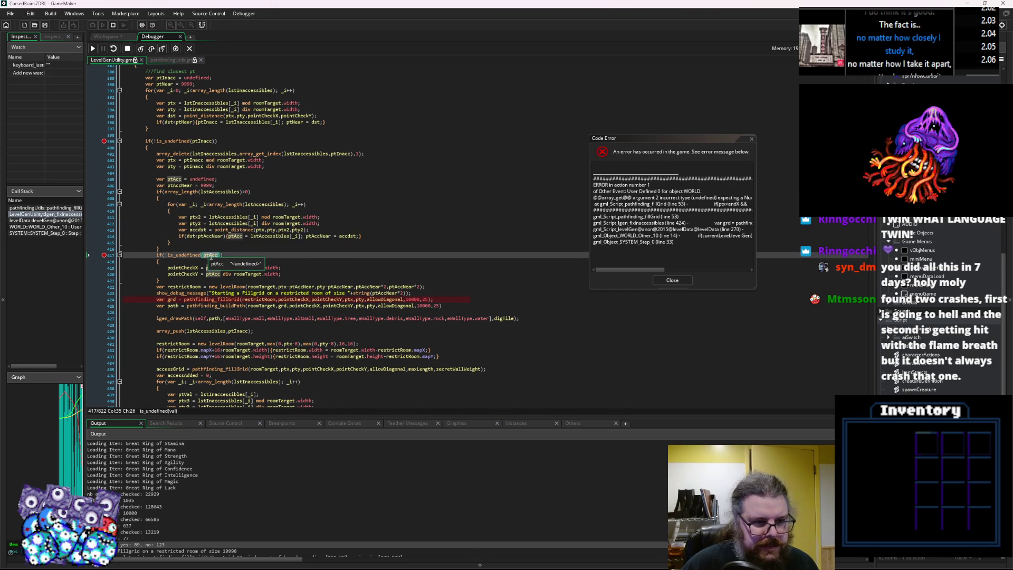
pyautogui.click(232, 246)
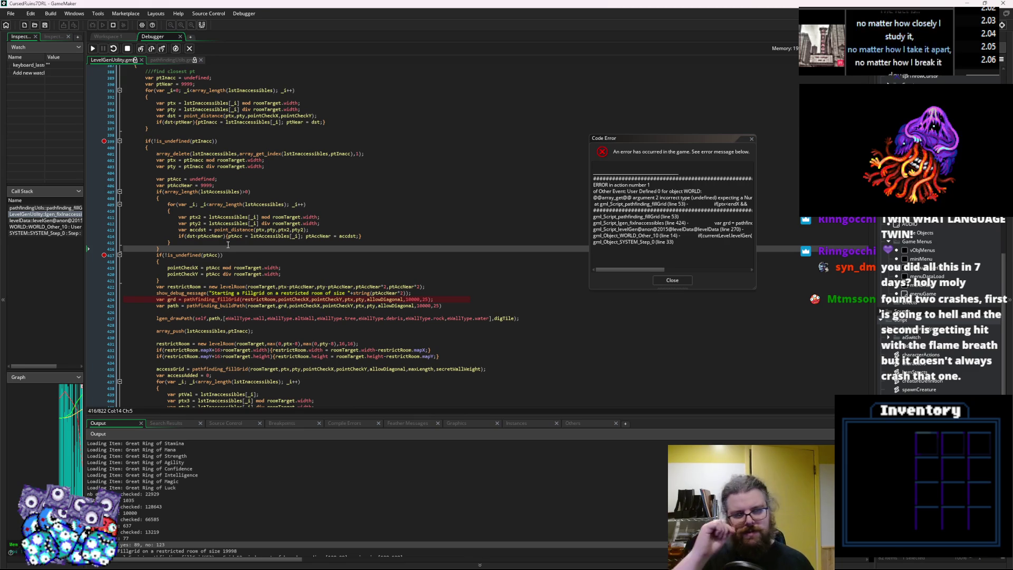
pyautogui.click(222, 191)
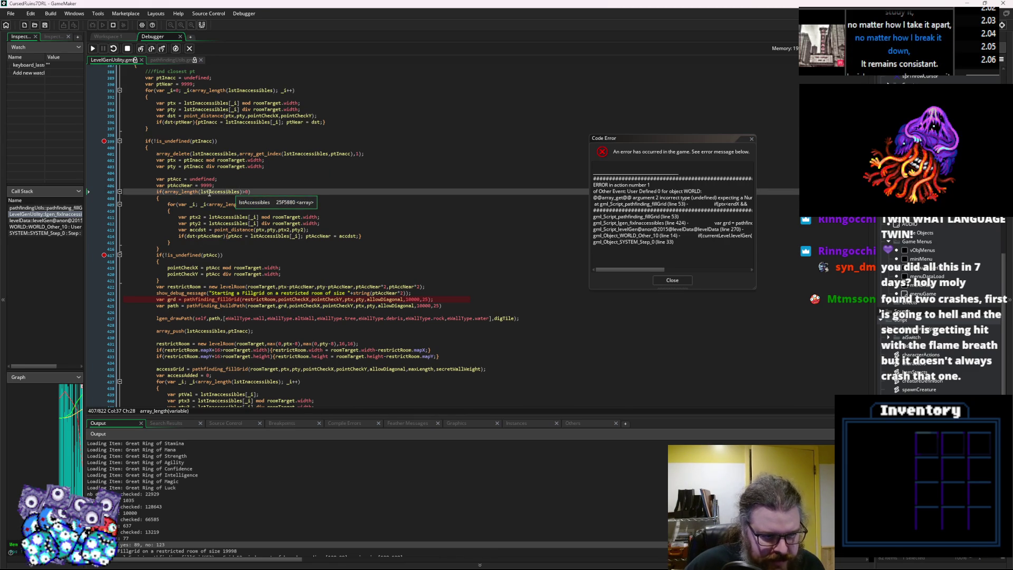
pyautogui.moveTo(319, 414); pyautogui.dragTo(319, 322)
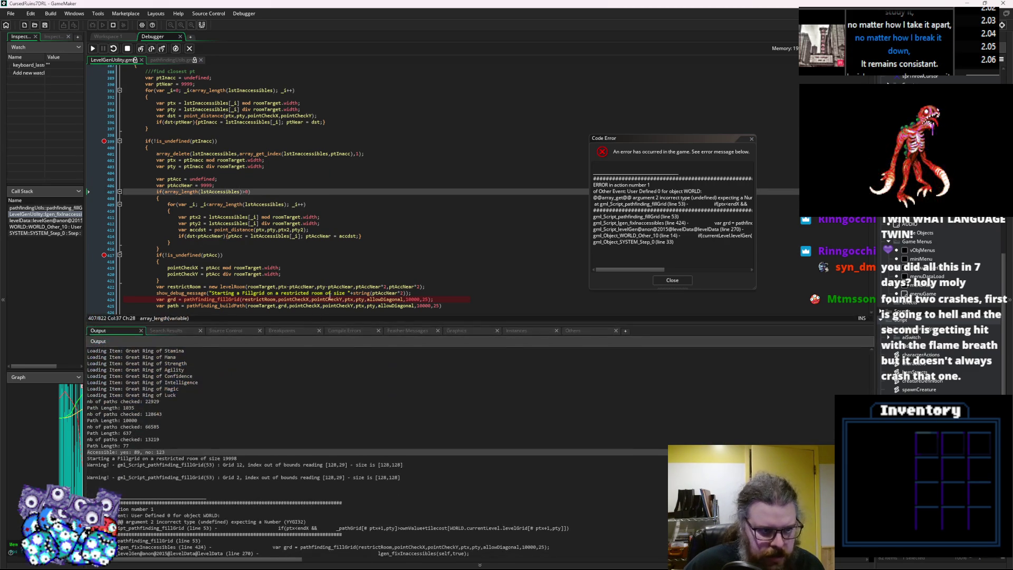
# Step: Highlight ptAccNear's uses and check the point_distance call on line 413
pyautogui.moveTo(286, 227)
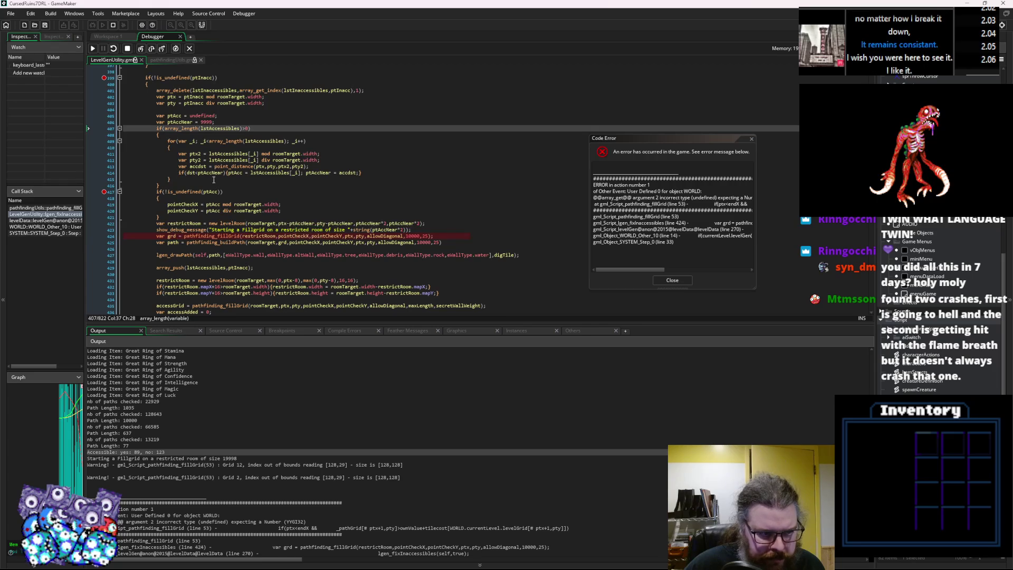
pyautogui.scroll(2, 327, 283)
pyautogui.doubleClick(180, 153)
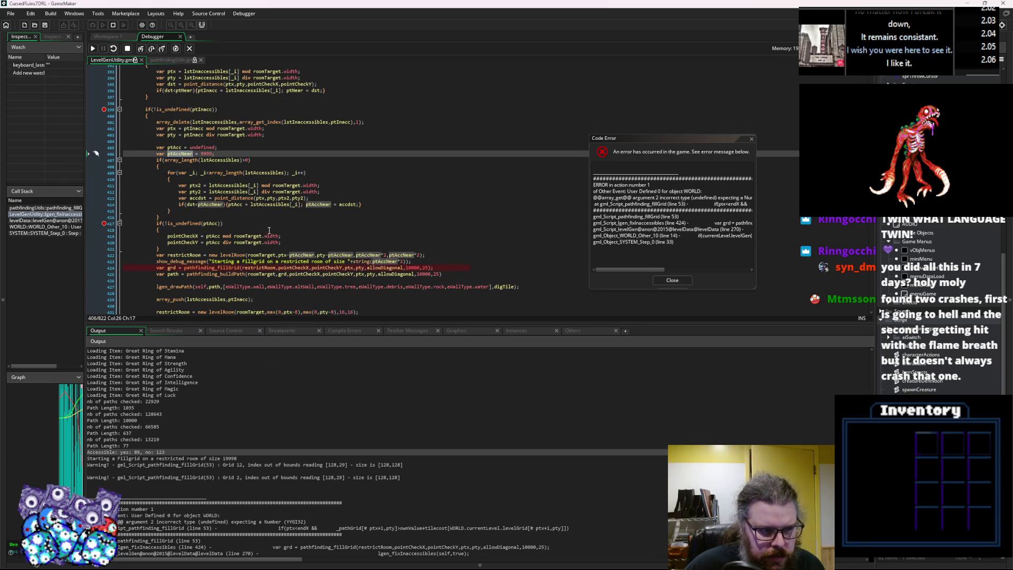
pyautogui.moveTo(272, 199)
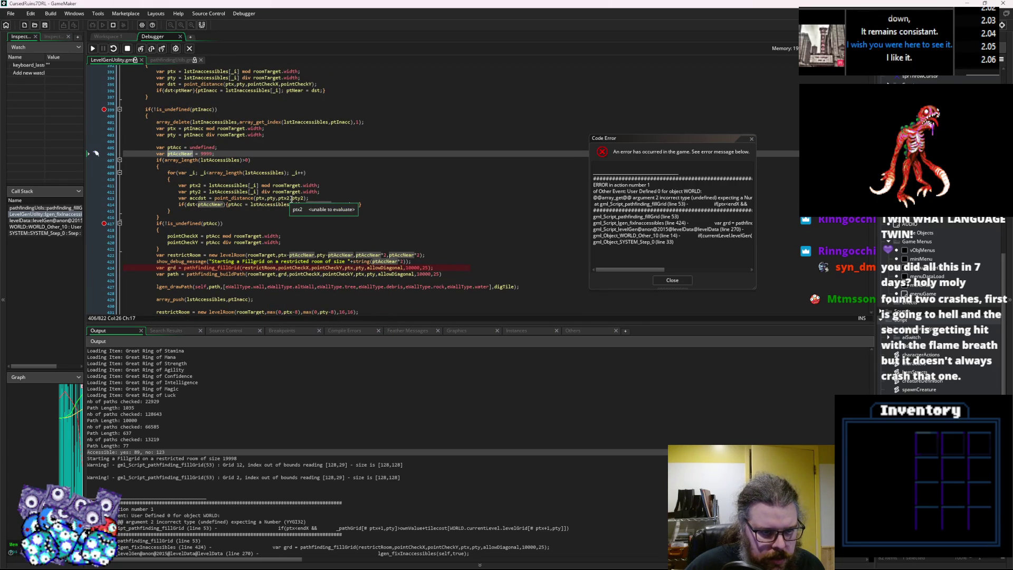
pyautogui.click(299, 199)
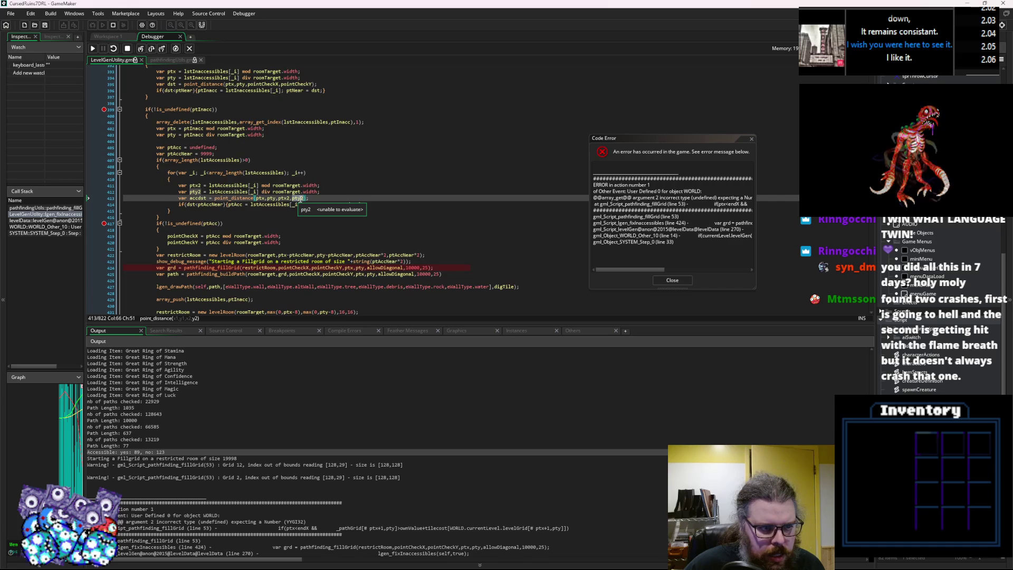
# Step: Stop the paused debug session and close the Code Error report
pyautogui.moveTo(268, 174)
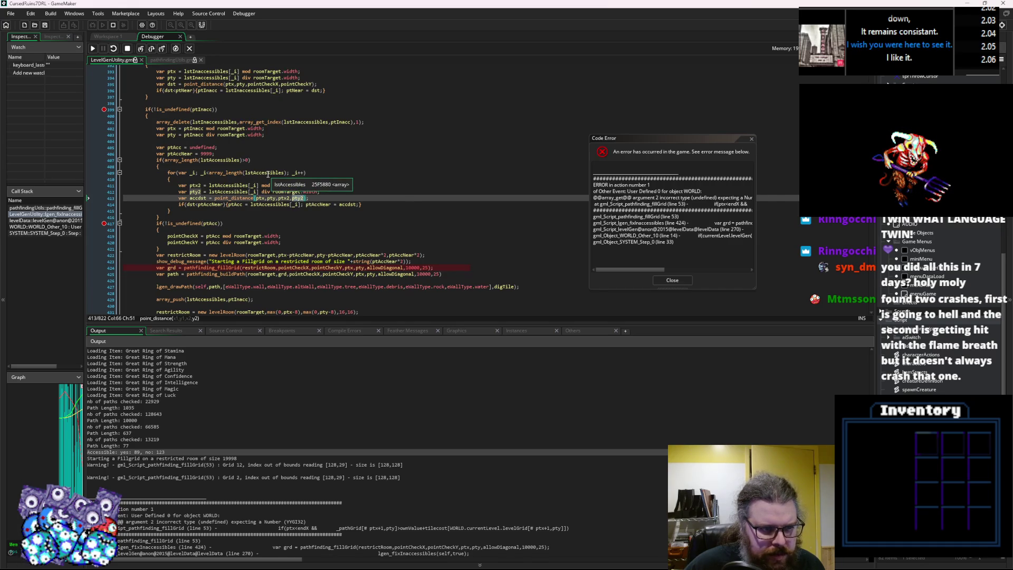
pyautogui.click(127, 48)
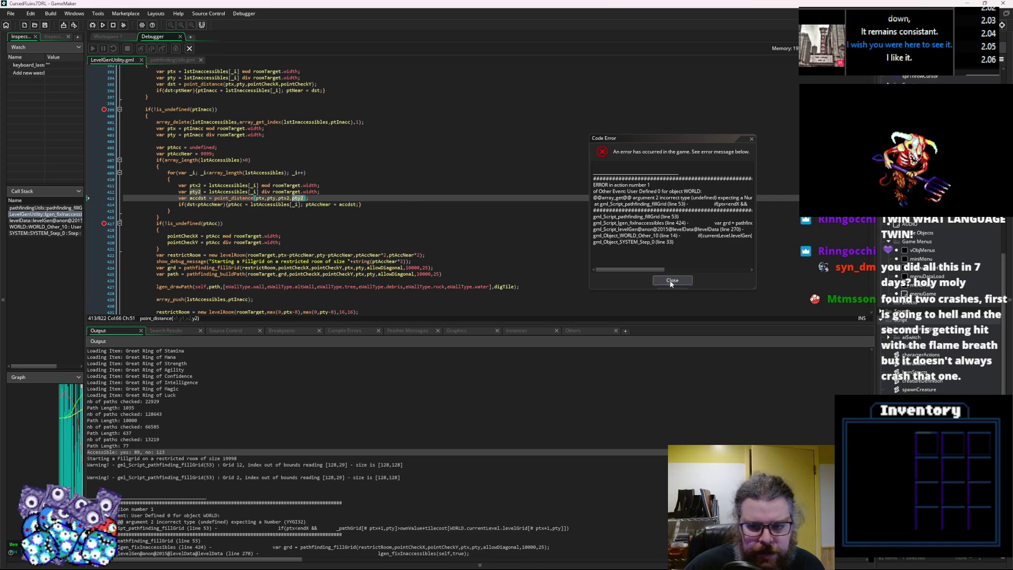
pyautogui.click(221, 212)
# Step: Initialise _i to 0 in the line 409 loop and move the breakpoint from line 417 to 423
pyautogui.click(197, 174)
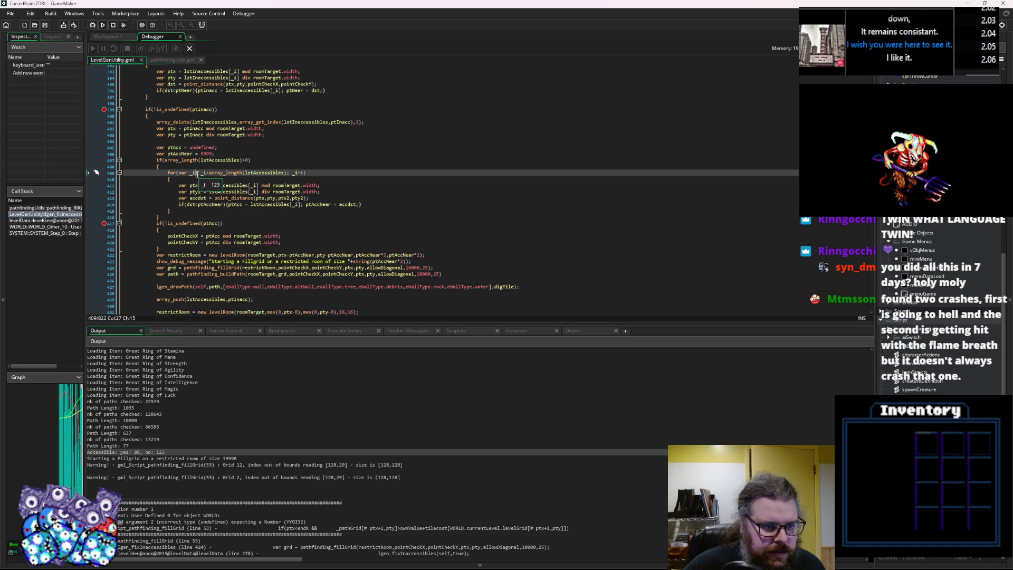
pyautogui.write('=0')
pyautogui.click(270, 128)
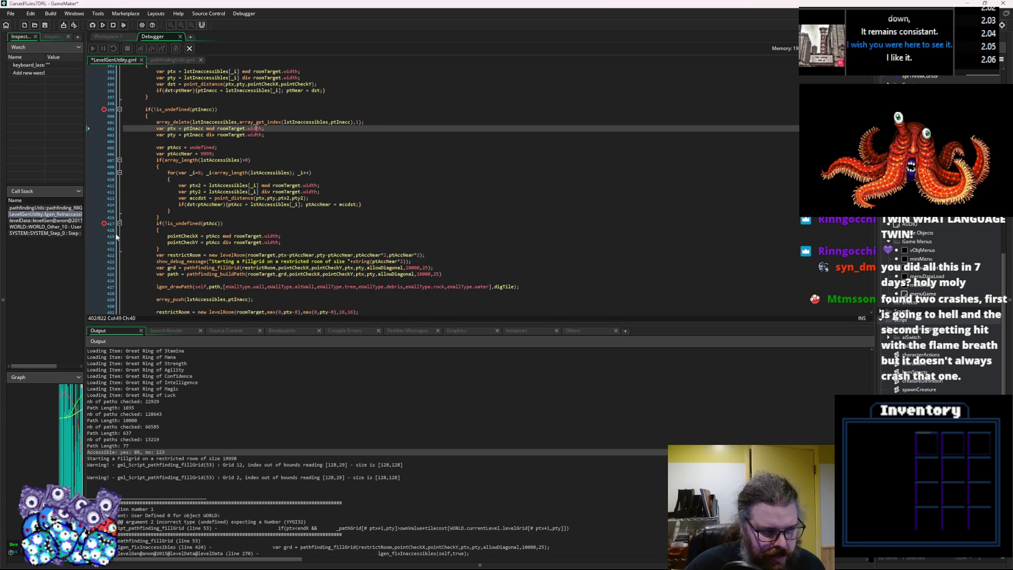
pyautogui.click(104, 224)
pyautogui.click(105, 248)
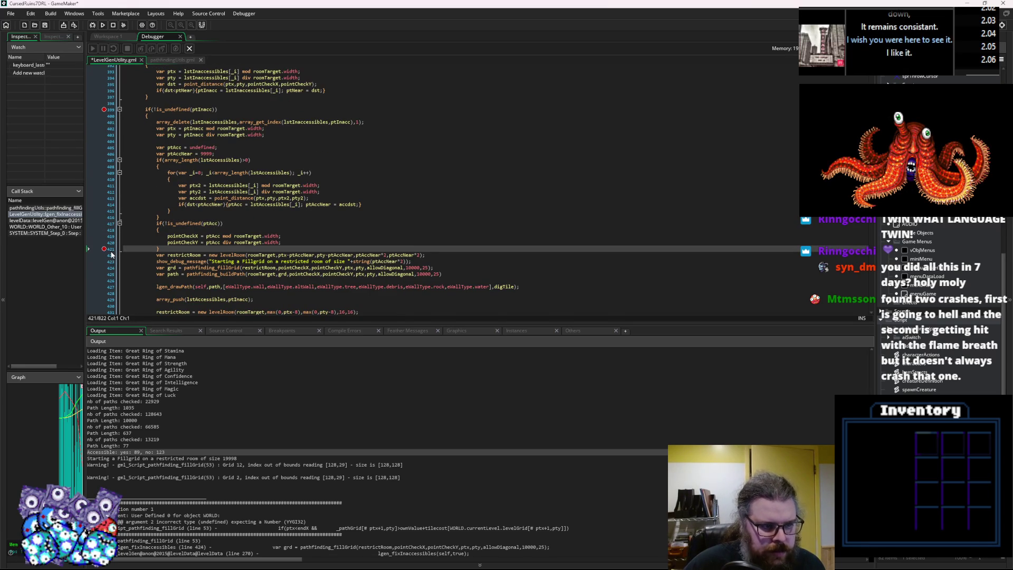
pyautogui.click(105, 262)
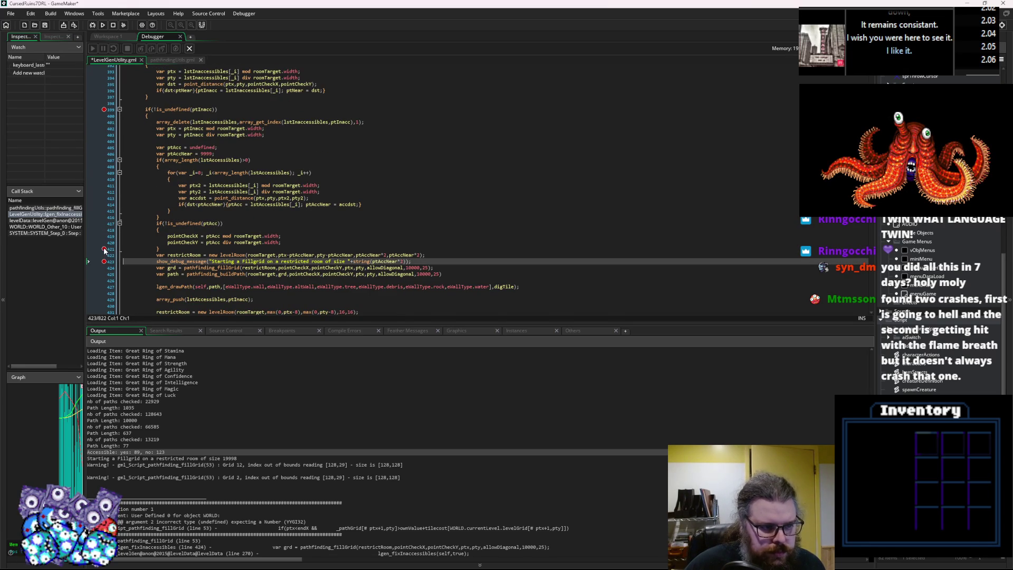
pyautogui.click(105, 250)
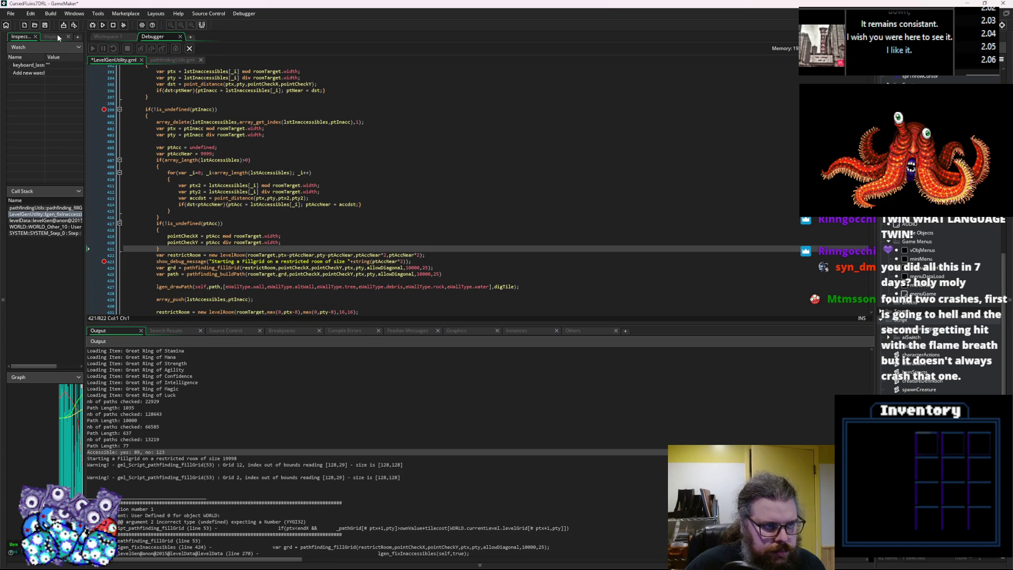
# Step: Save LevelGenUtility.gml, close the debugger and relaunch the game in debug mode with F6
pyautogui.hotkey('ctrl', 's')
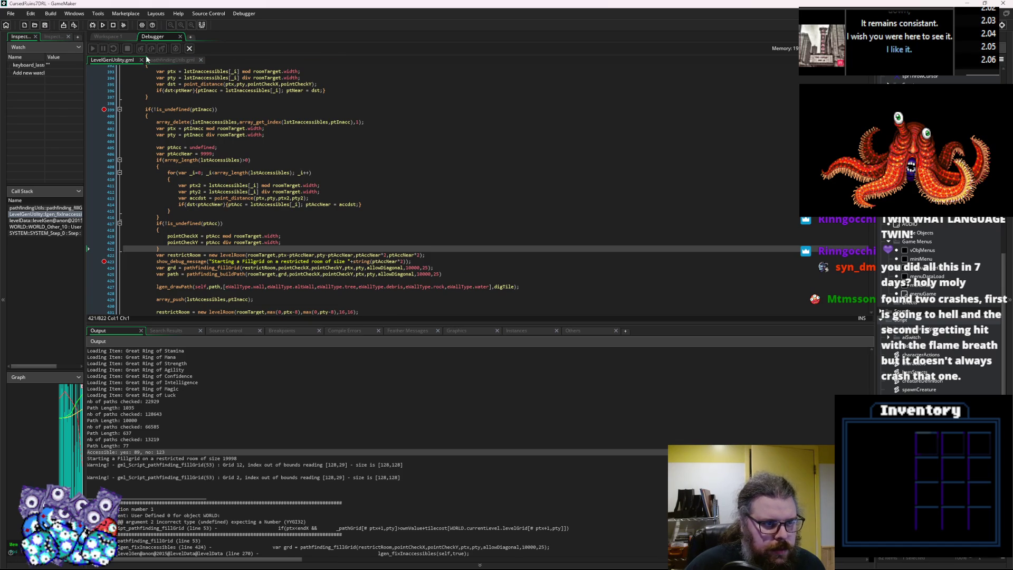
pyautogui.click(188, 49)
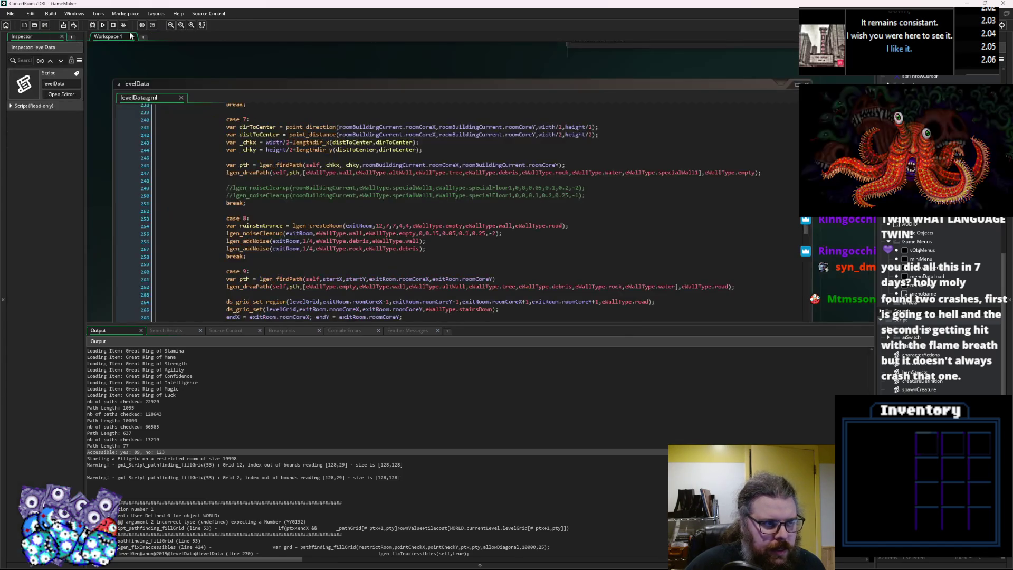
pyautogui.press('F6')
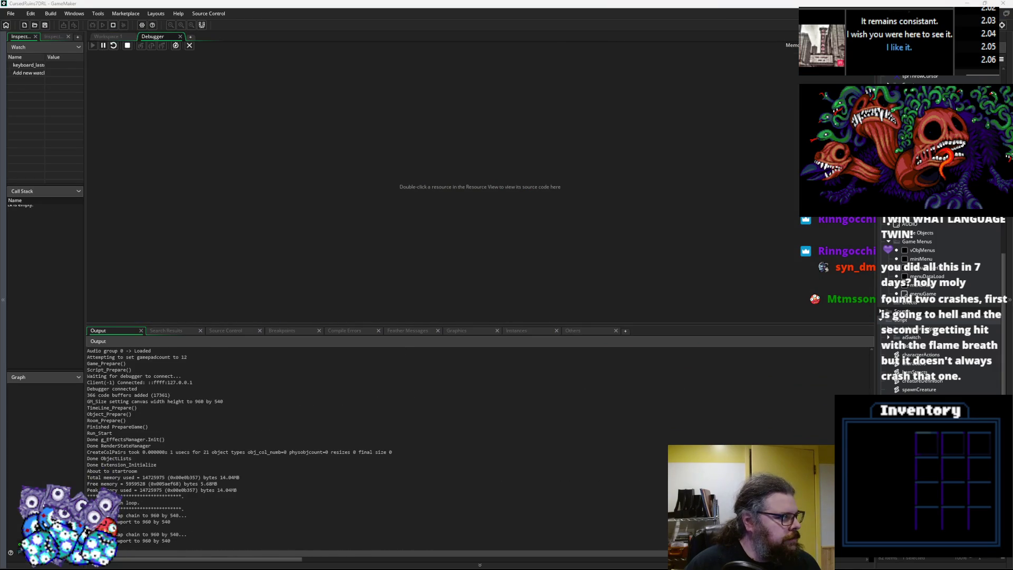
# Step: Move the game window up-left, enlarge it from the bottom-right corner, then shift it aside
pyautogui.moveTo(374, 144); pyautogui.dragTo(323, 124)
pyautogui.moveTo(549, 343); pyautogui.dragTo(728, 448)
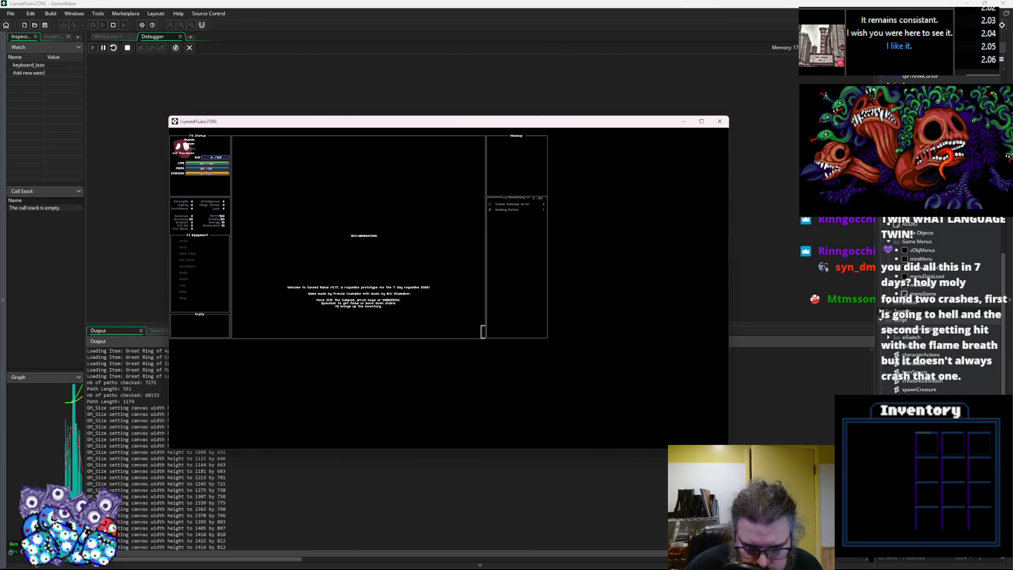
pyautogui.moveTo(363, 126); pyautogui.dragTo(498, 166)
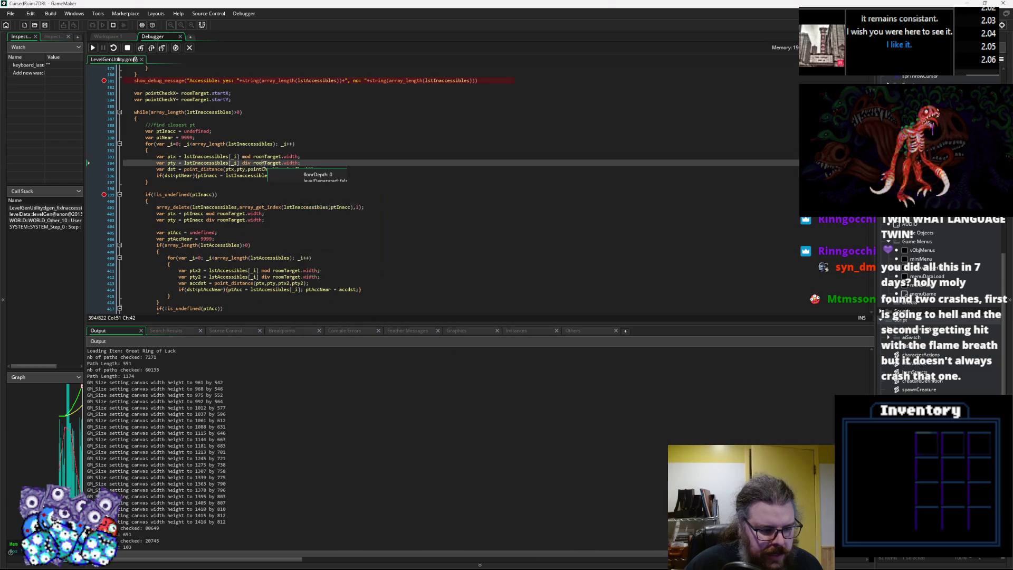
# Step: Step over past the accessible count message and through the while-loop setup into the closest-point loop
pyautogui.click(247, 163)
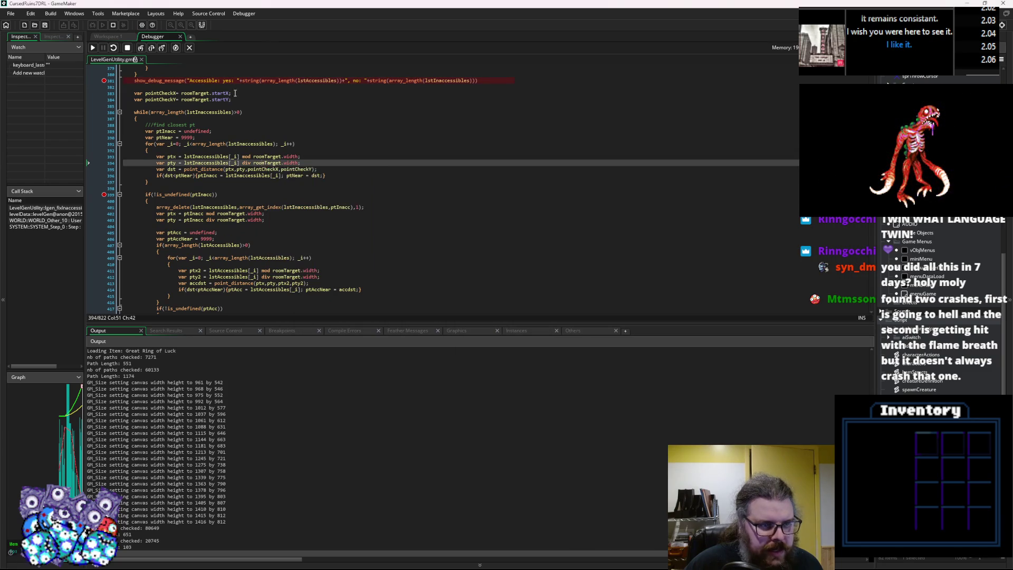
pyautogui.click(152, 48)
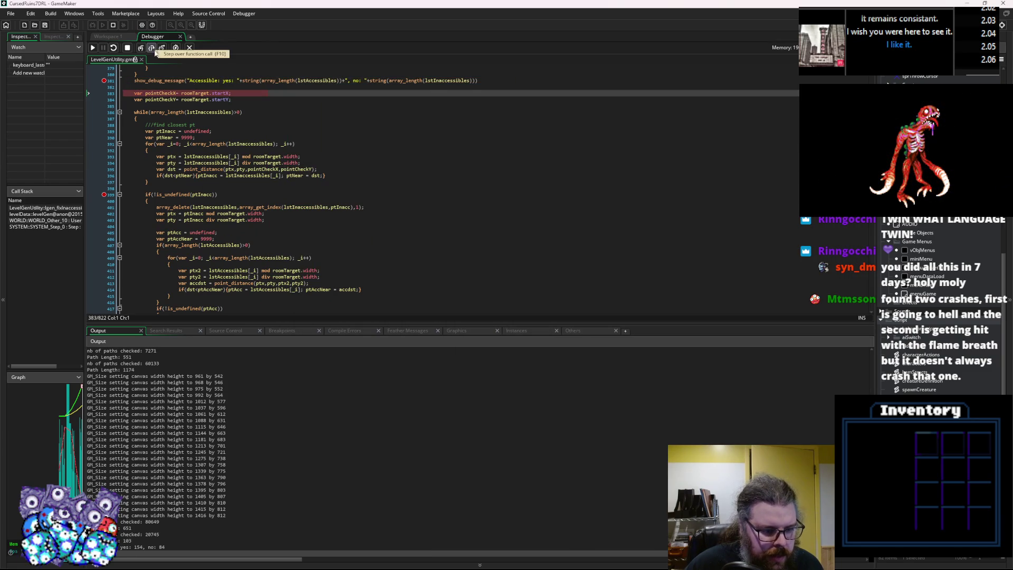
pyautogui.scroll(3, 278, 169)
pyautogui.press('F10')
pyautogui.press('F10')
pyautogui.press('F10')
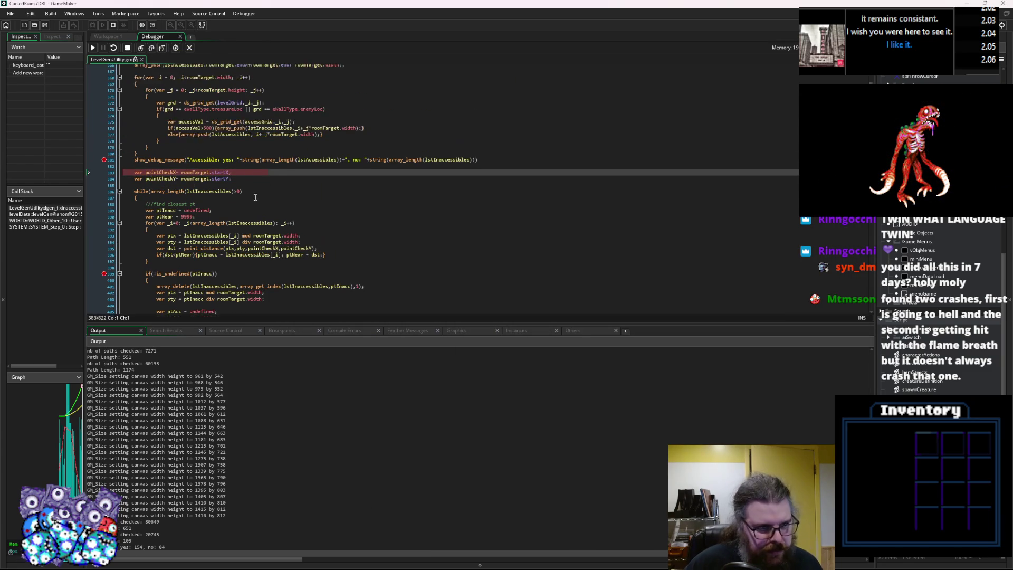
pyautogui.click(153, 49)
pyautogui.click(153, 49)
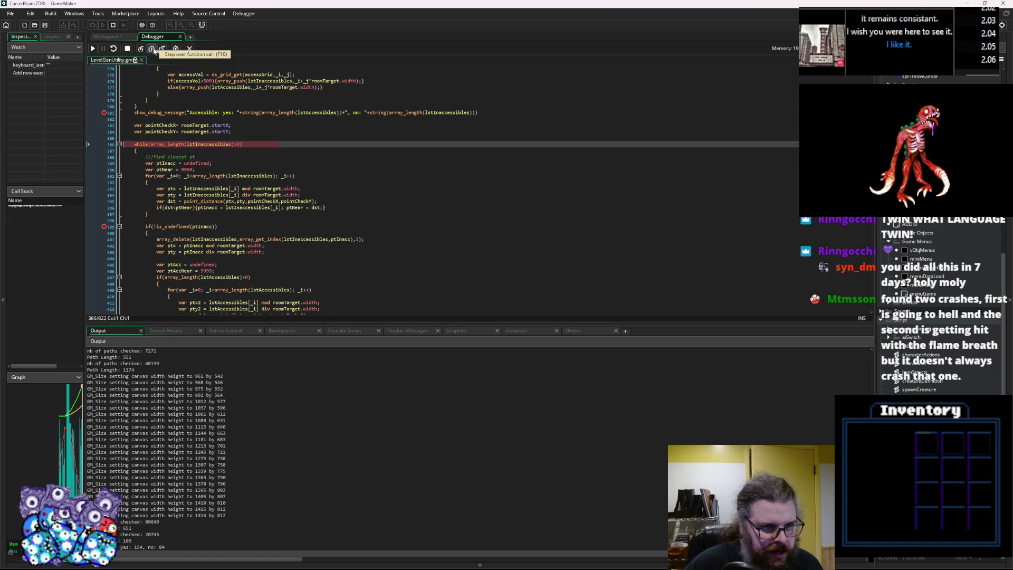
pyautogui.click(154, 49)
pyautogui.click(153, 49)
pyautogui.click(154, 49)
pyautogui.click(153, 49)
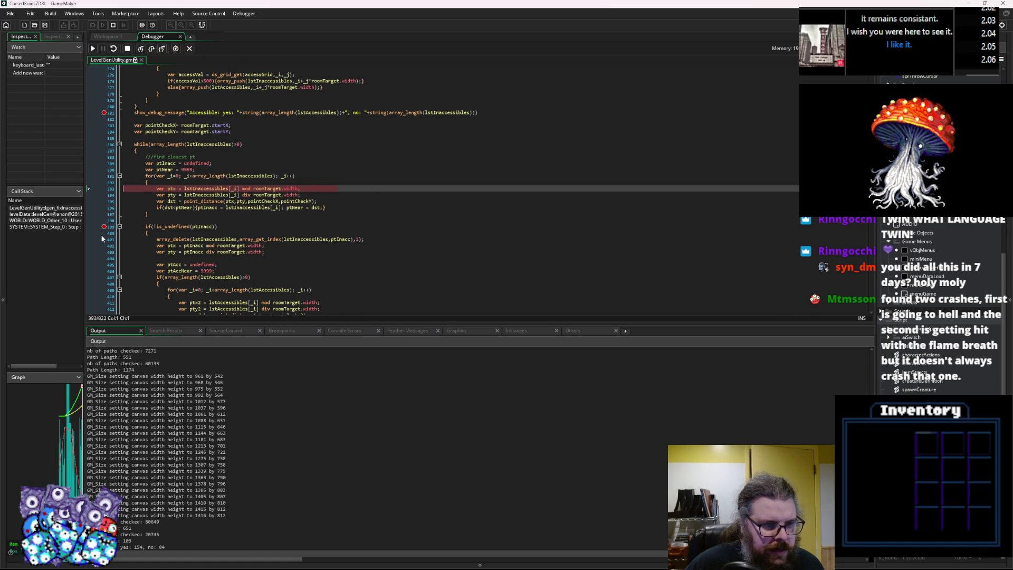
# Step: Set a breakpoint on line 401 and continue execution until it halts there
pyautogui.scroll(-2, 118, 206)
pyautogui.click(106, 208)
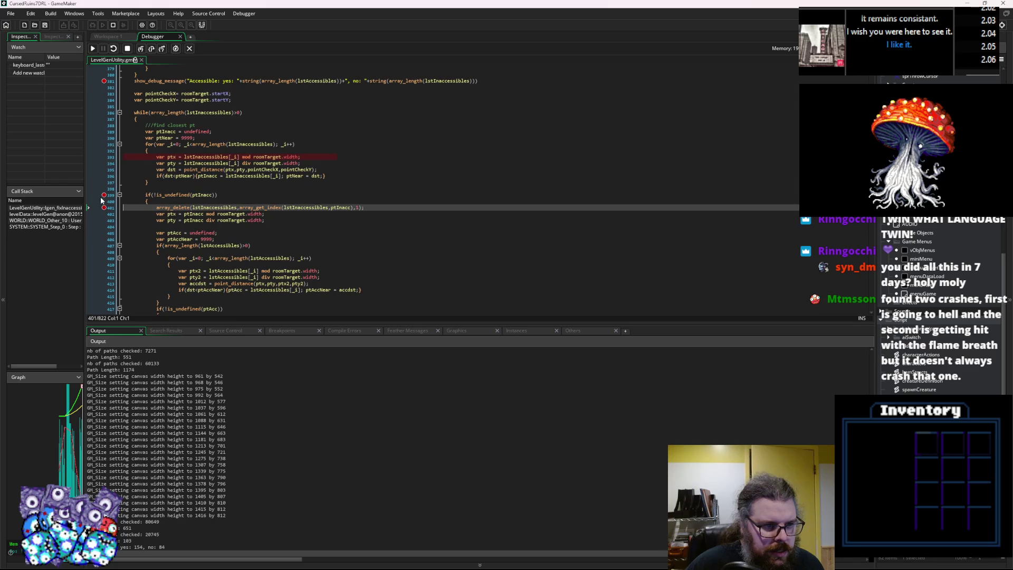
pyautogui.press('F5')
pyautogui.click(94, 49)
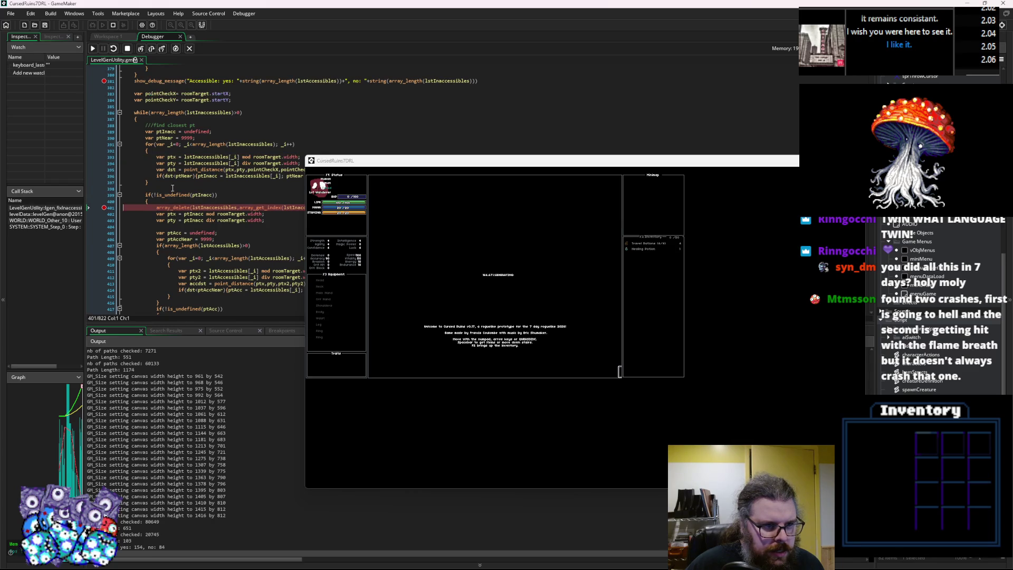
pyautogui.click(190, 271)
pyautogui.click(213, 185)
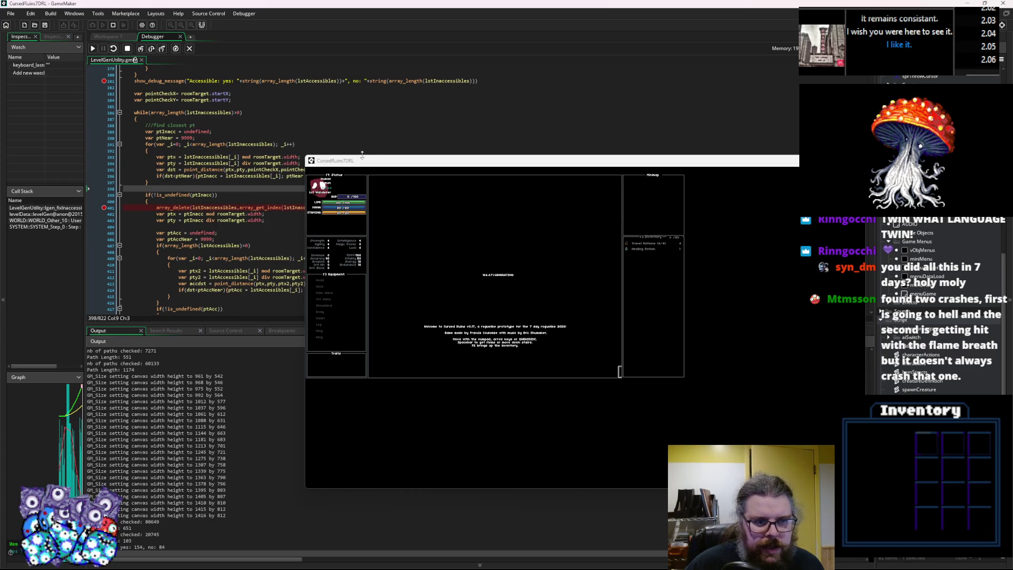
# Step: Shrink the game window, run to cursor at line 410, then continue to the line 423 breakpoint
pyautogui.moveTo(305, 156)
pyautogui.mouseDown()
pyautogui.moveTo(554, 219)
pyautogui.moveTo(483, 254)
pyautogui.mouseUp()
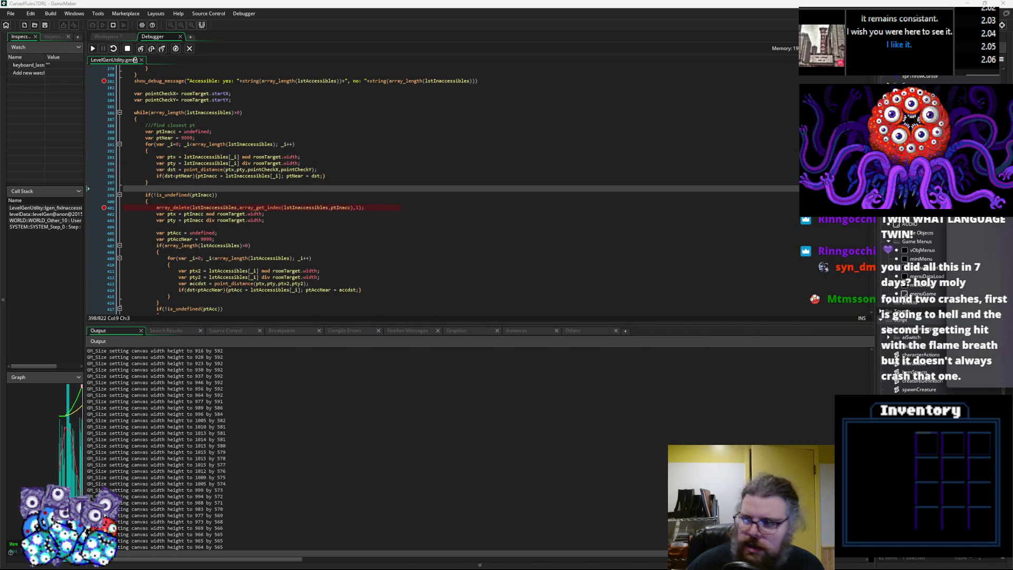
pyautogui.rightClick(296, 266)
pyautogui.click(316, 291)
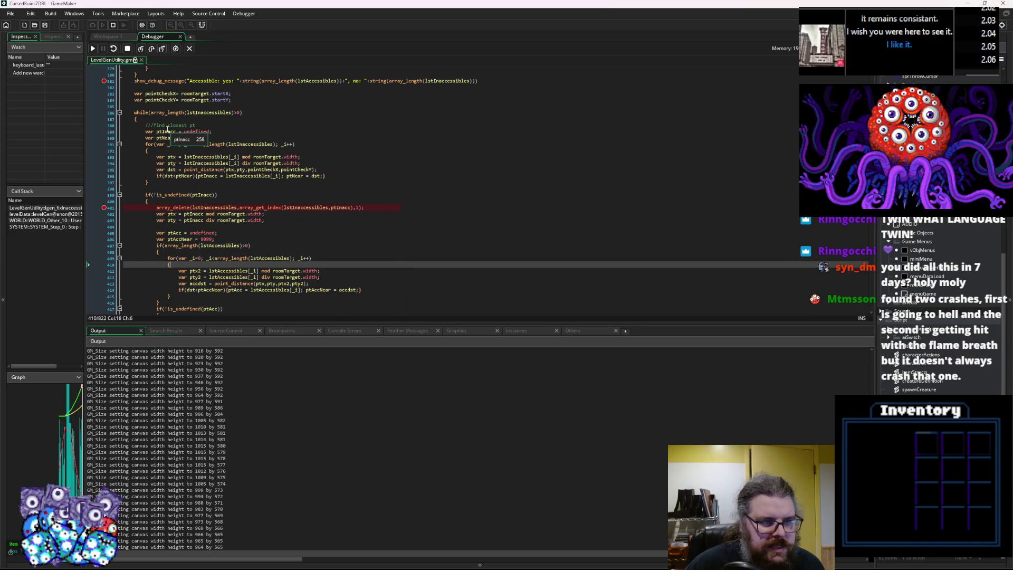
pyautogui.scroll(-2, 140, 93)
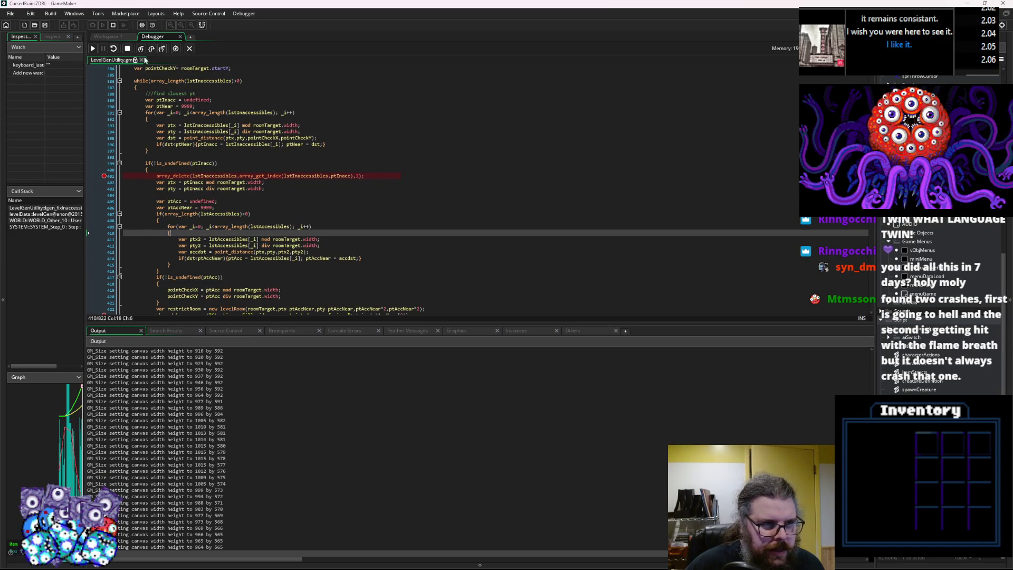
pyautogui.scroll(-2, 240, 183)
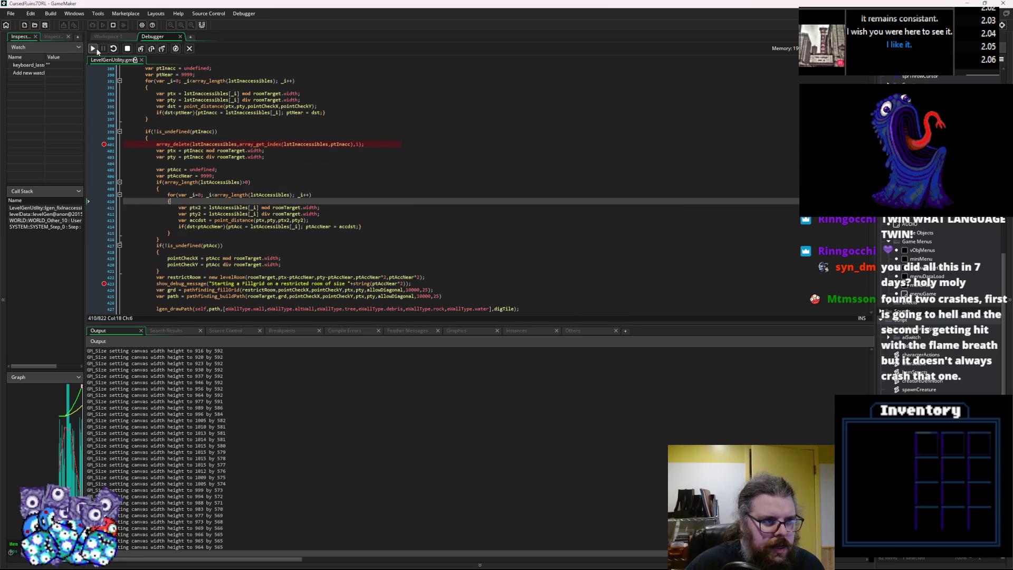
pyautogui.click(93, 49)
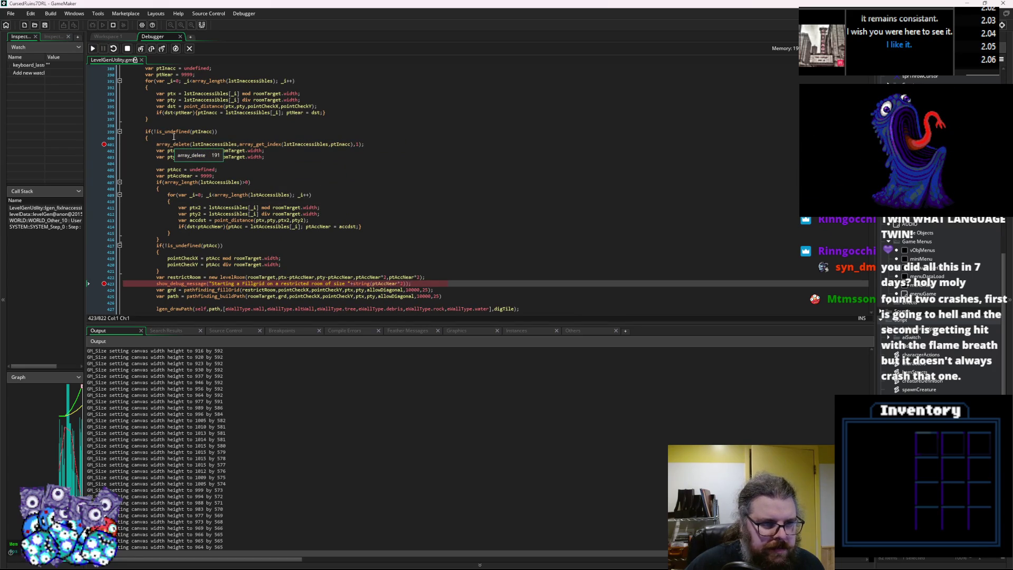
pyautogui.moveTo(179, 174)
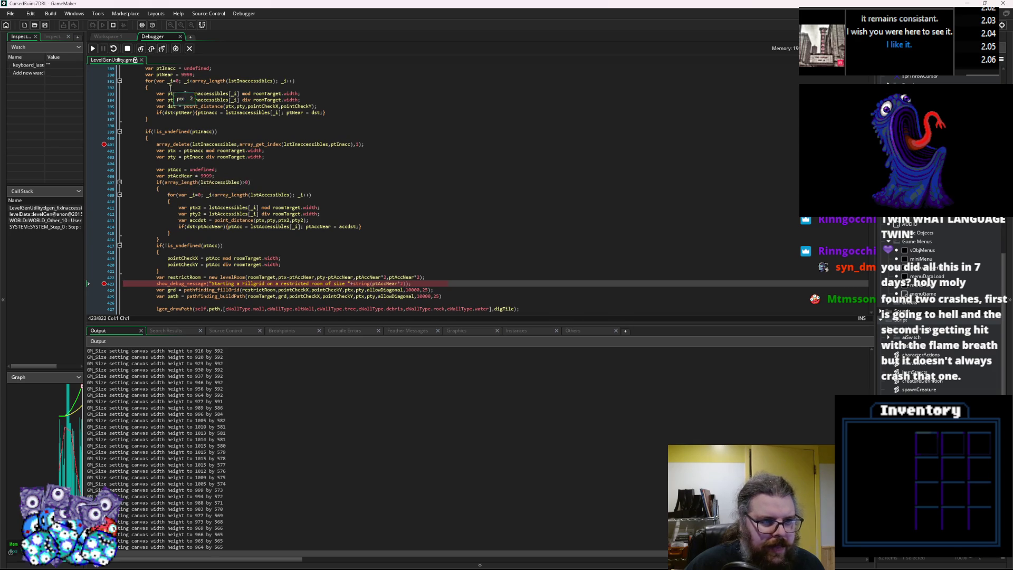
pyautogui.click(174, 169)
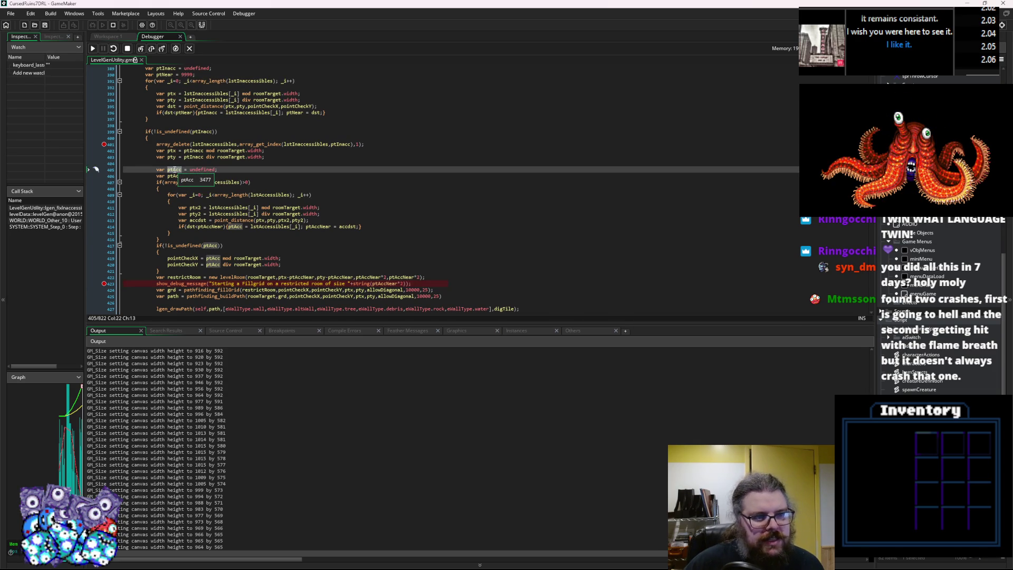
pyautogui.click(177, 176)
pyautogui.doubleClick(177, 176)
pyautogui.scroll(-3, 298, 248)
pyautogui.click(289, 255)
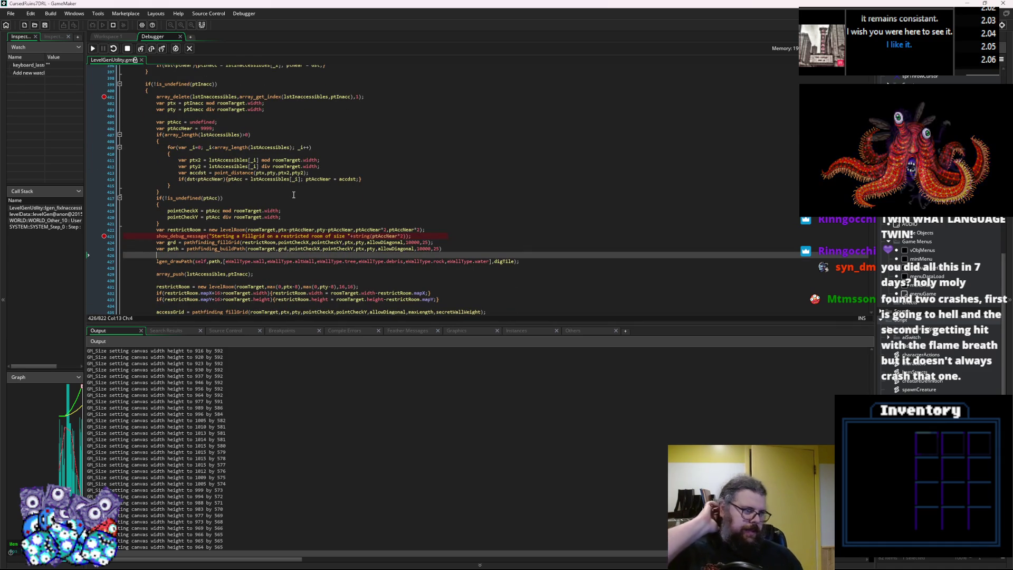
pyautogui.scroll(-2, 293, 195)
pyautogui.press('Down')
pyautogui.press('Down')
pyautogui.press('Down')
pyautogui.moveTo(261, 214)
pyautogui.moveTo(186, 199)
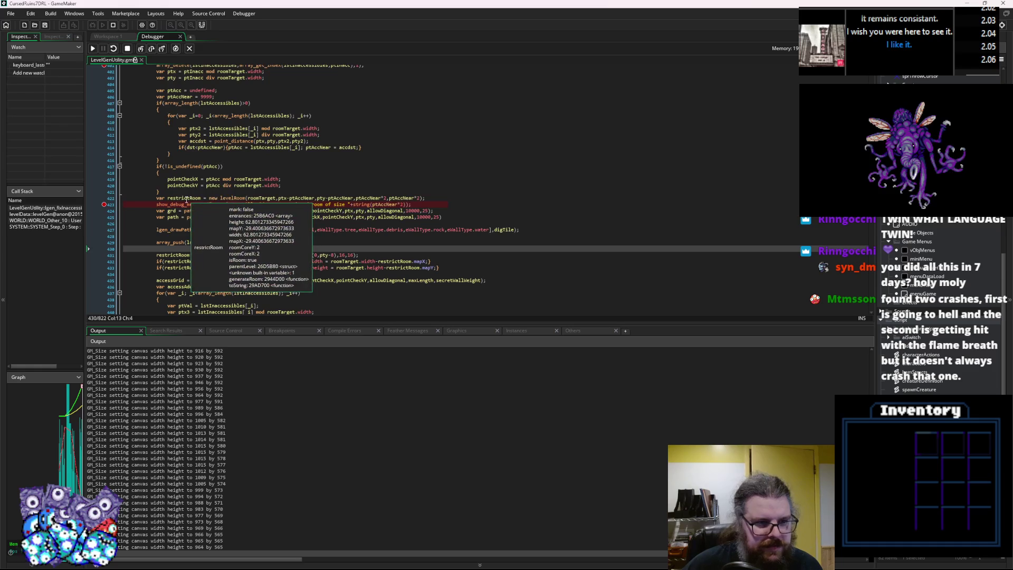
pyautogui.moveTo(285, 196)
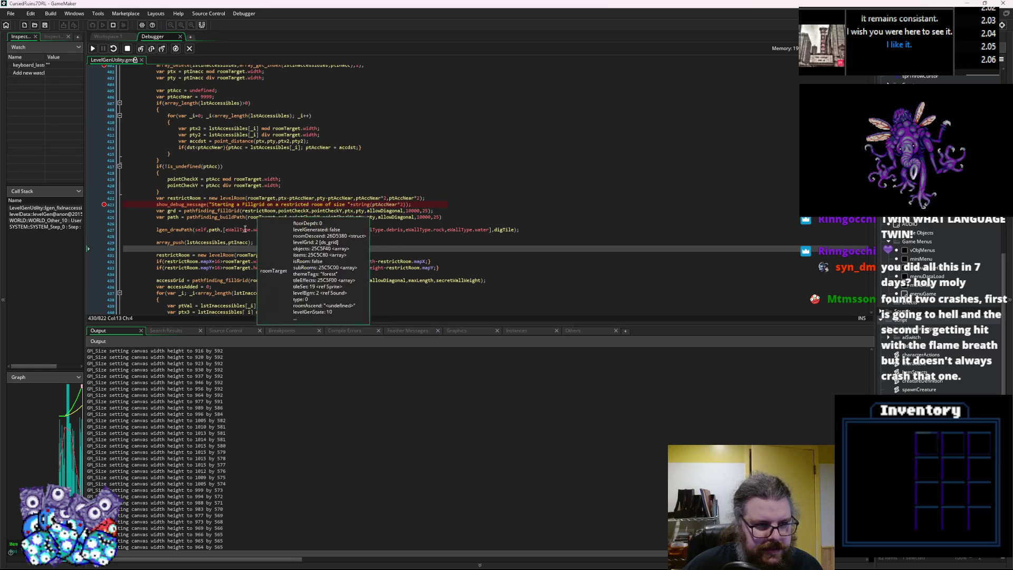
pyautogui.click(277, 179)
pyautogui.moveTo(299, 262)
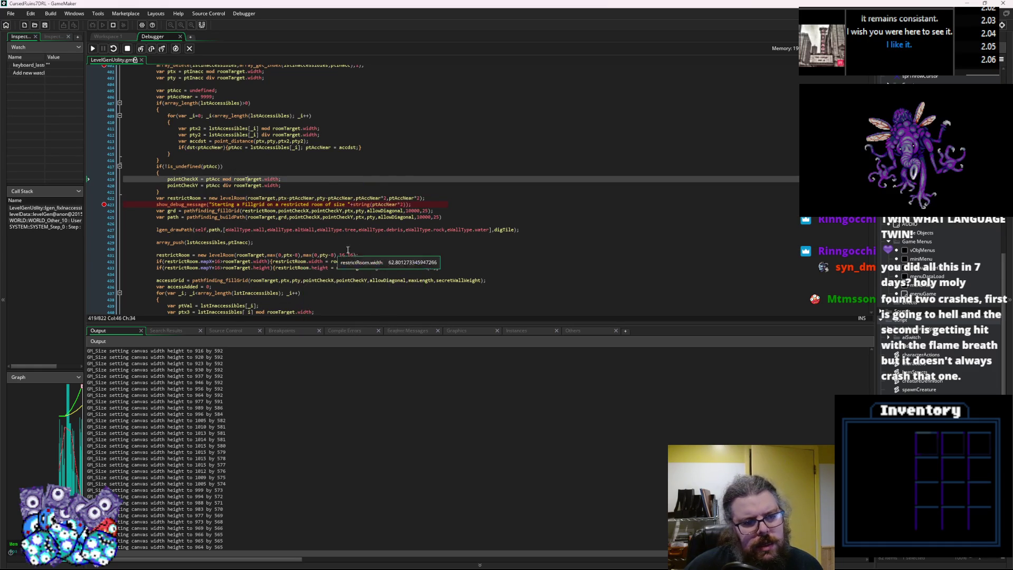
pyautogui.scroll(-2, 357, 248)
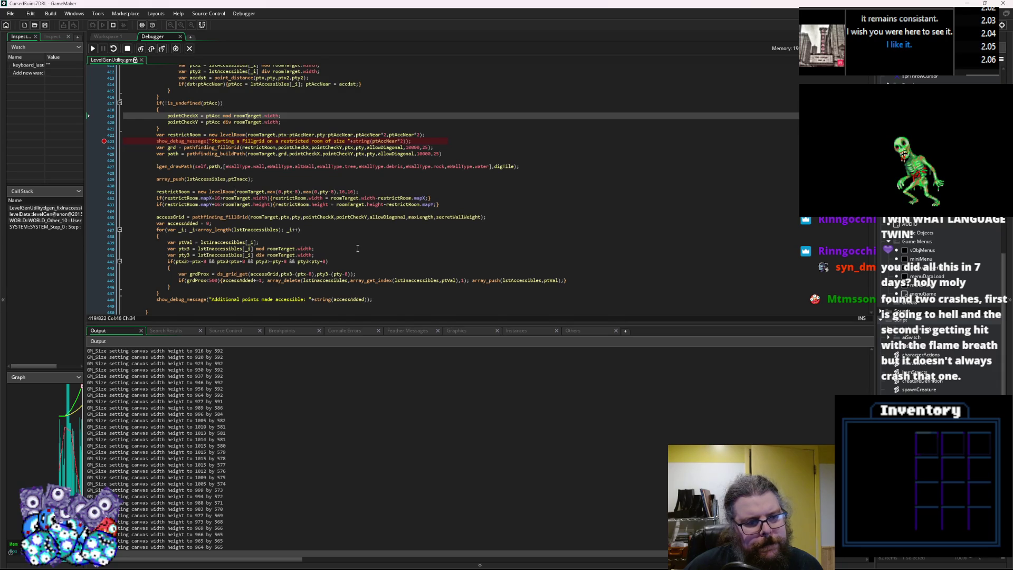
pyautogui.scroll(2, 358, 248)
pyautogui.moveTo(325, 273)
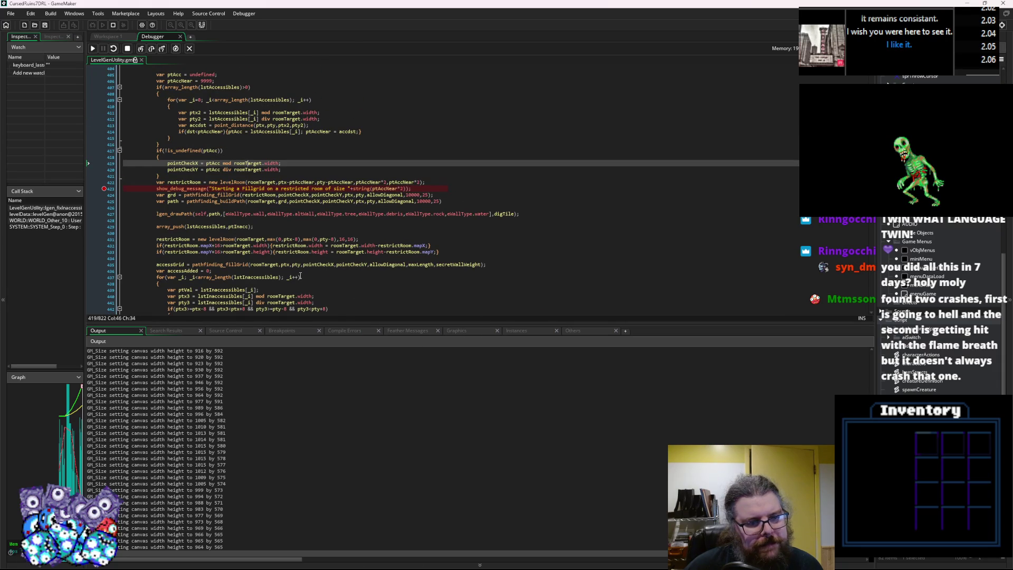
pyautogui.press('F10')
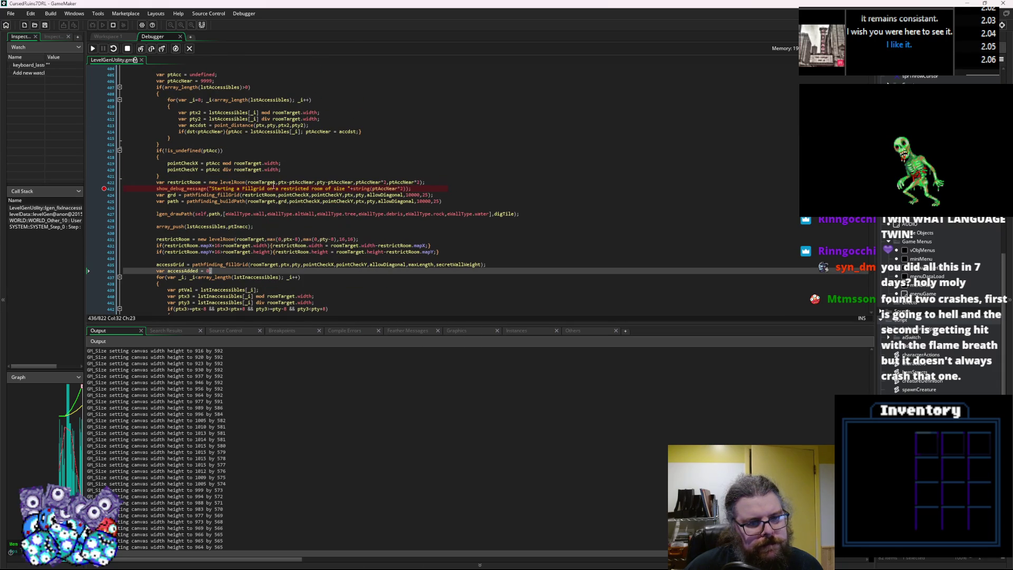
pyautogui.moveTo(288, 183)
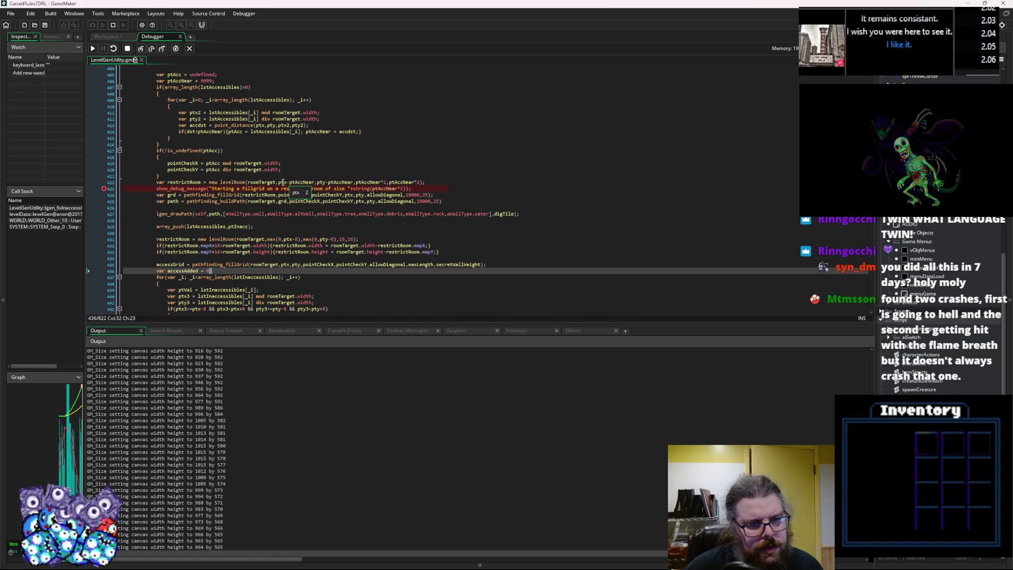
pyautogui.click(322, 184)
pyautogui.rightClick(335, 246)
pyautogui.scroll(1, 323, 251)
pyautogui.click(324, 251)
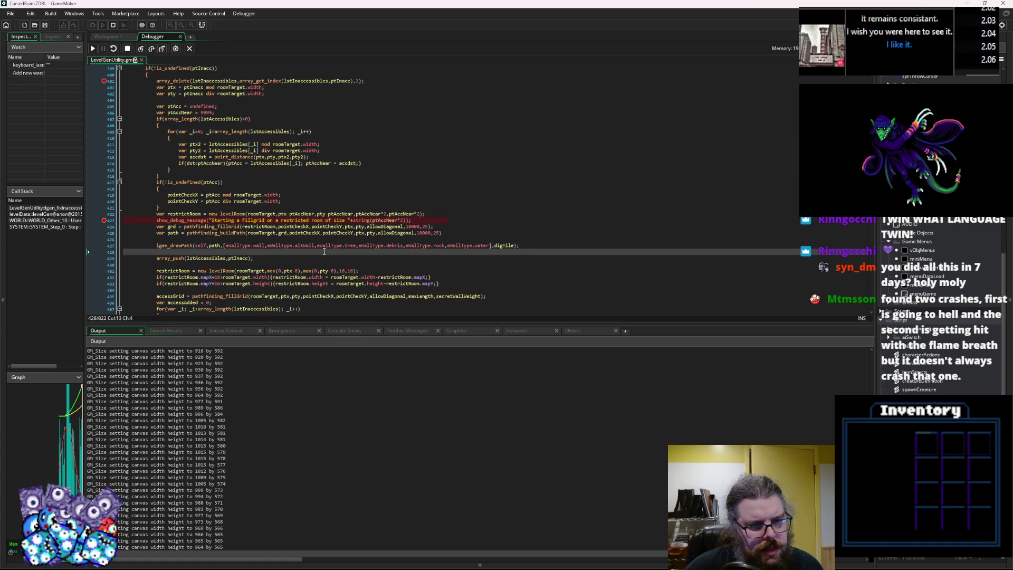
pyautogui.click(284, 213)
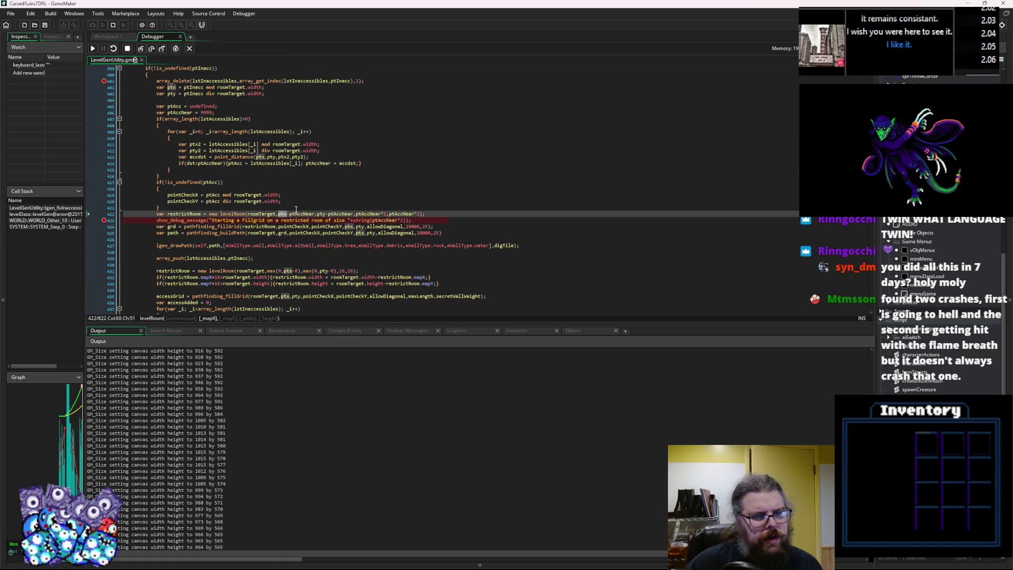
pyautogui.scroll(1, 296, 210)
pyautogui.moveTo(178, 119)
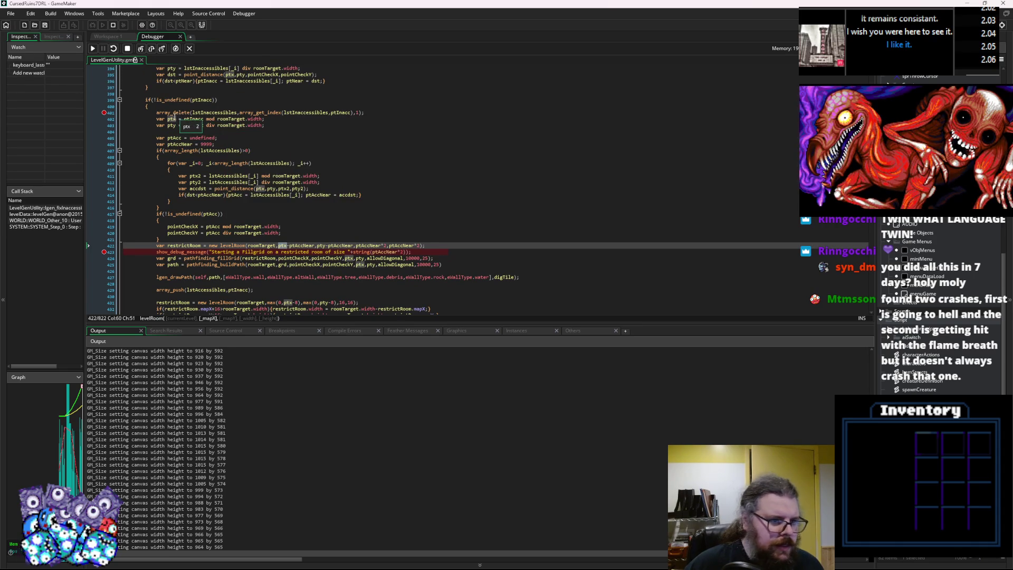
pyautogui.click(172, 118)
pyautogui.click(173, 125)
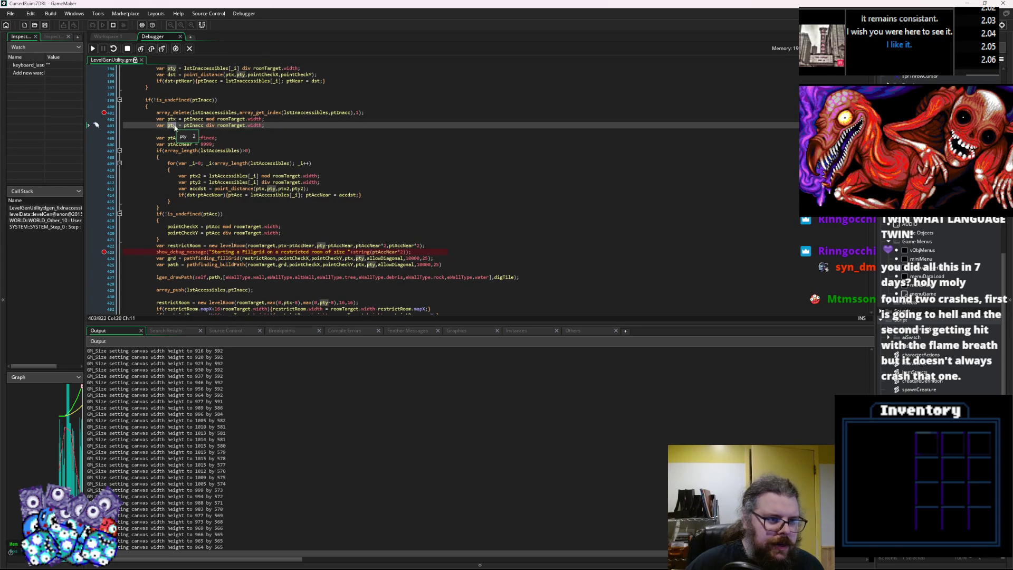
pyautogui.scroll(5, 232, 180)
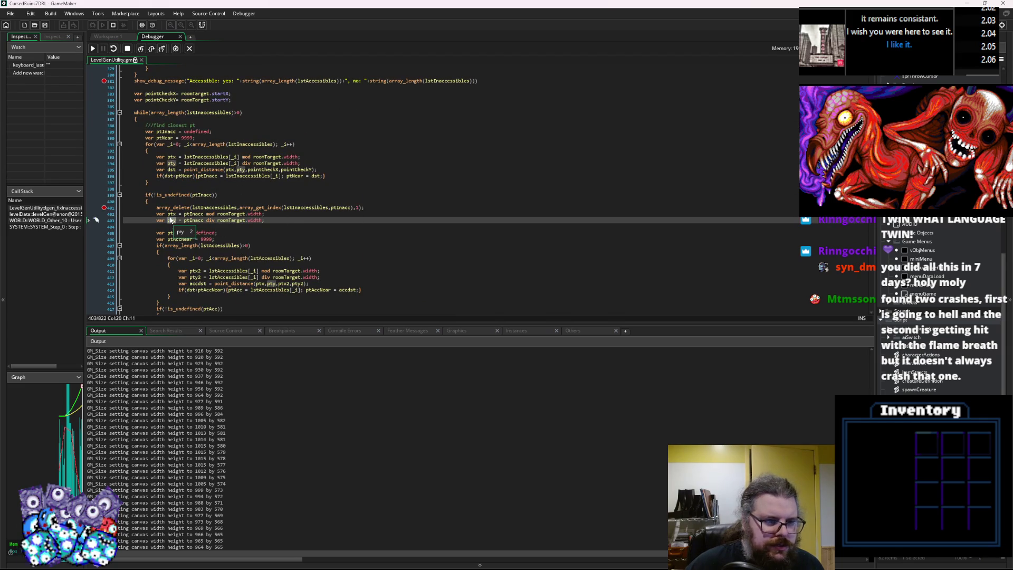
pyautogui.click(171, 163)
pyautogui.scroll(6, 360, 217)
pyautogui.scroll(-2, 359, 217)
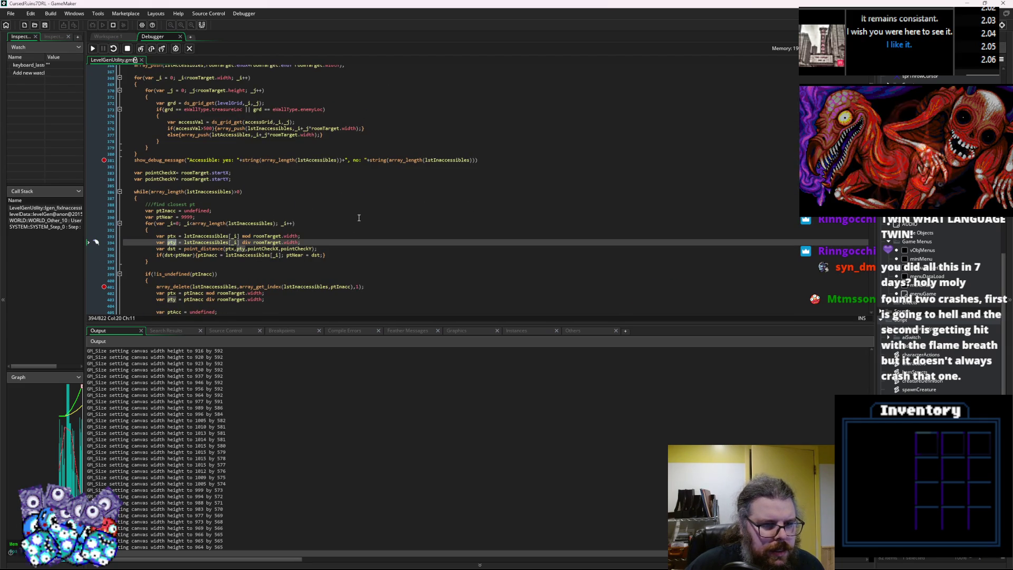
pyautogui.scroll(6, 359, 217)
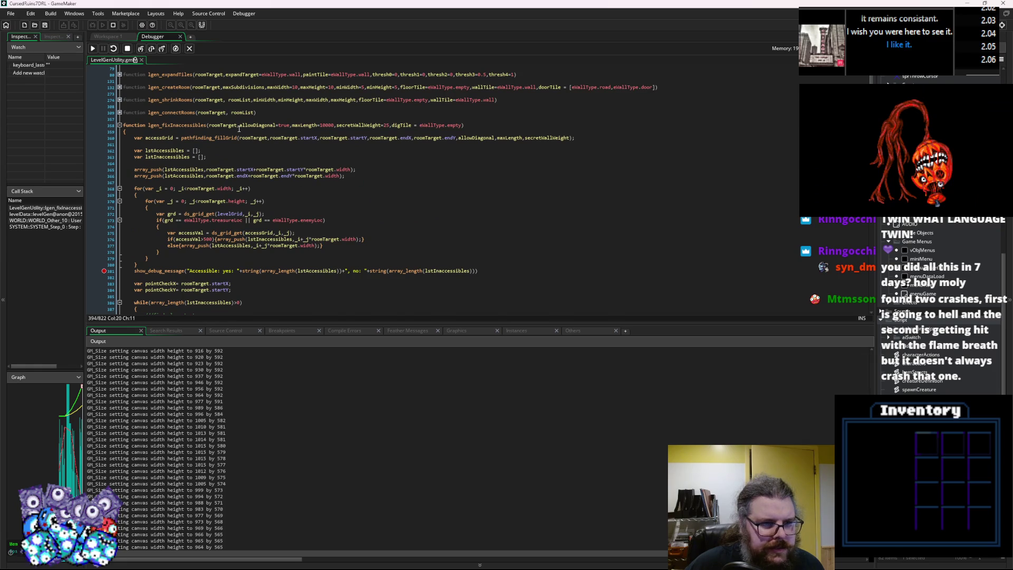
pyautogui.moveTo(299, 135)
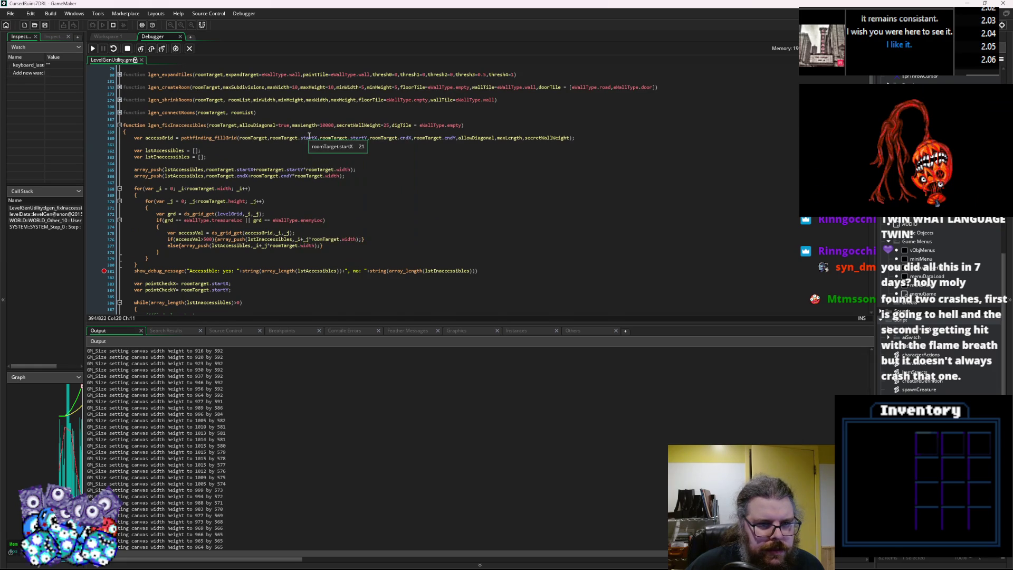
pyautogui.moveTo(406, 137)
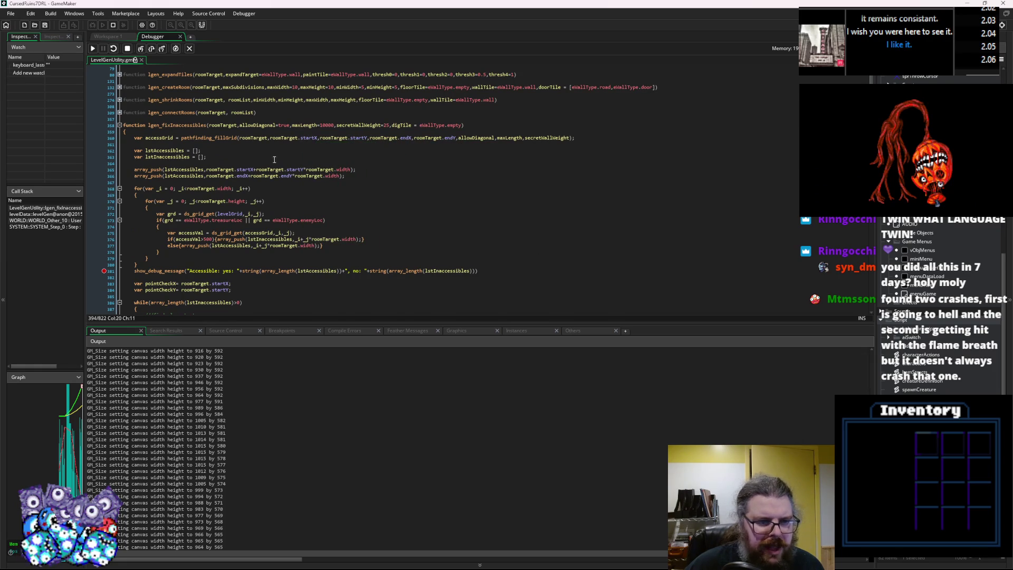
pyautogui.click(227, 125)
pyautogui.scroll(-3, 223, 236)
pyautogui.moveTo(222, 236)
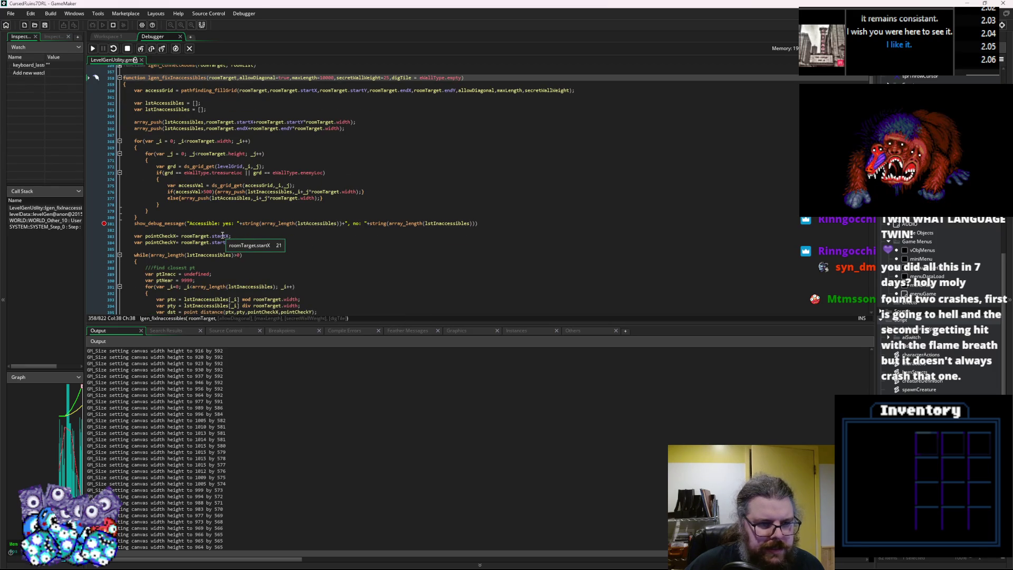
pyautogui.scroll(-3, 239, 265)
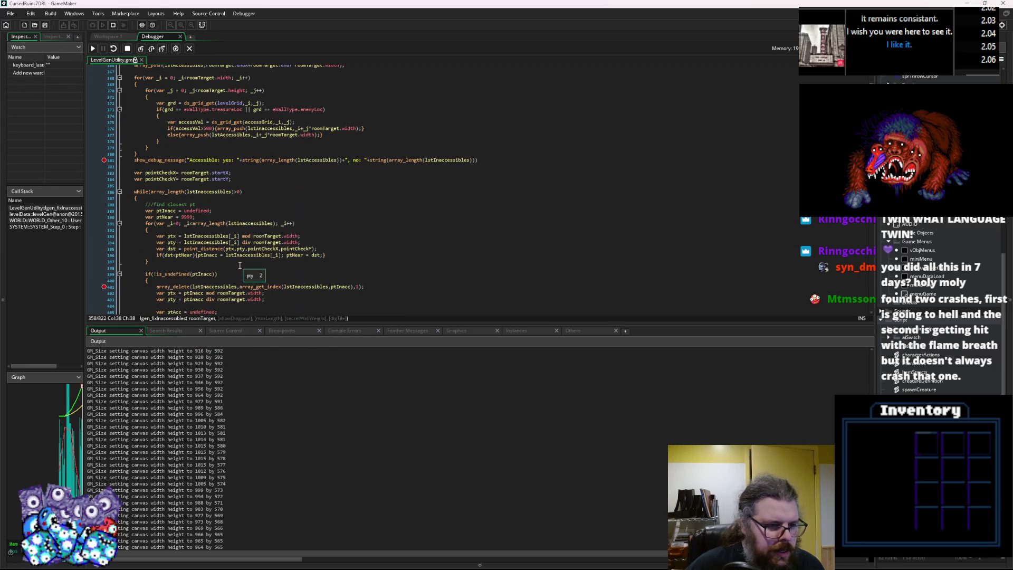
pyautogui.scroll(-3, 241, 263)
pyautogui.moveTo(173, 188)
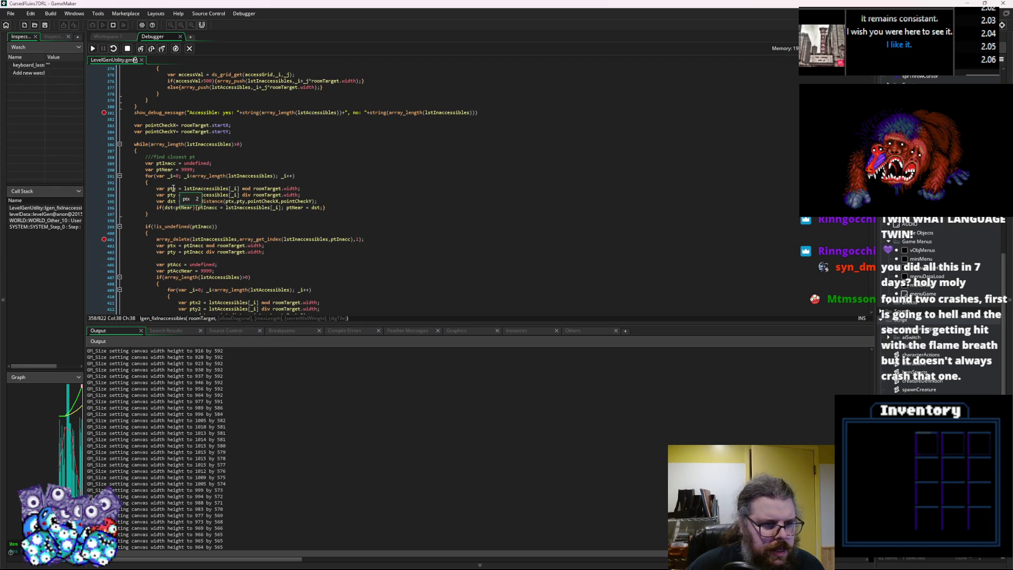
pyautogui.moveTo(209, 196)
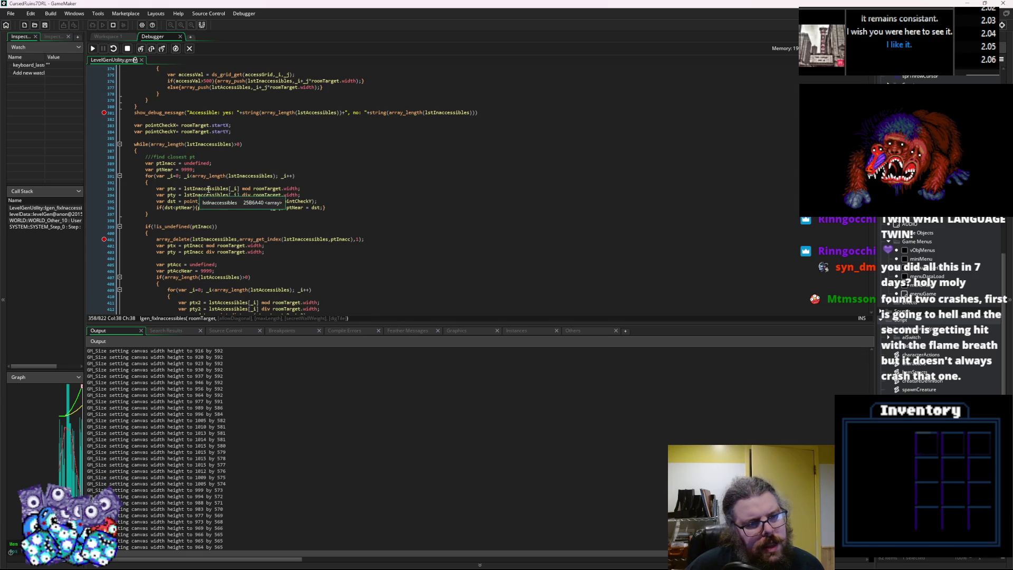
pyautogui.scroll(-7, 174, 197)
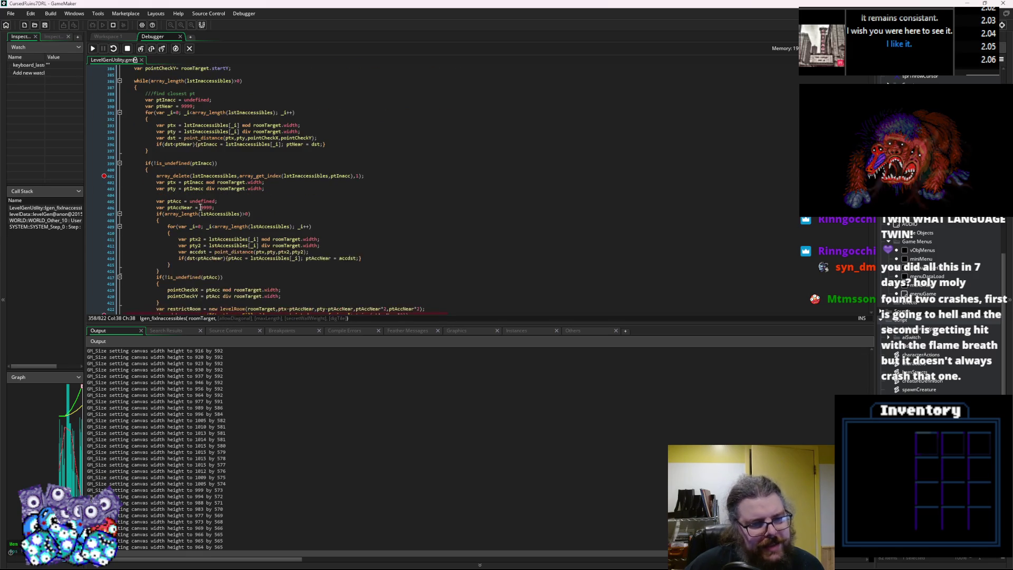
pyautogui.scroll(-3, 221, 210)
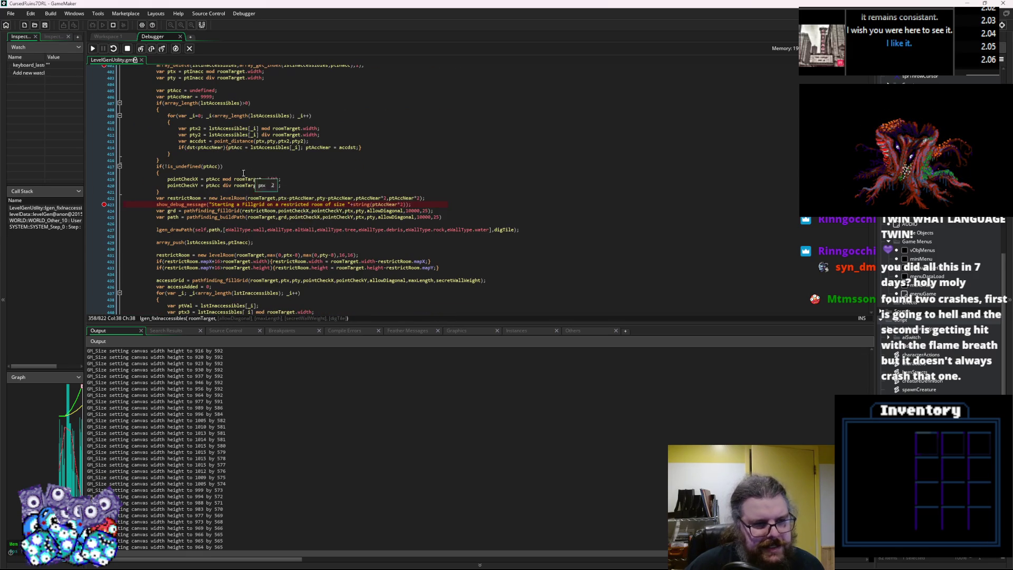
pyautogui.moveTo(252, 128)
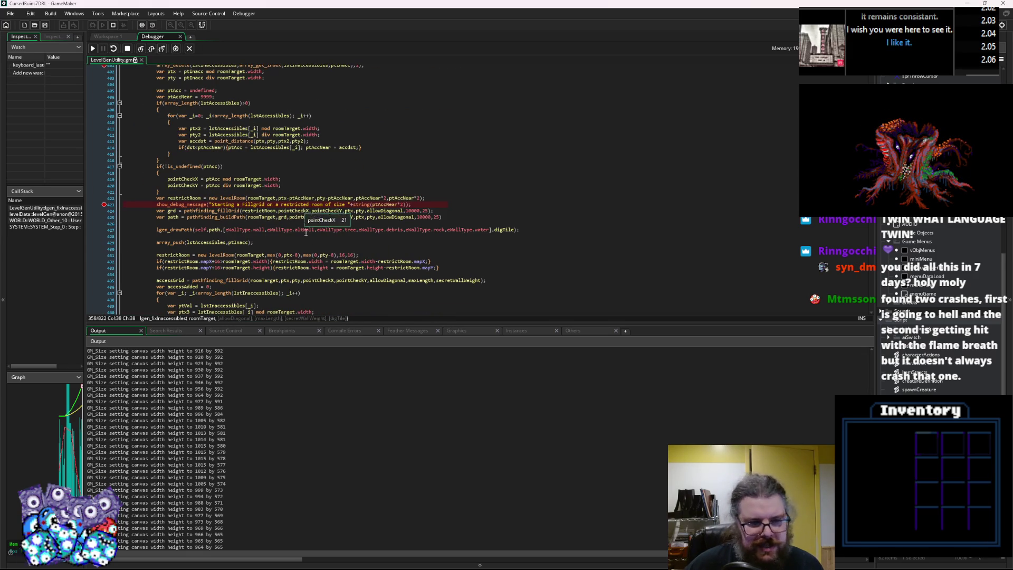
# Step: Stop the debug run and paste the copied mapX/mapY bounds checks below line 422
pyautogui.click(127, 48)
pyautogui.doubleClick(417, 268)
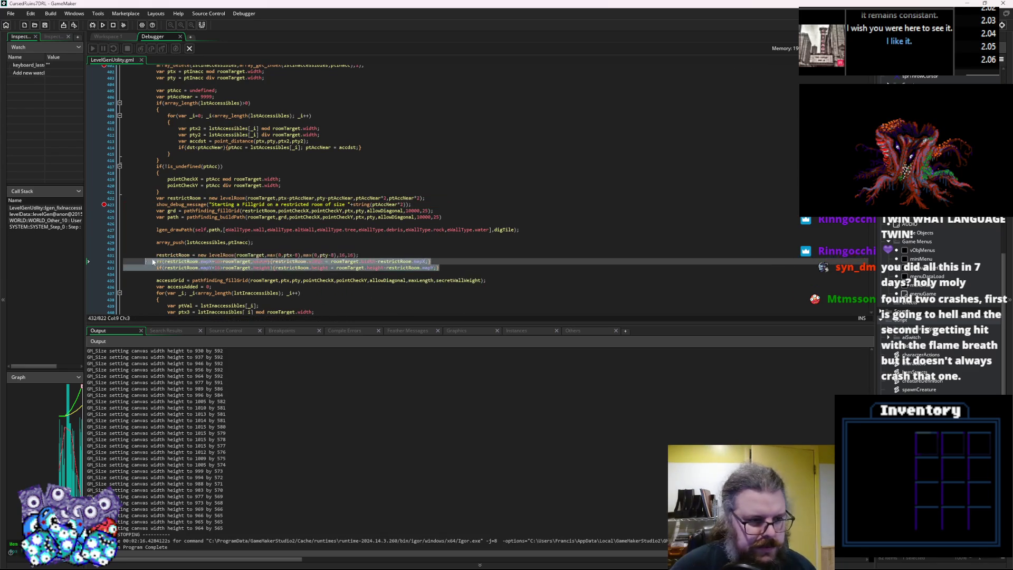
pyautogui.click(440, 198)
pyautogui.press('Return')
pyautogui.write('if(restrictRoom.mapX+16>roomTarget.width){restrictRoom.width = roomTarget.width-restrictRoom.mapX;} \t\t\tif(restrictRoom.mapY+16>roomTarget.height){restrictRoom.height = roomTarget.height-restrictRoom.mapY;}')
pyautogui.press('Return')
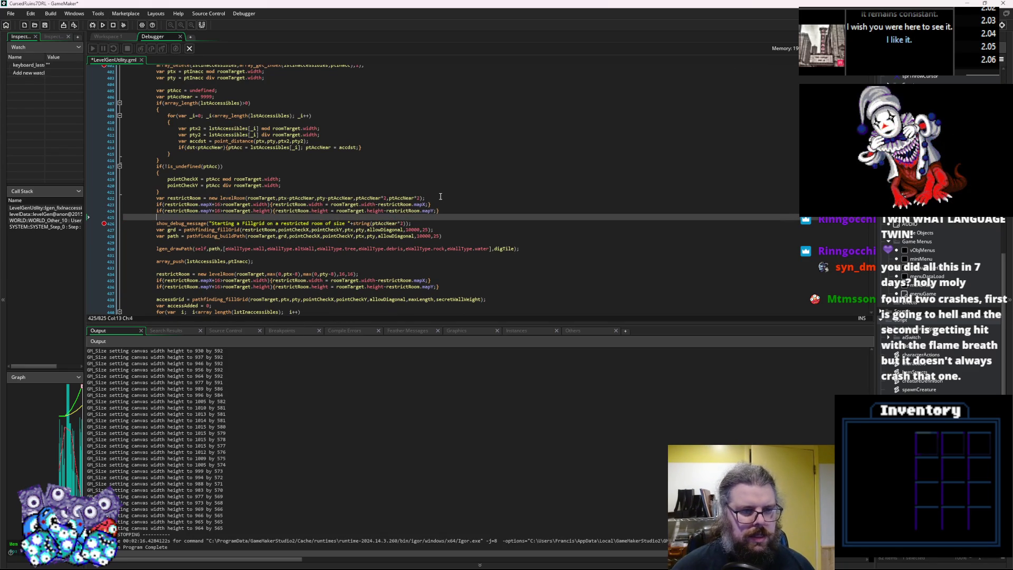
# Step: Wrap line 422's ptx-ptAccNear and pty-ptAccNear offsets in max(1,…)
pyautogui.moveTo(314, 206)
pyautogui.scroll(-2, 447, 239)
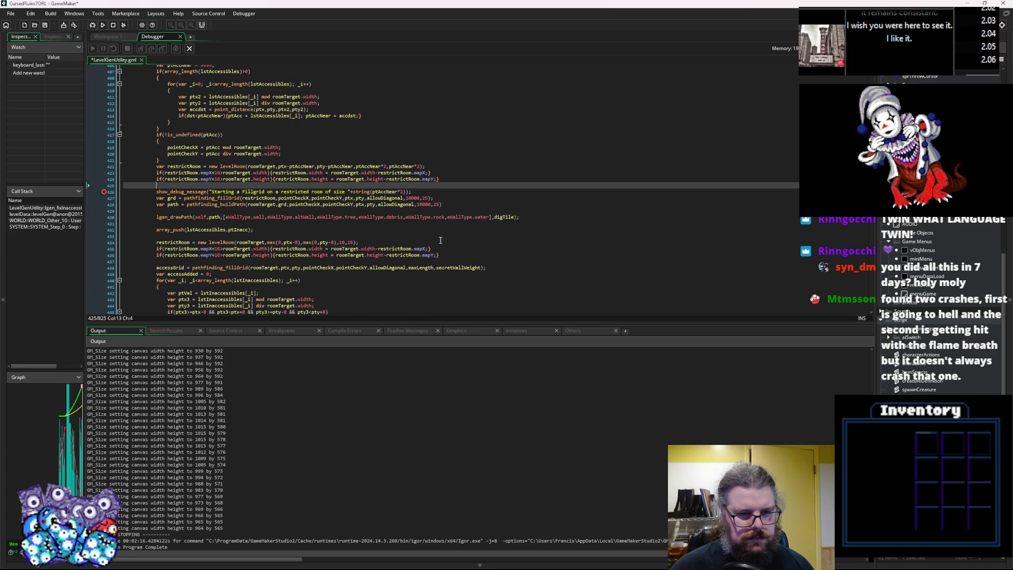
pyautogui.click(208, 172)
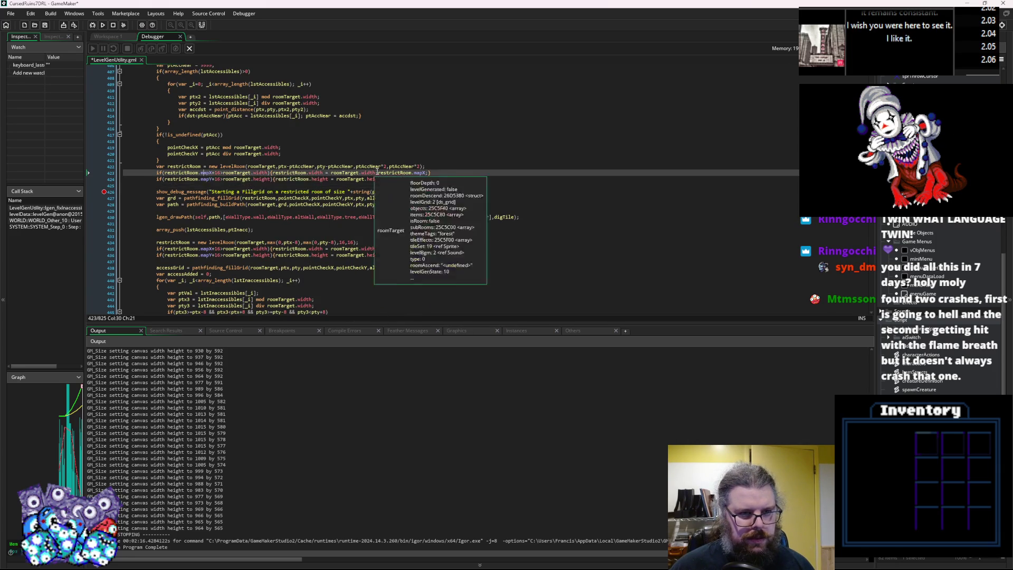
pyautogui.click(384, 166)
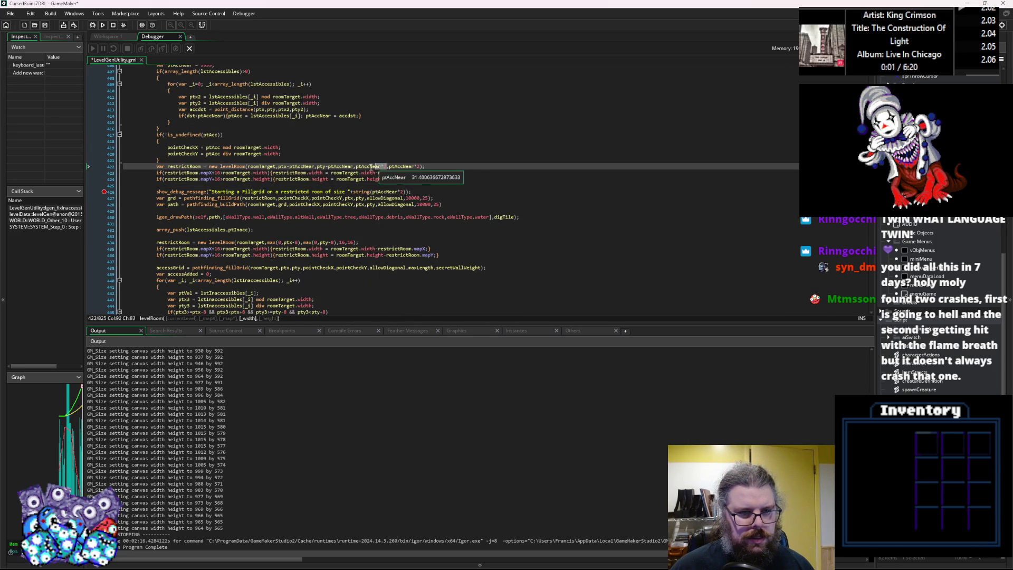
pyautogui.moveTo(388, 166); pyautogui.dragTo(356, 166)
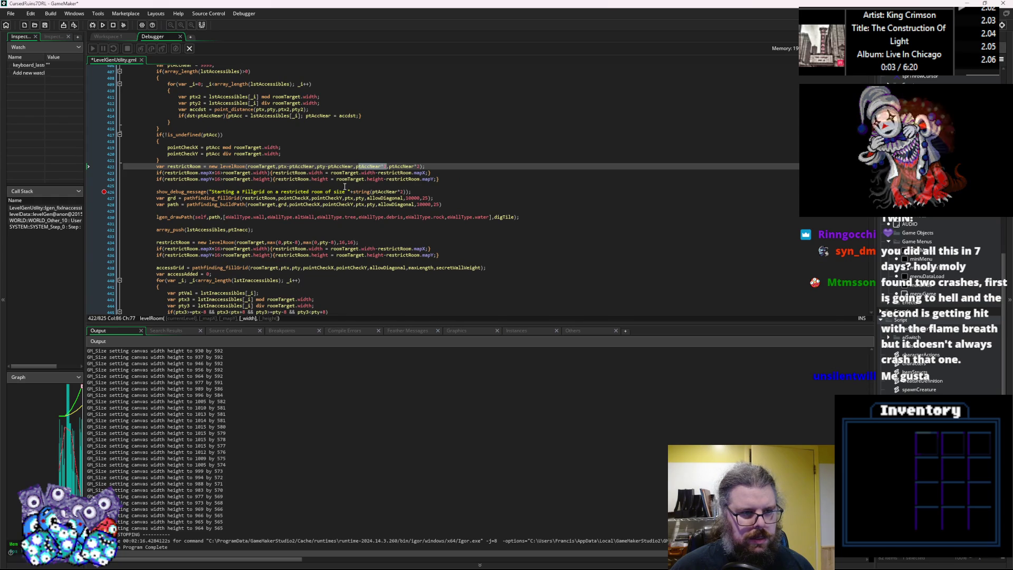
pyautogui.click(343, 231)
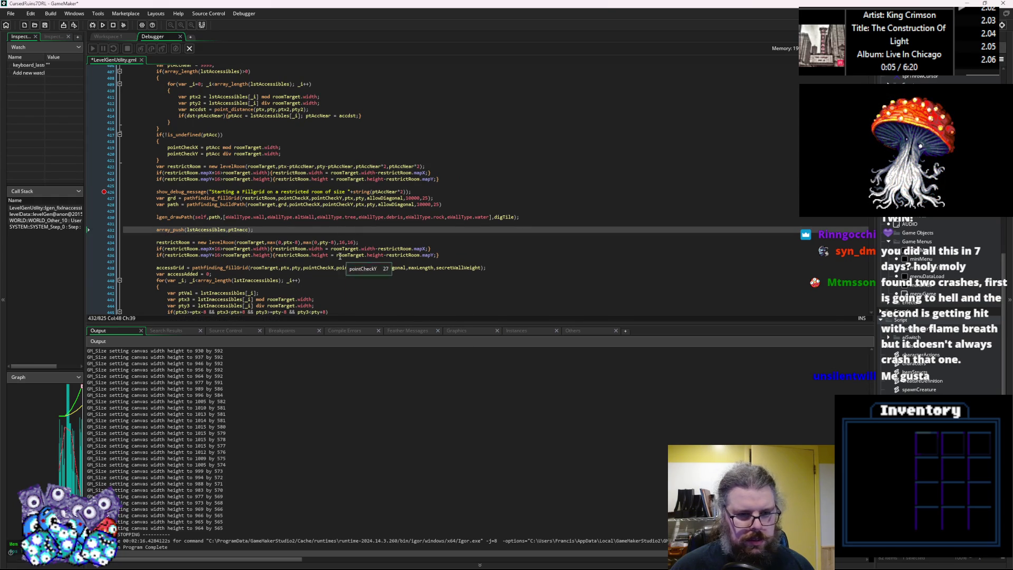
pyautogui.moveTo(314, 178)
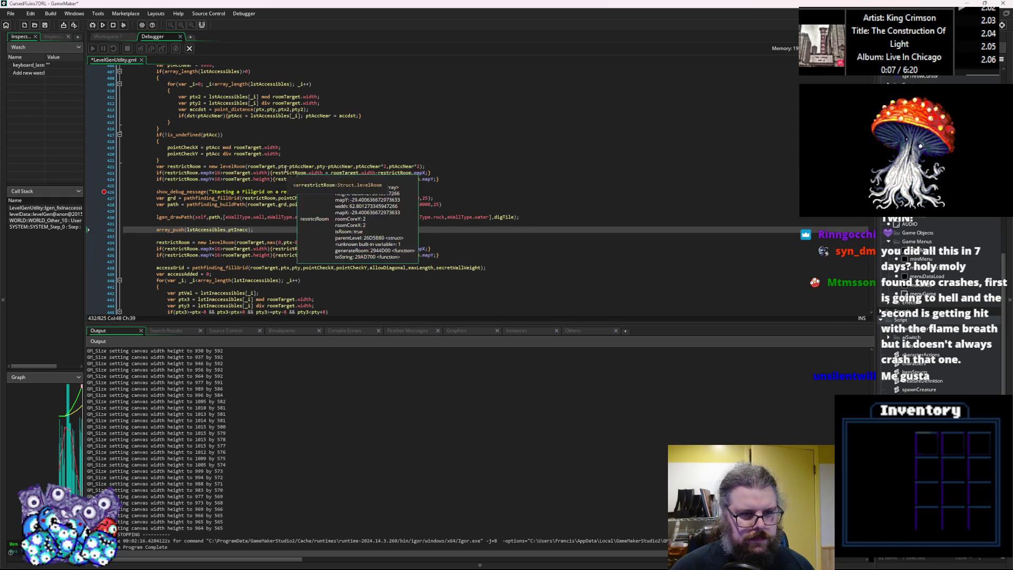
pyautogui.click(283, 166)
pyautogui.write('max(0')
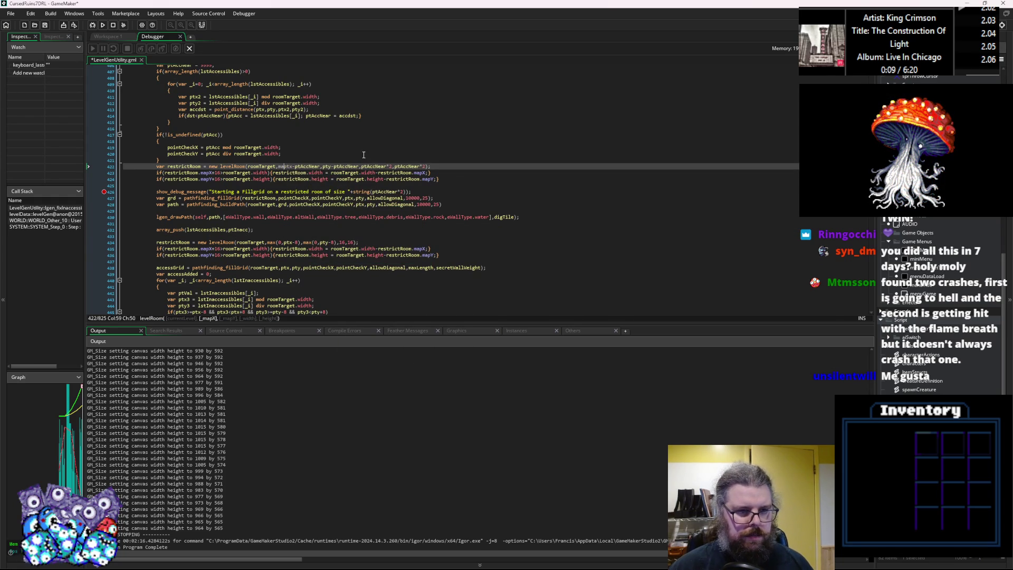
pyautogui.write(',')
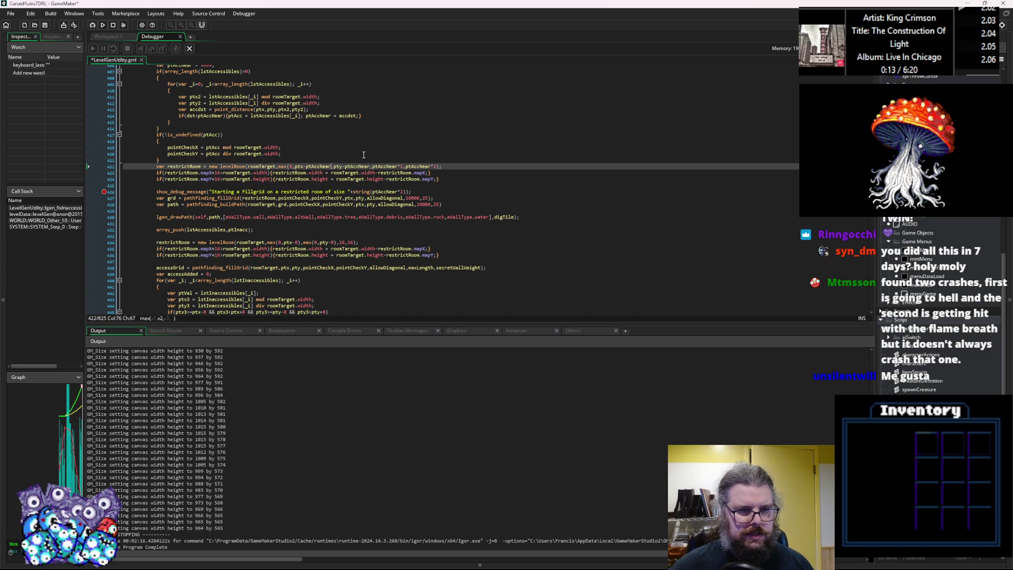
pyautogui.write('),max(')
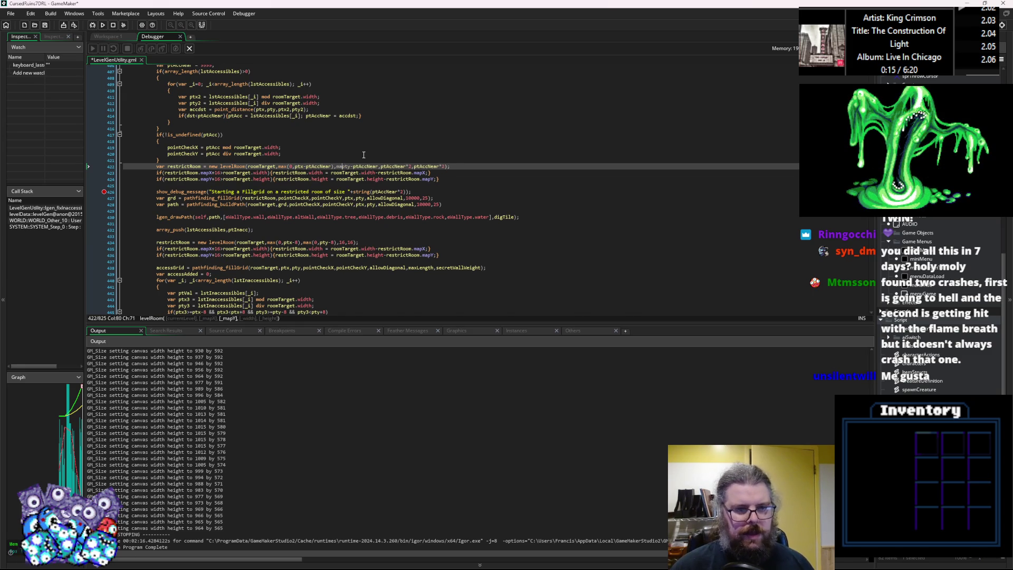
pyautogui.write('0,')
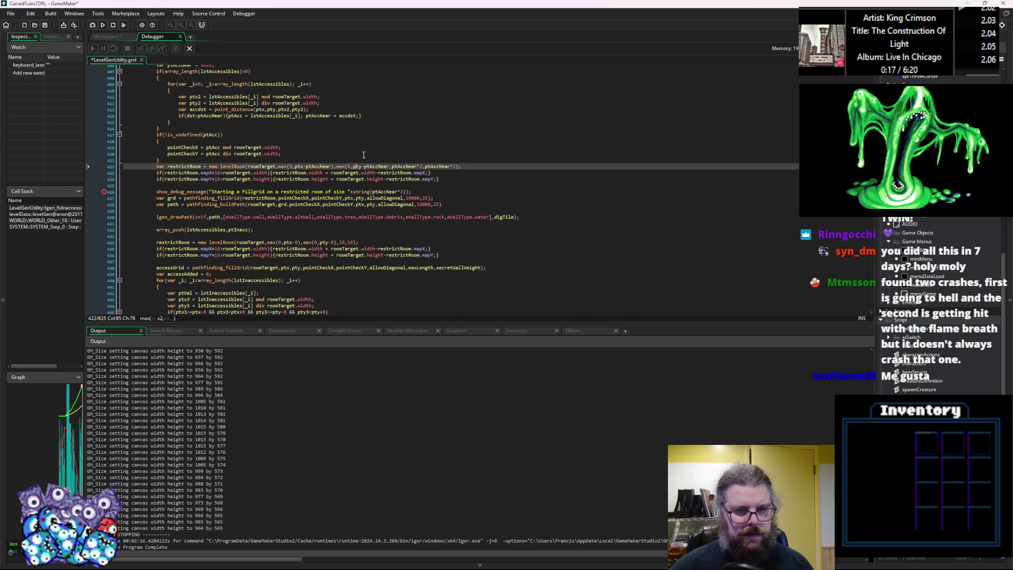
pyautogui.write(')')
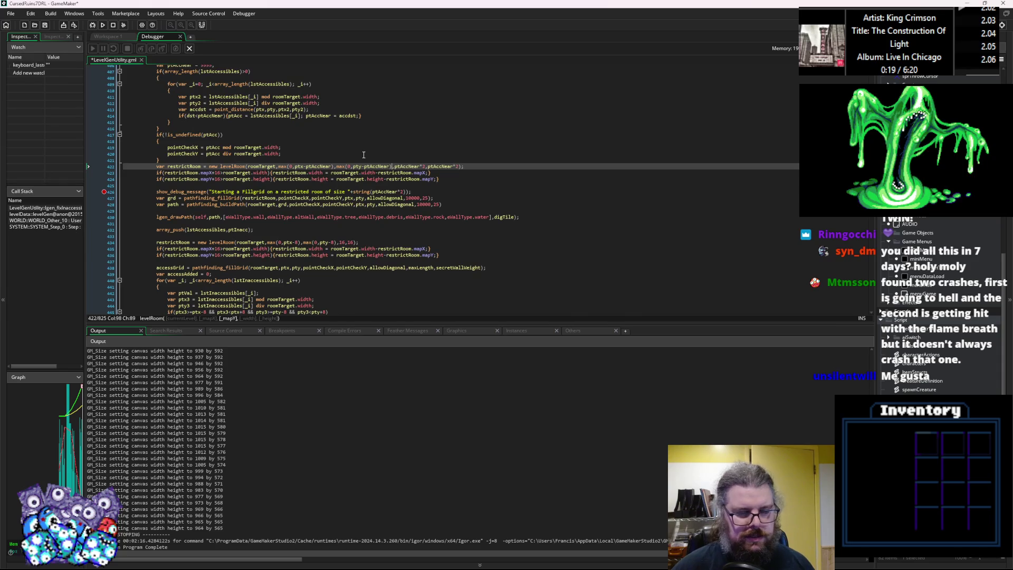
pyautogui.press('Left')
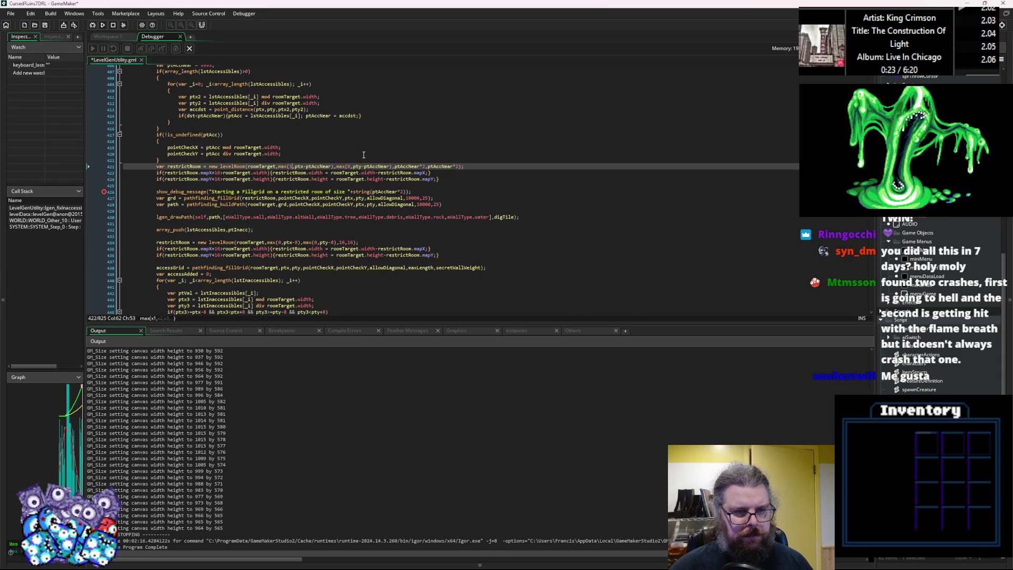
pyautogui.press('Left')
pyautogui.press('BackSpace')
pyautogui.write('1')
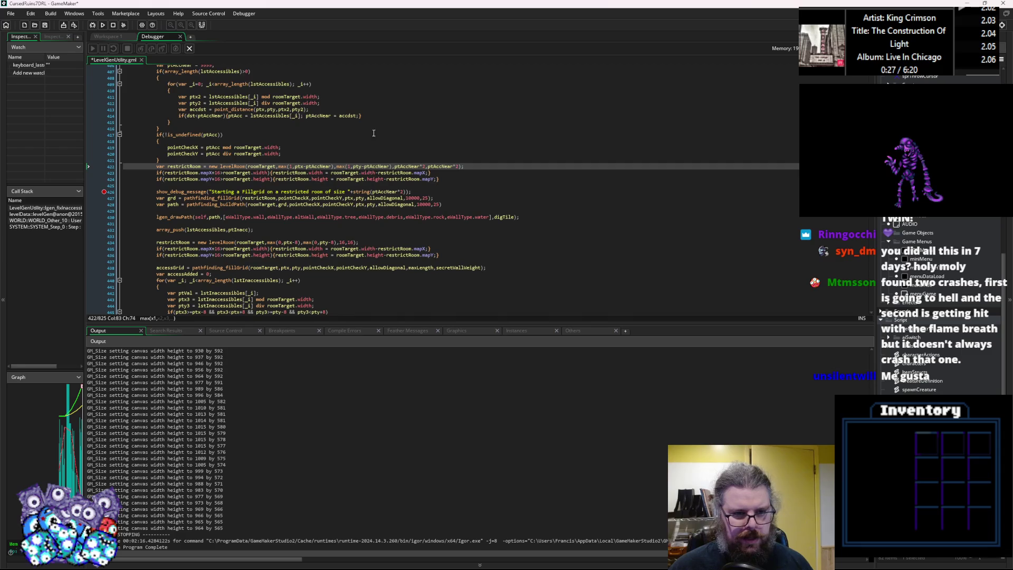
pyautogui.click(332, 249)
# Step: On line 434, change the max(0,pty-8) lower bound to max(1,pty-8)
pyautogui.click(340, 242)
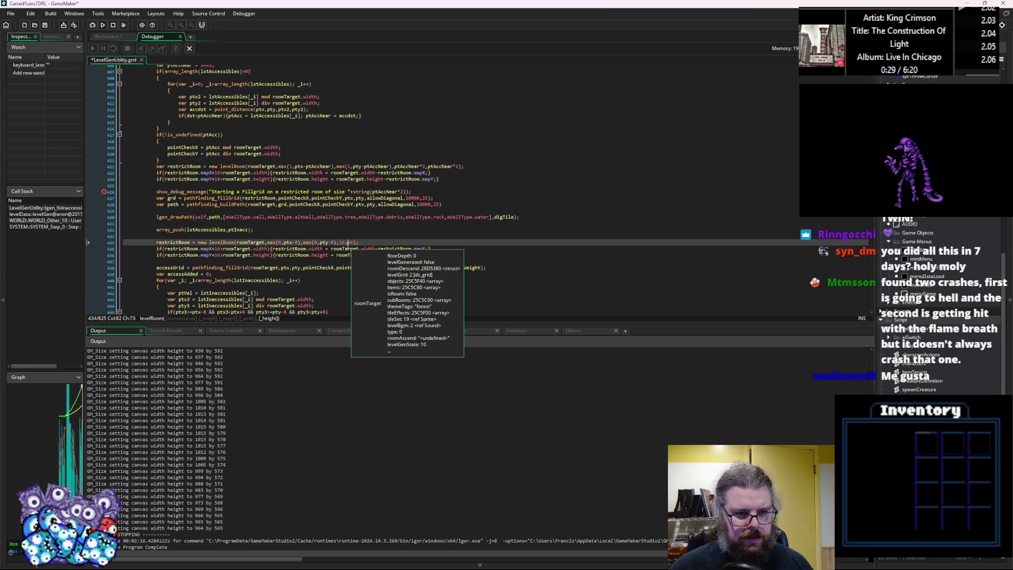
pyautogui.click(298, 243)
pyautogui.click(282, 242)
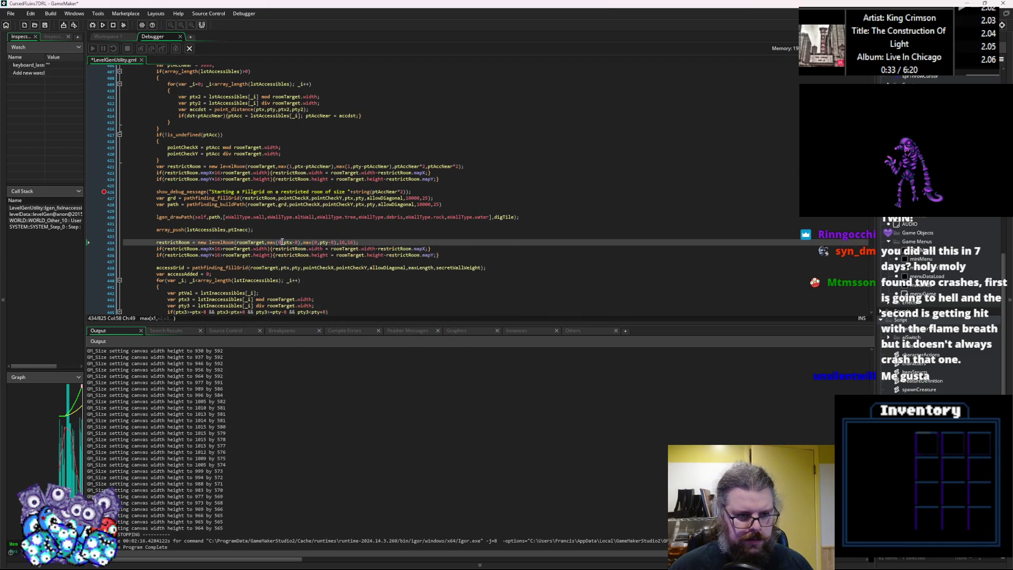
pyautogui.click(318, 242)
pyautogui.write('1')
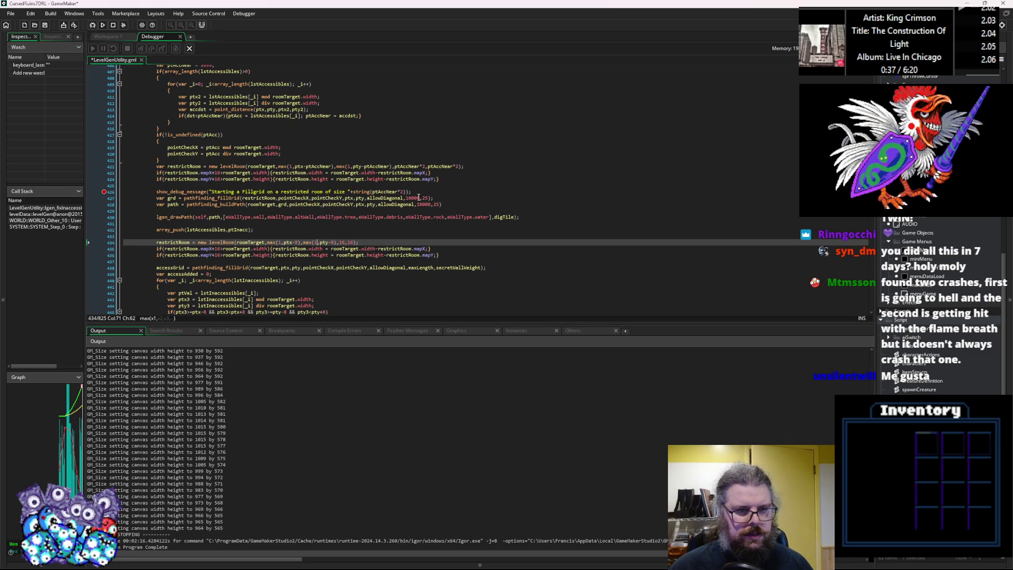
# Step: Append -1 to the roomTarget.width and roomTarget.height bounds checks, including line 435
pyautogui.moveTo(244, 174)
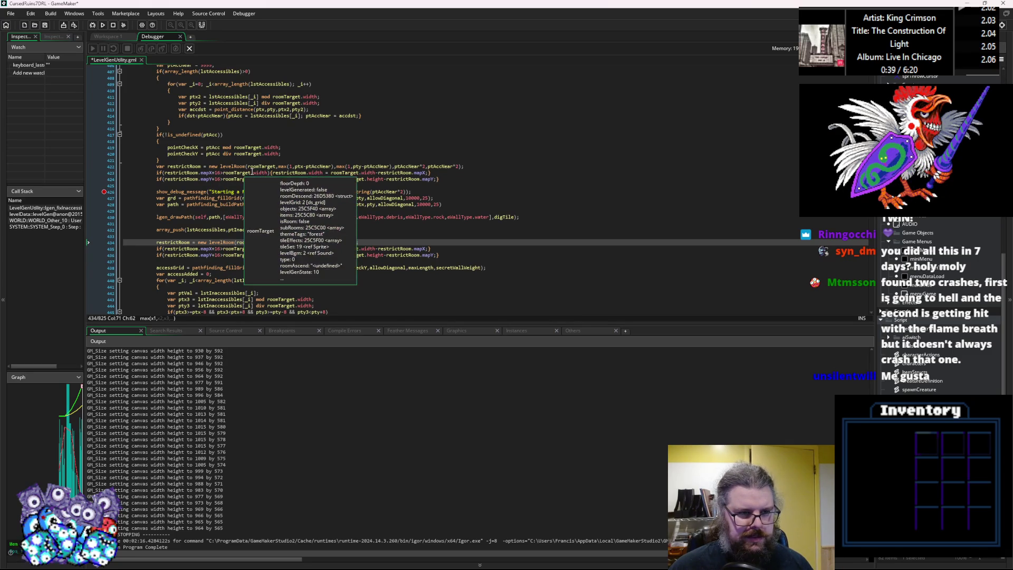
pyautogui.click(271, 173)
pyautogui.moveTo(313, 166)
pyautogui.press('Down')
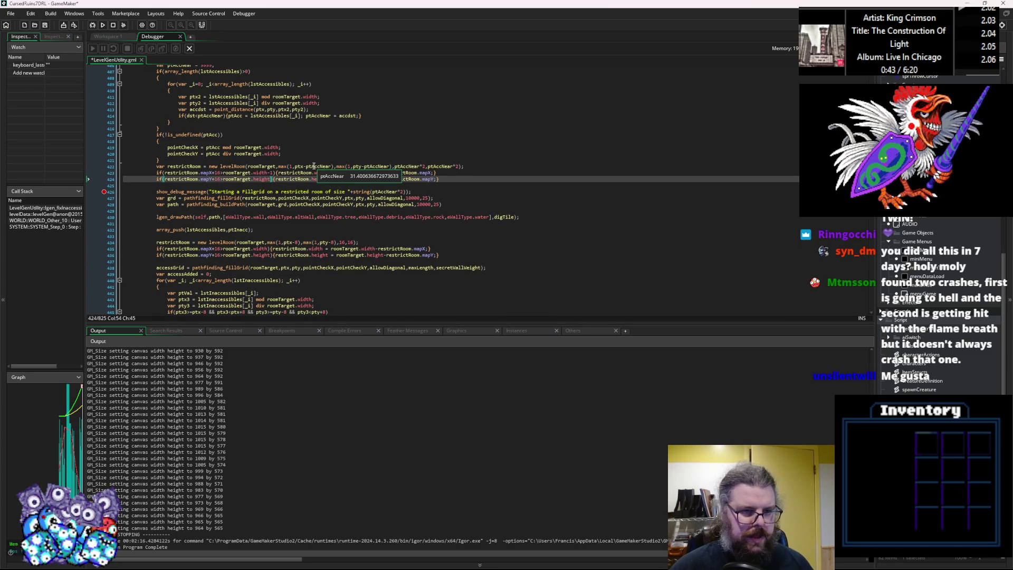
pyautogui.write('-1')
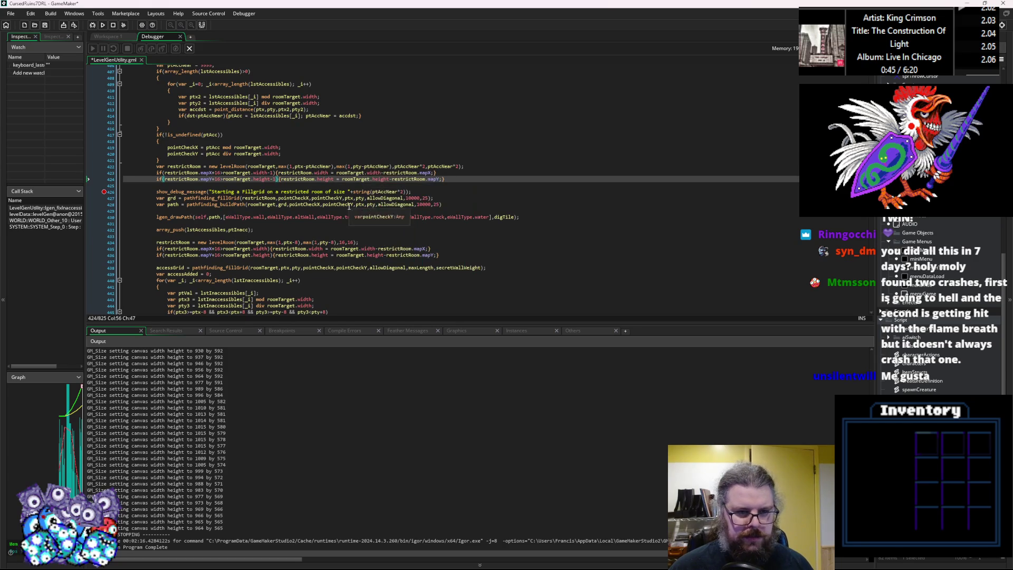
pyautogui.click(433, 173)
pyautogui.click(384, 174)
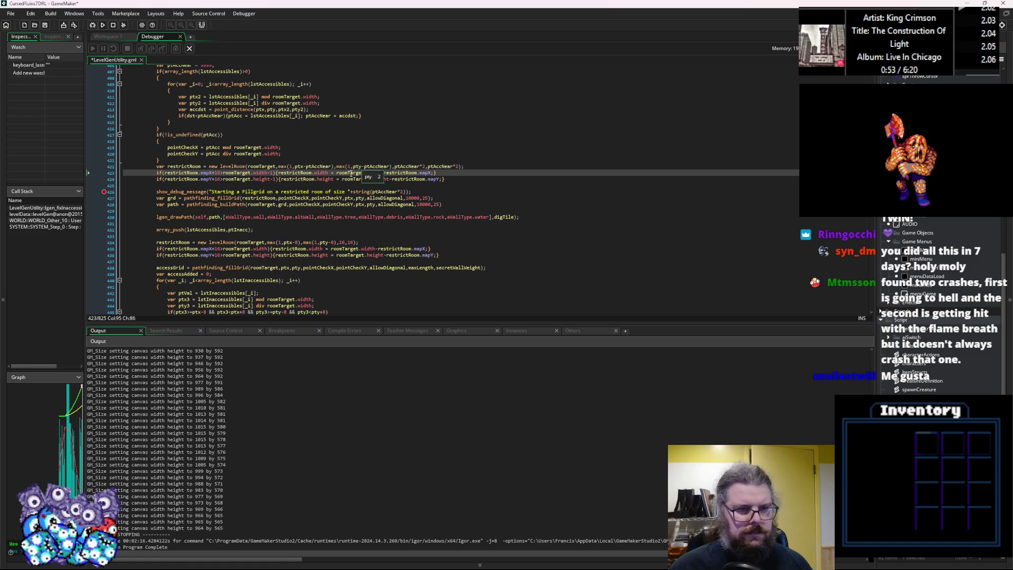
pyautogui.click(270, 248)
pyautogui.write('-1')
pyautogui.press('Down')
# Step: Add -1 to line 436's height check, then trial replacing restrictRoom with roomTarget and undo it
pyautogui.write('-1')
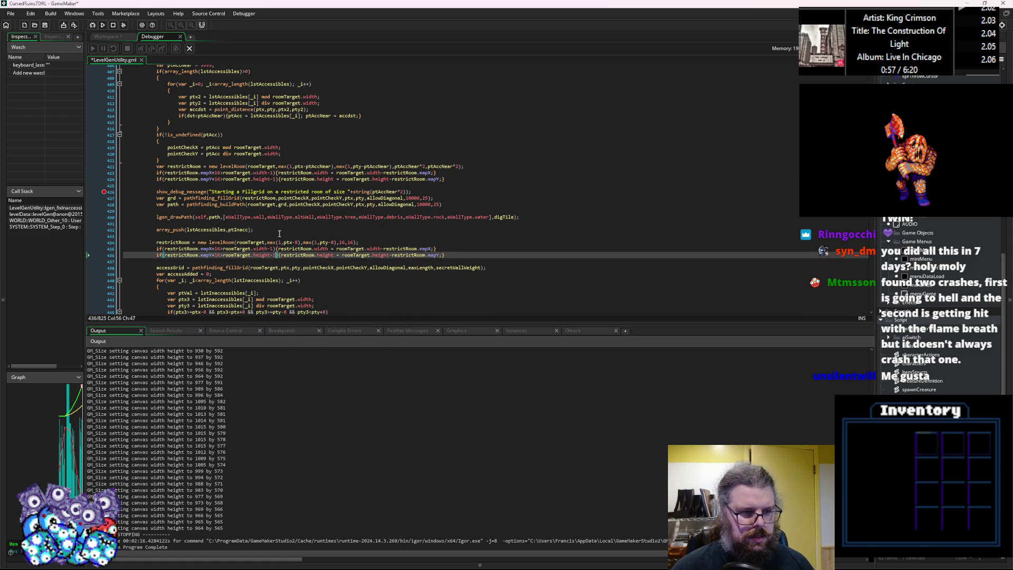
pyautogui.click(197, 248)
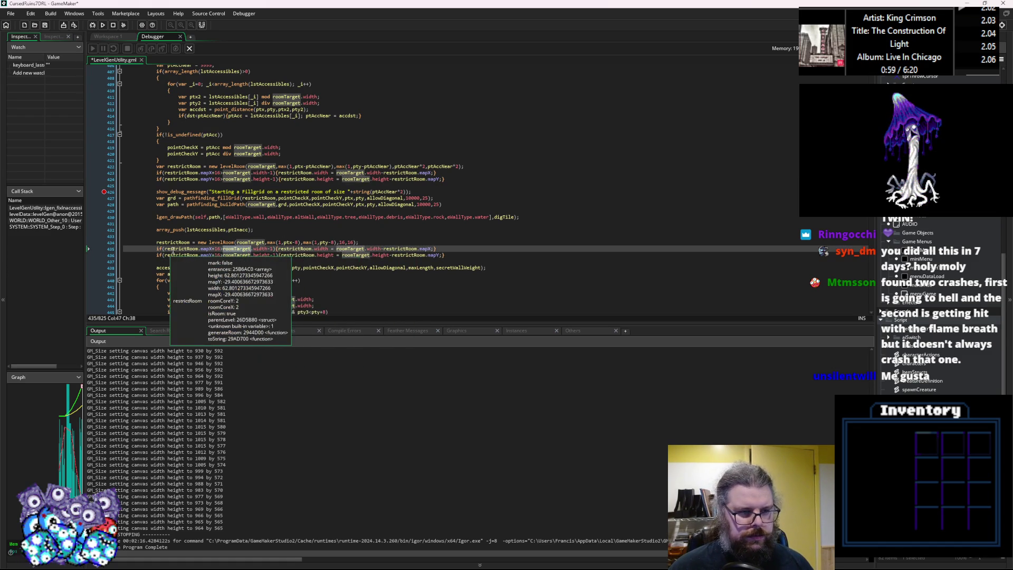
pyautogui.doubleClick(189, 248)
pyautogui.write('roomTarget')
pyautogui.click(182, 254)
pyautogui.doubleClick(182, 255)
pyautogui.write('roomTarget')
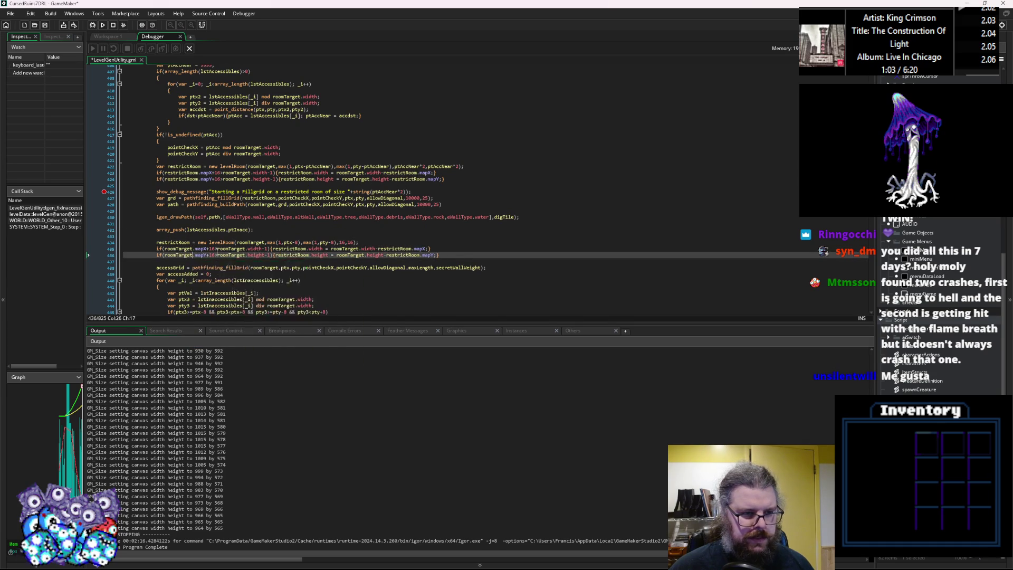
pyautogui.click(217, 248)
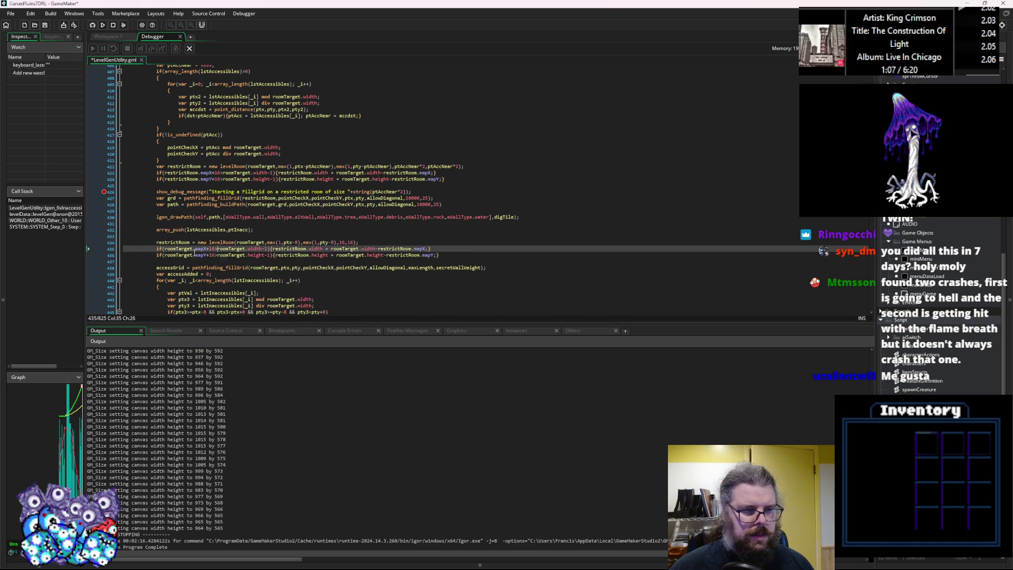
pyautogui.hotkey('ctrl', 'z')
pyautogui.hotkey('ctrl', 'z')
# Step: Replace the fixed 16 after mapX and mapY on lines 423–424 with ptAccNear*2
pyautogui.click(283, 191)
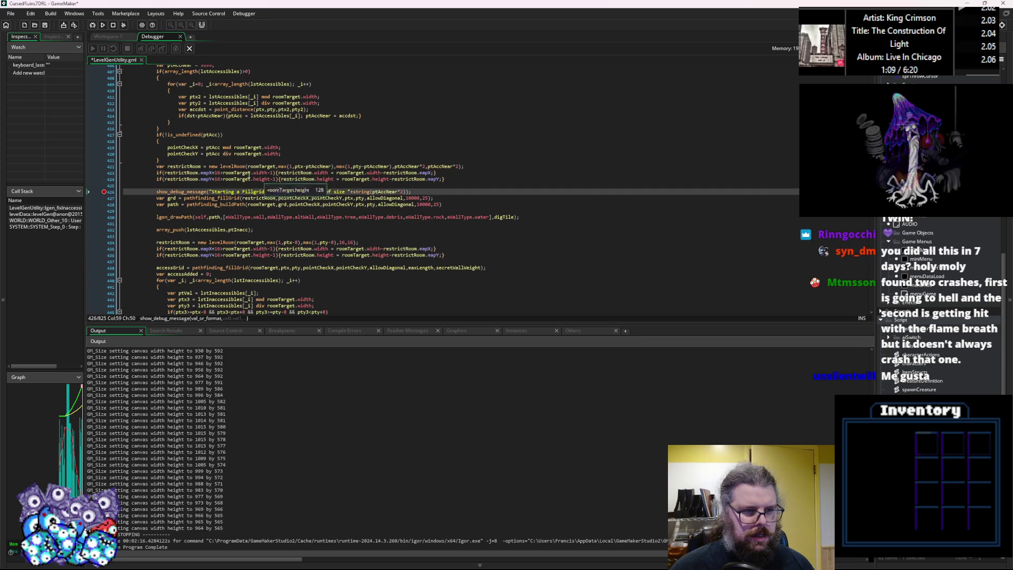
pyautogui.click(208, 173)
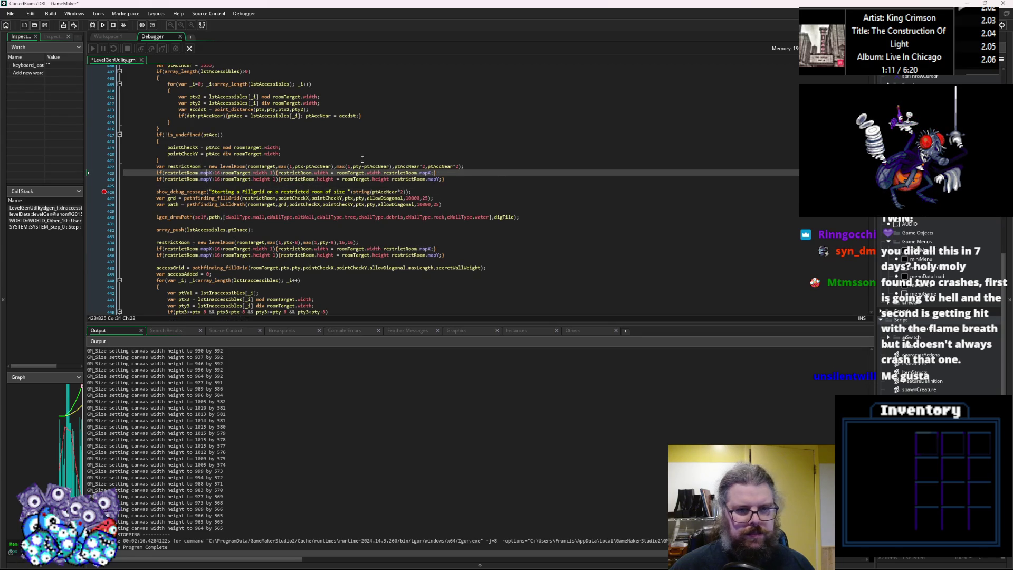
pyautogui.moveTo(424, 166); pyautogui.dragTo(394, 166)
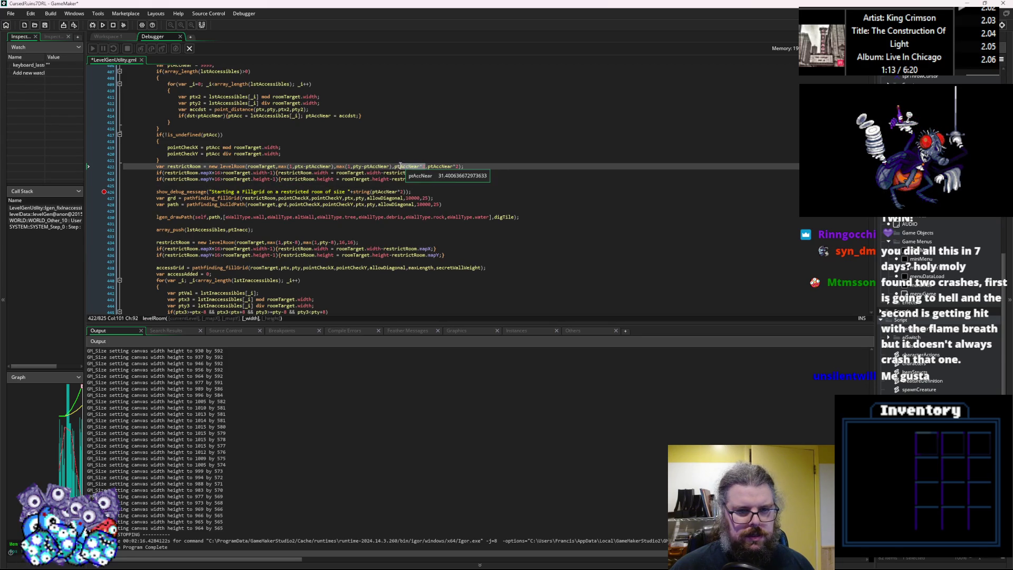
pyautogui.doubleClick(221, 172)
pyautogui.write('ptAccNear*2')
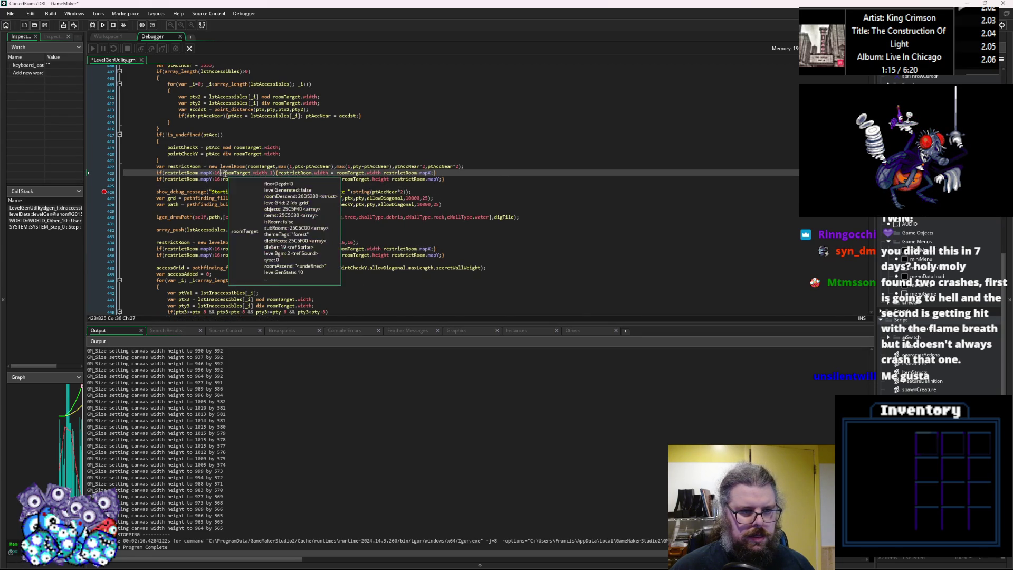
pyautogui.doubleClick(217, 179)
pyautogui.write('ptAccNear*2')
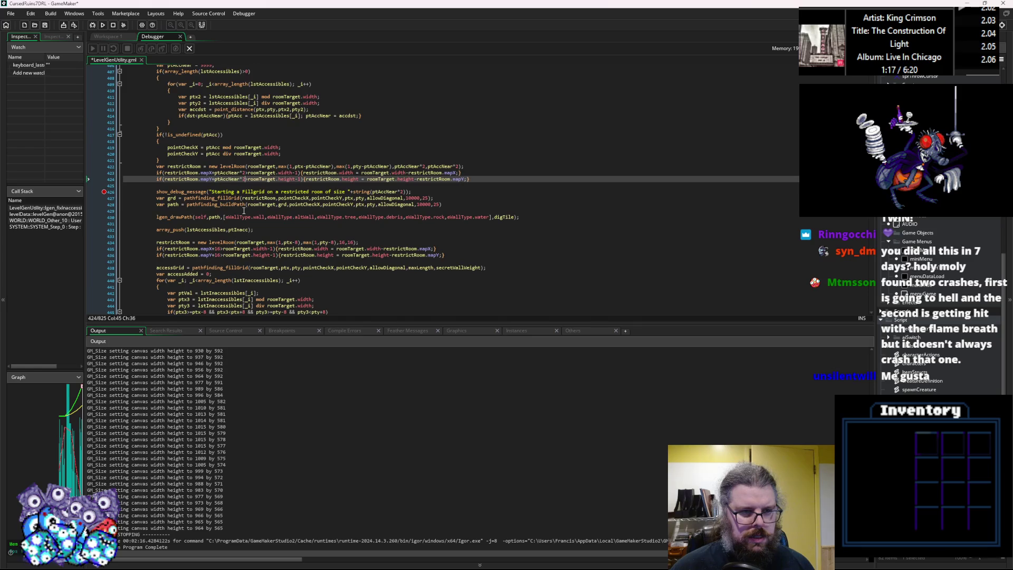
# Step: Review the edited lines 422–436 and save LevelGenUtility.gml
pyautogui.click(280, 166)
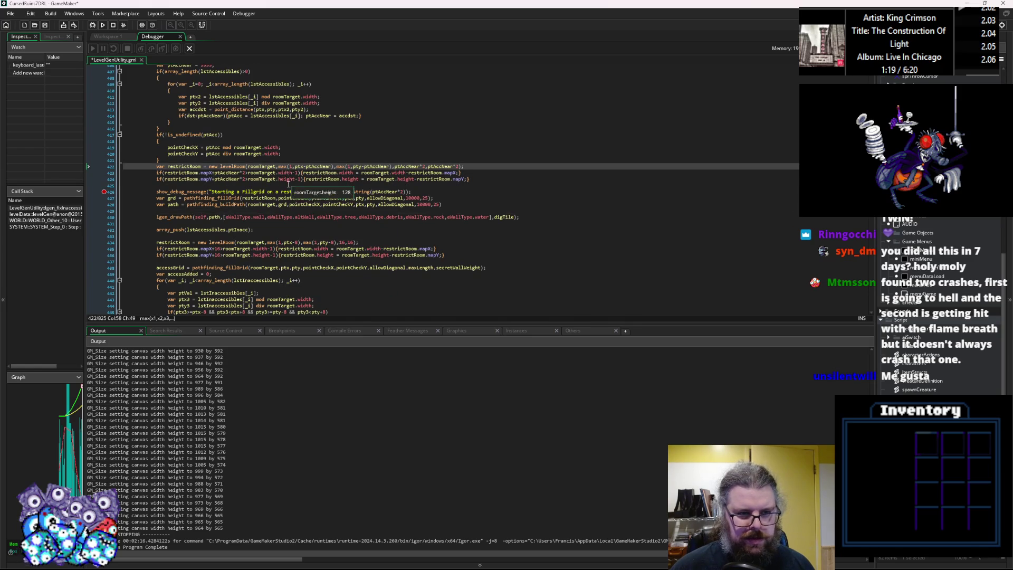
pyautogui.moveTo(394, 176)
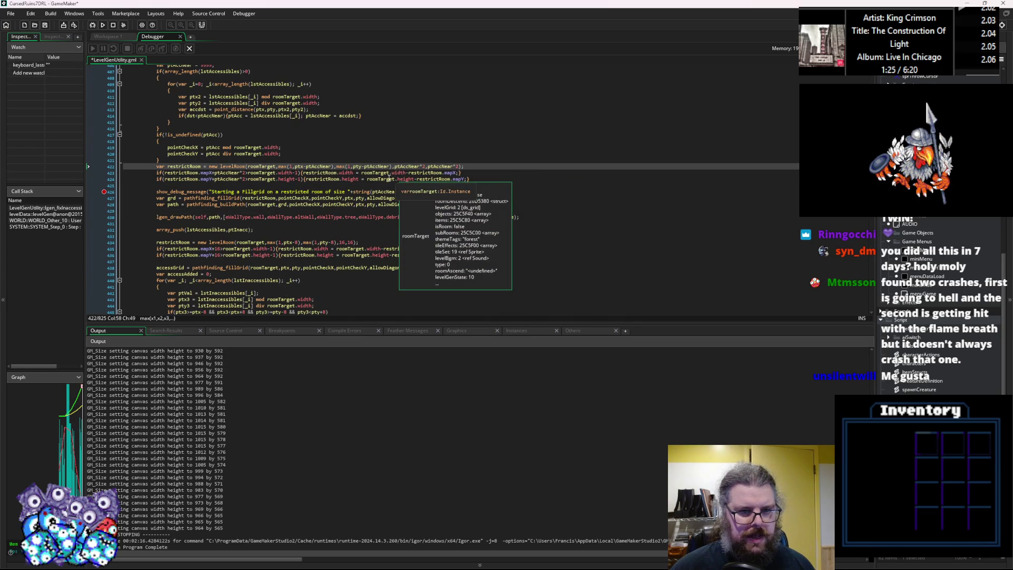
pyautogui.click(477, 180)
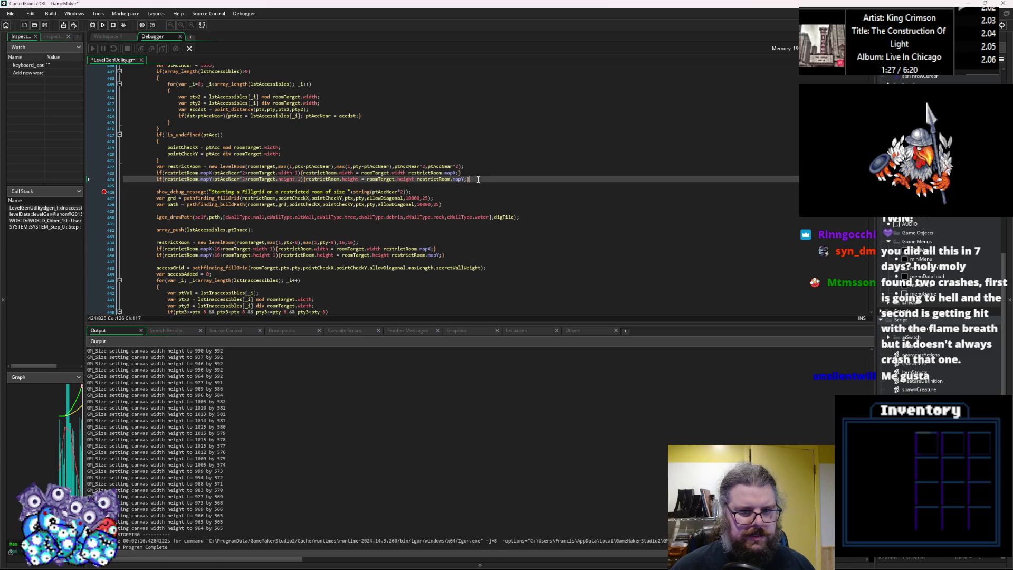
pyautogui.click(481, 255)
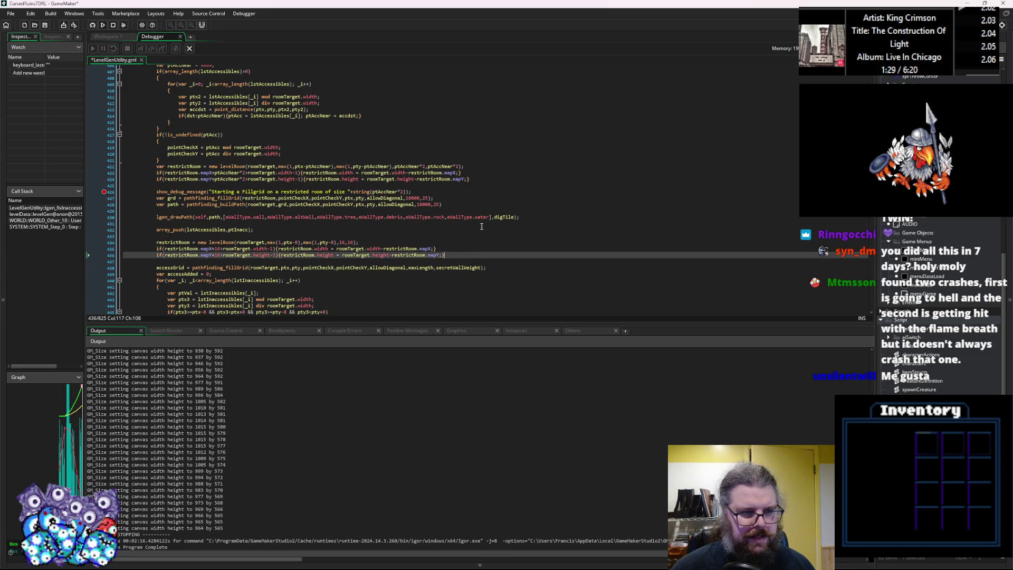
pyautogui.click(118, 191)
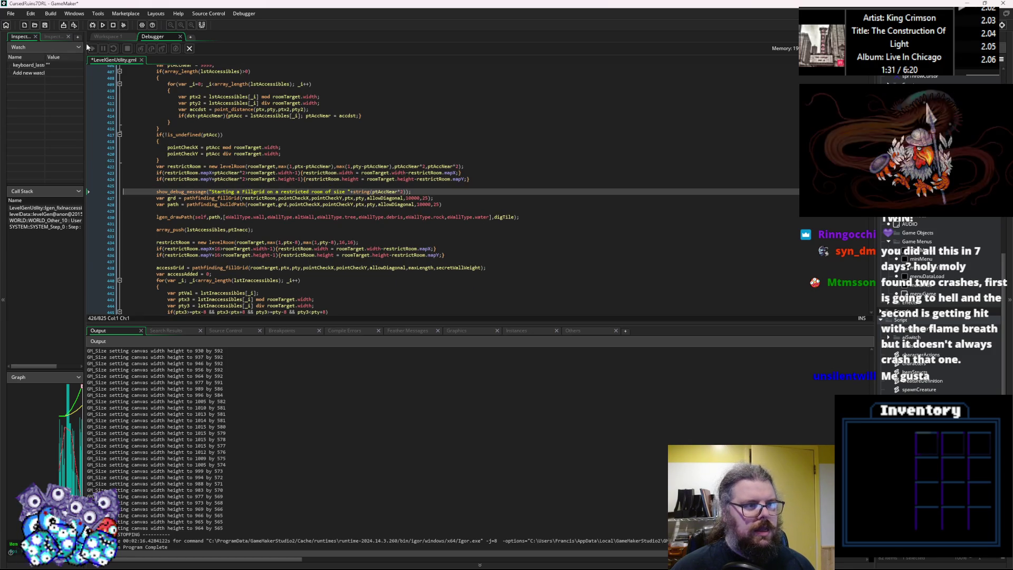
pyautogui.click(45, 25)
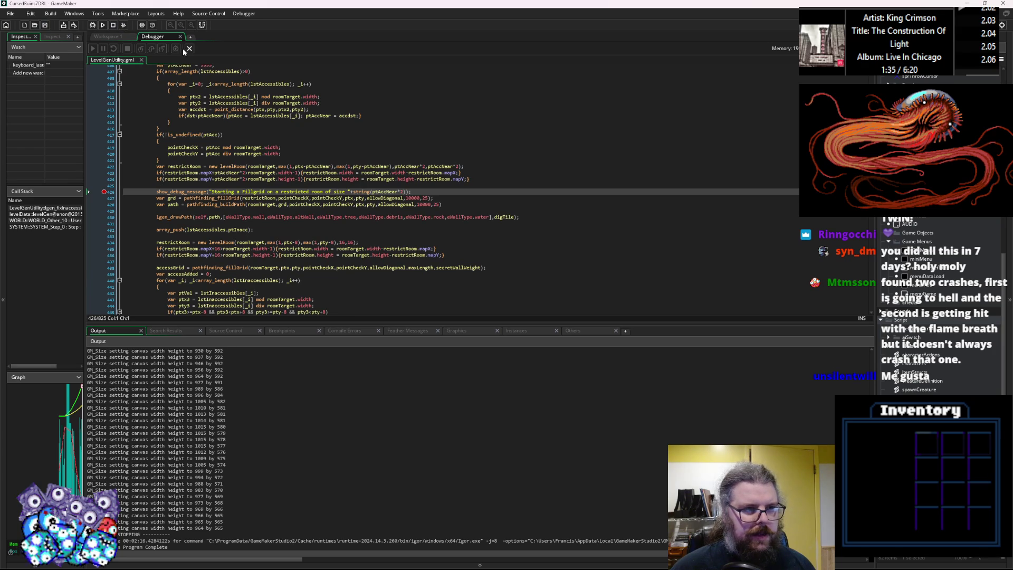
# Step: End the current debug session and relaunch the game with the debugger
pyautogui.click(189, 49)
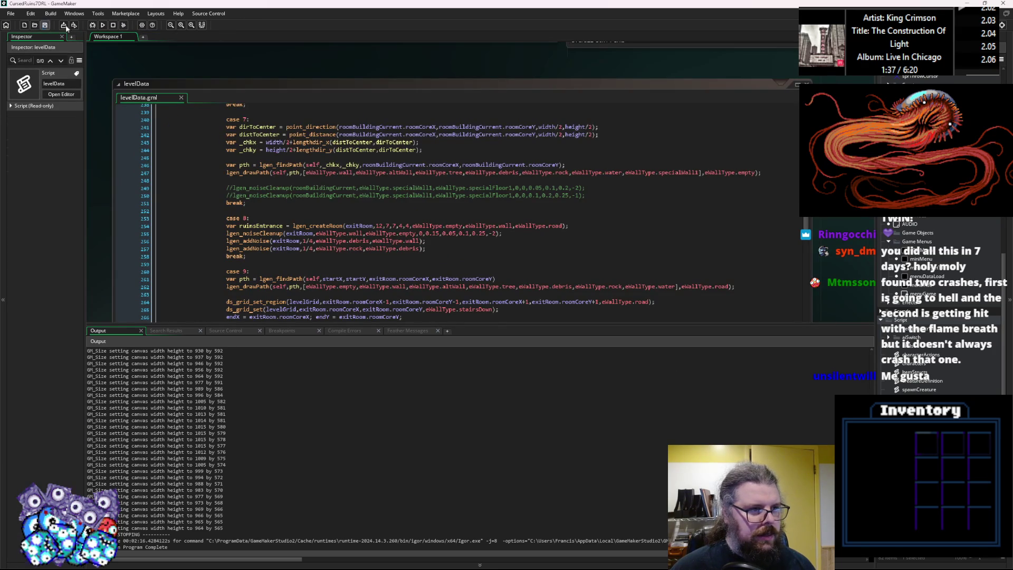
pyautogui.click(93, 26)
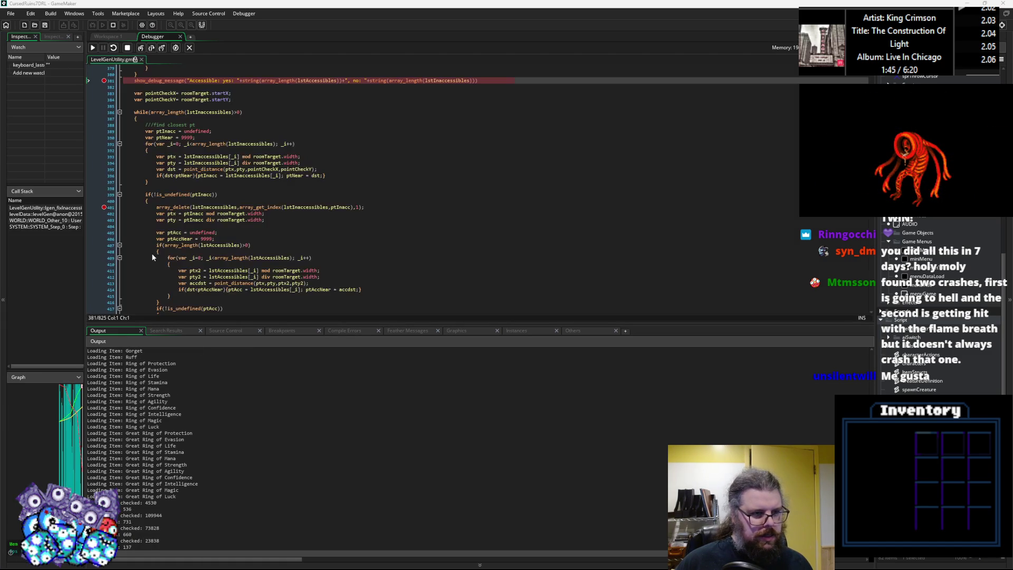
# Step: Step over from line 381 through the closest-point setup into the search loop
pyautogui.scroll(2, 175, 258)
pyautogui.click(153, 49)
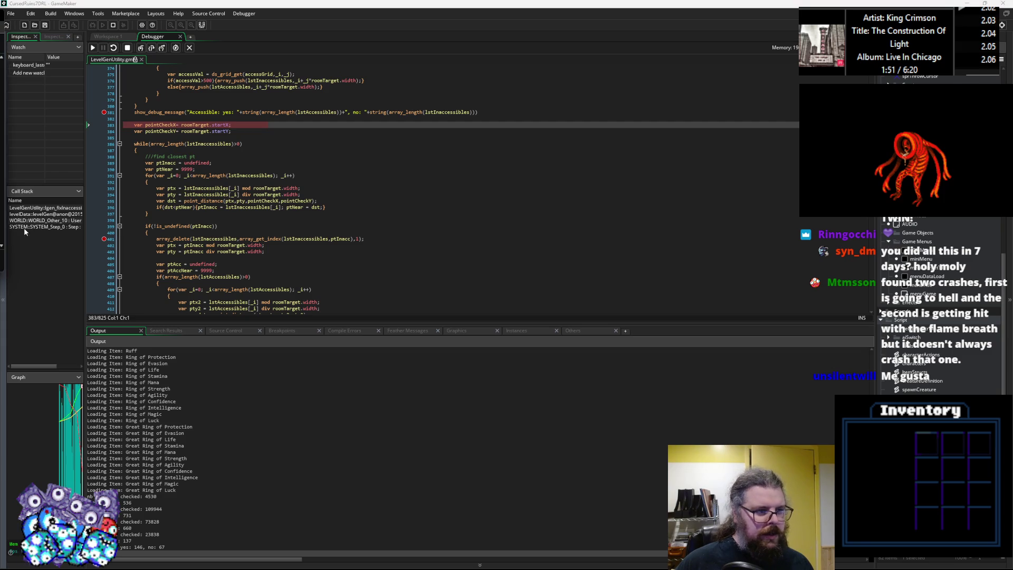
pyautogui.click(220, 169)
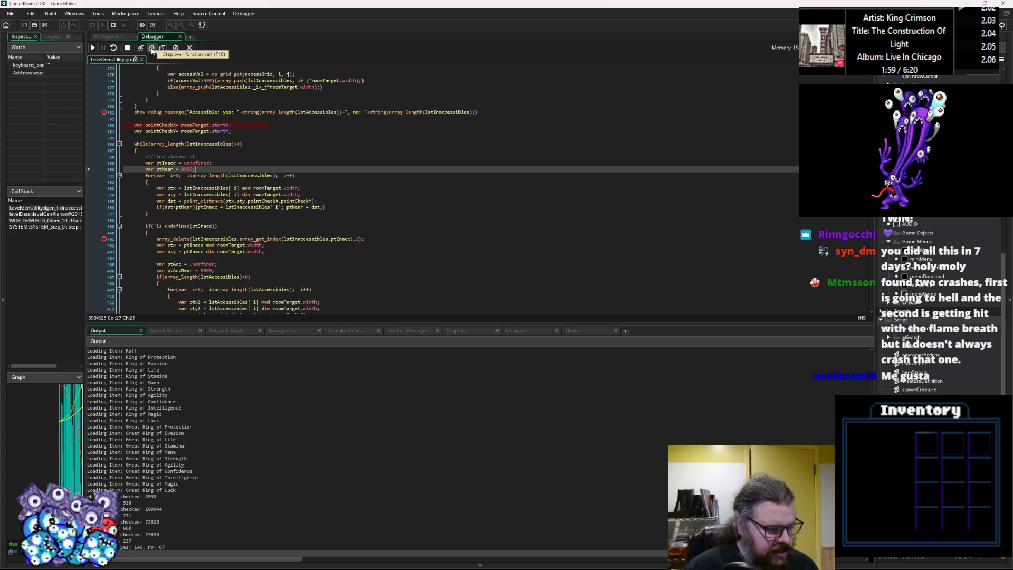
pyautogui.click(151, 48)
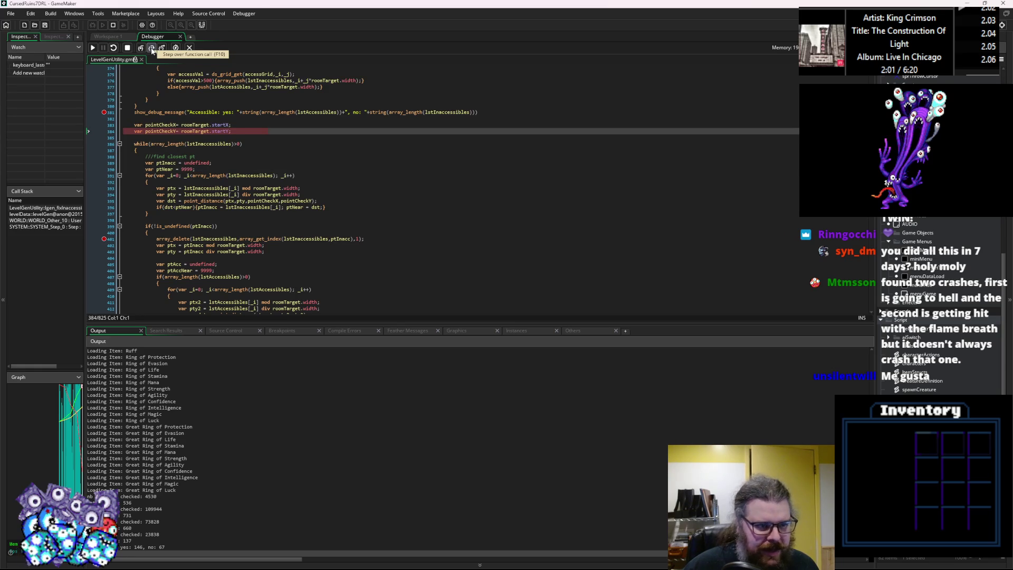
pyautogui.click(151, 48)
pyautogui.click(151, 48)
pyautogui.click(152, 48)
pyautogui.click(151, 48)
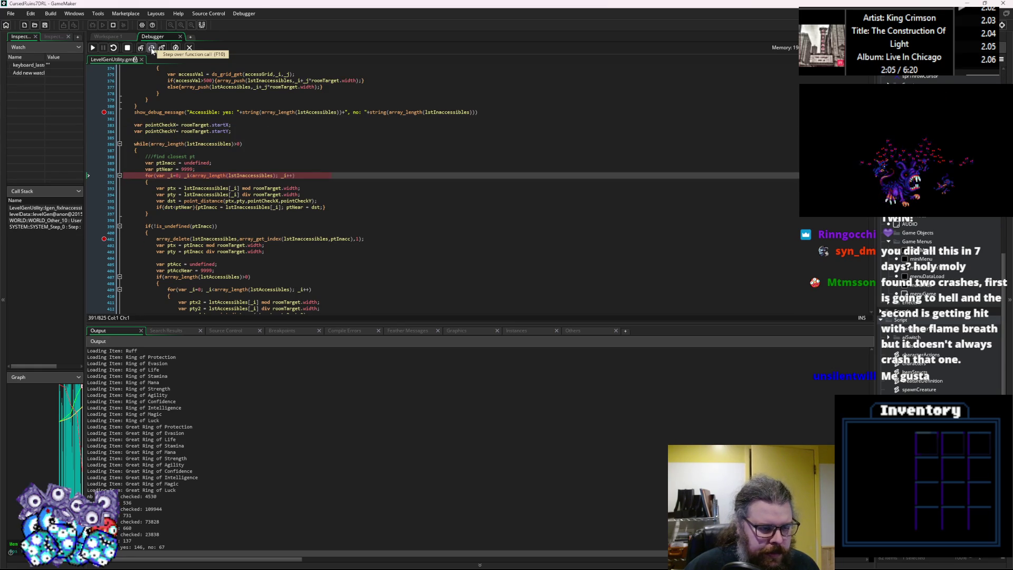
pyautogui.click(151, 48)
# Step: Continue to the line 401 breakpoint, inspect the code, then continue on to line 426
pyautogui.click(93, 48)
pyautogui.moveTo(164, 169)
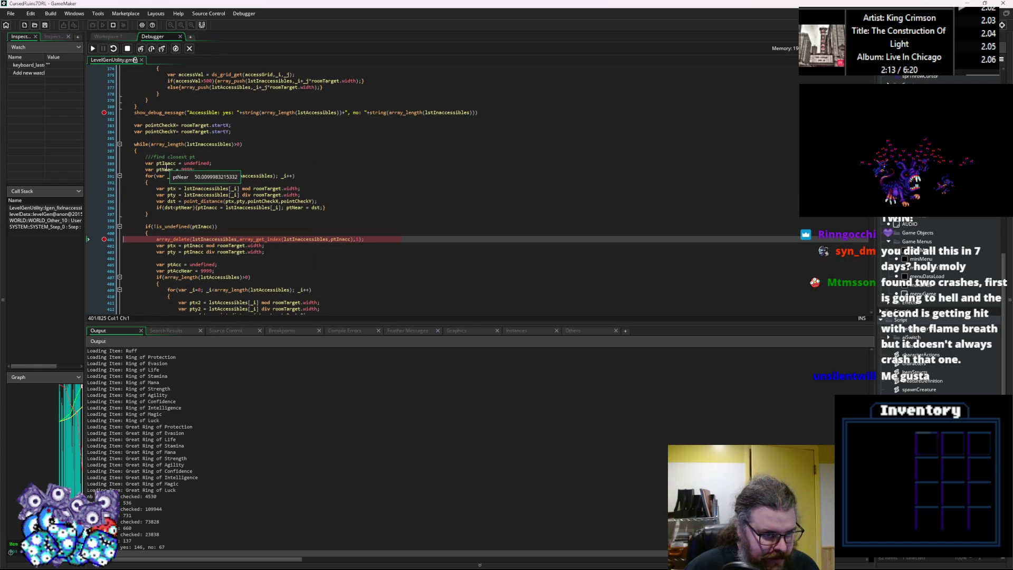
pyautogui.scroll(-2, 318, 165)
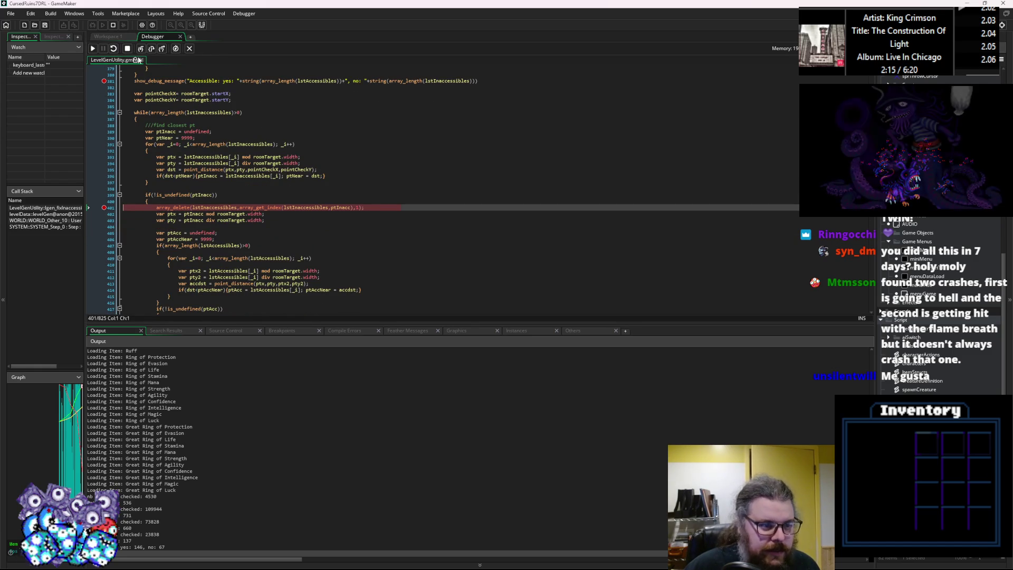
pyautogui.scroll(-3, 269, 217)
pyautogui.scroll(-3, 269, 218)
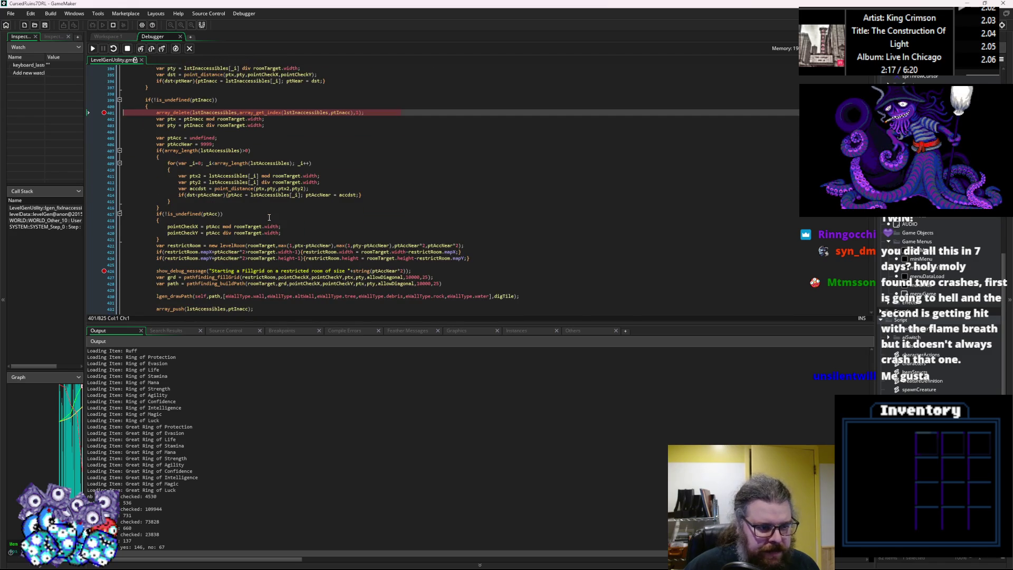
pyautogui.scroll(1, 269, 217)
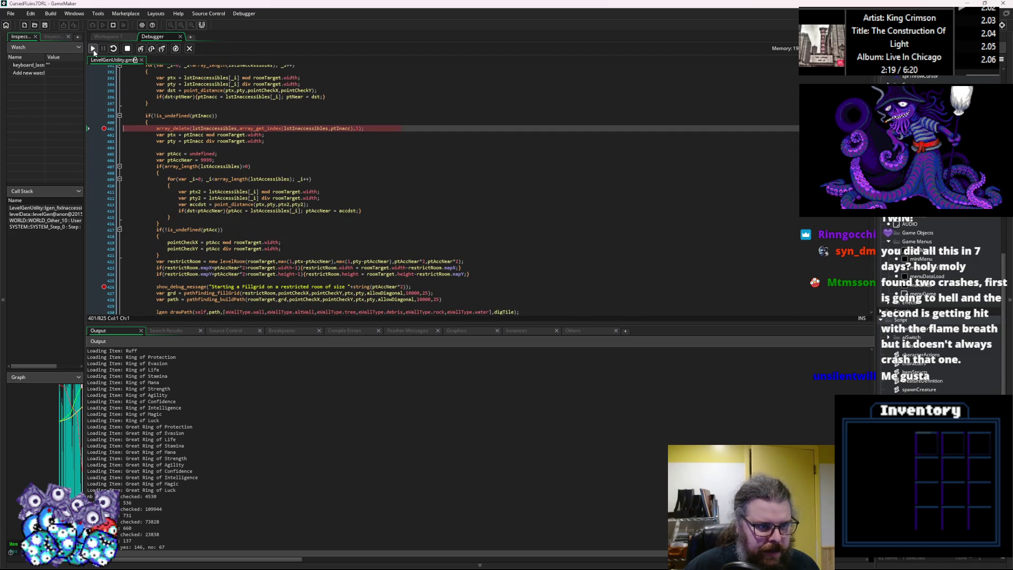
pyautogui.click(93, 49)
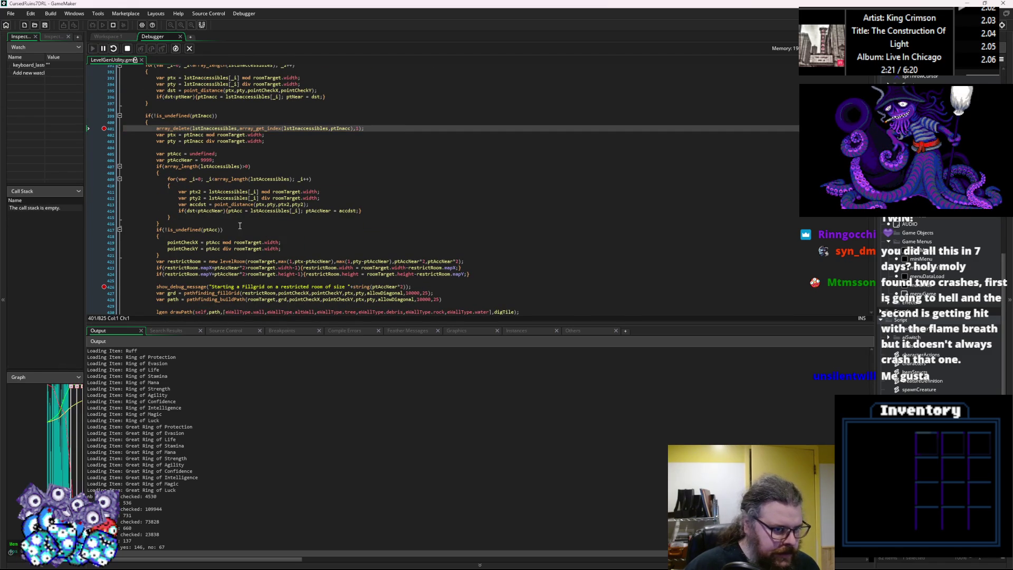
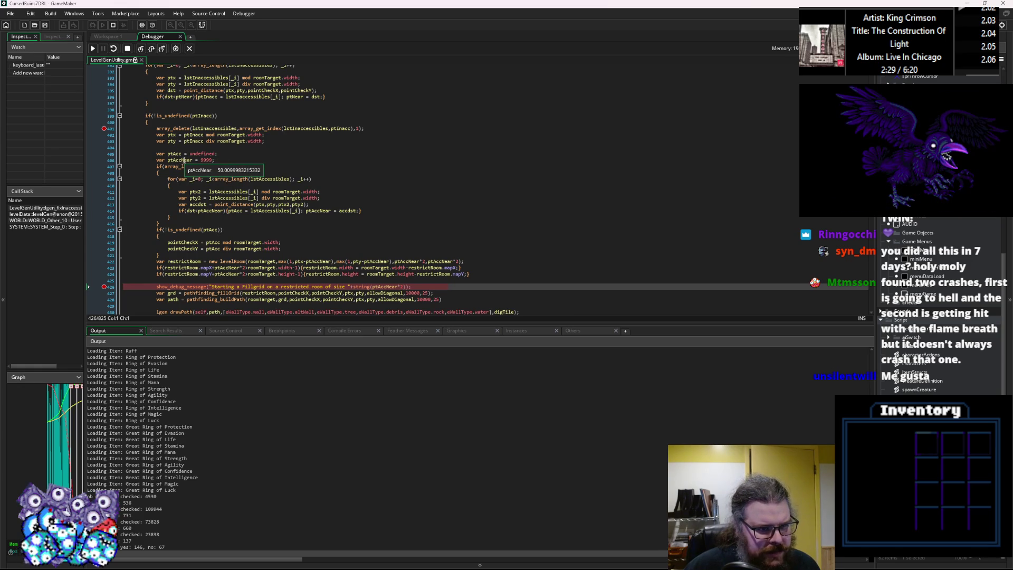
# Step: Read the ptAccNear, ptx2 and accdst values in the paused generator, then stop debugging
pyautogui.doubleClick(172, 160)
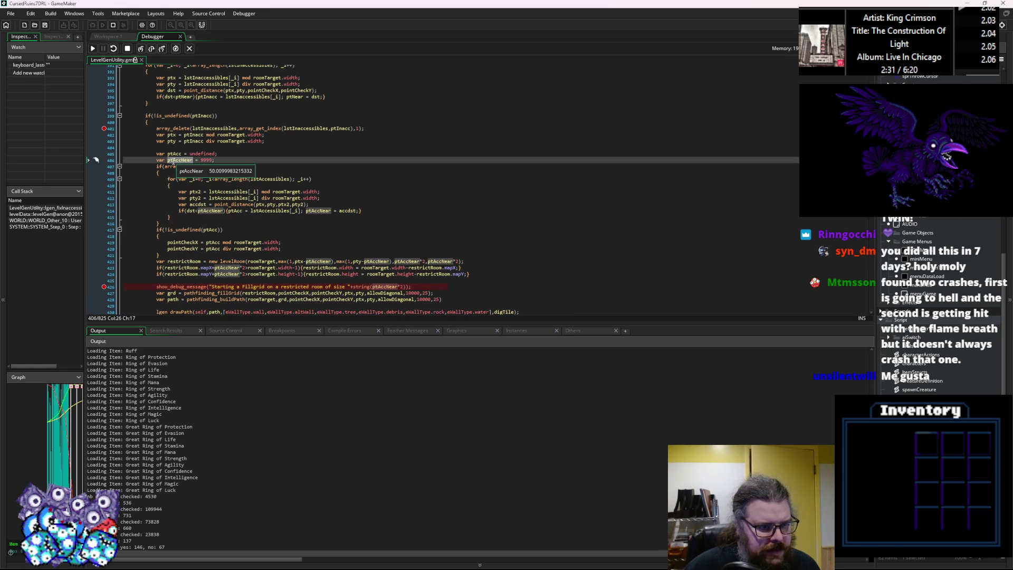
pyautogui.click(371, 199)
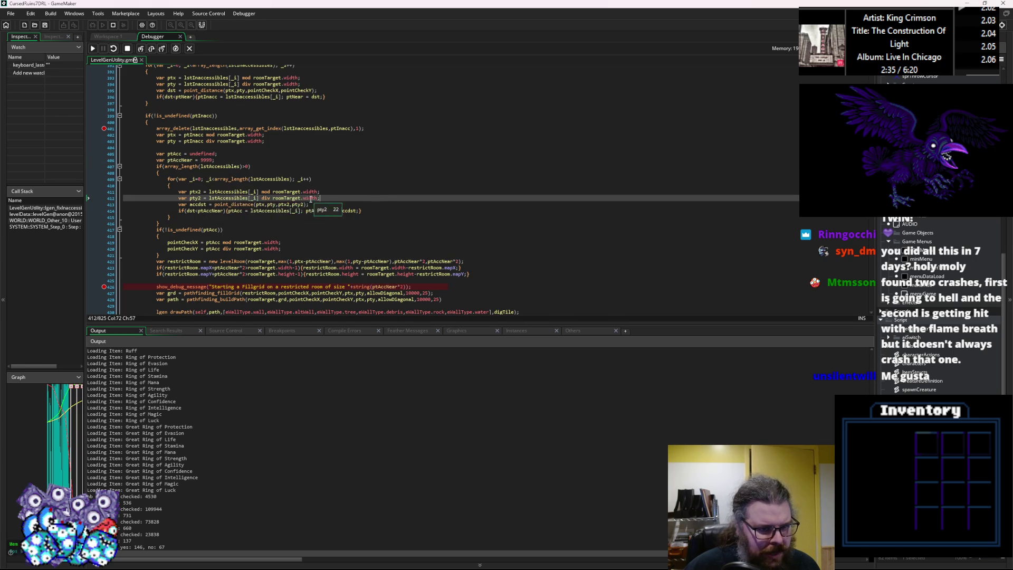
pyautogui.scroll(-5, 339, 205)
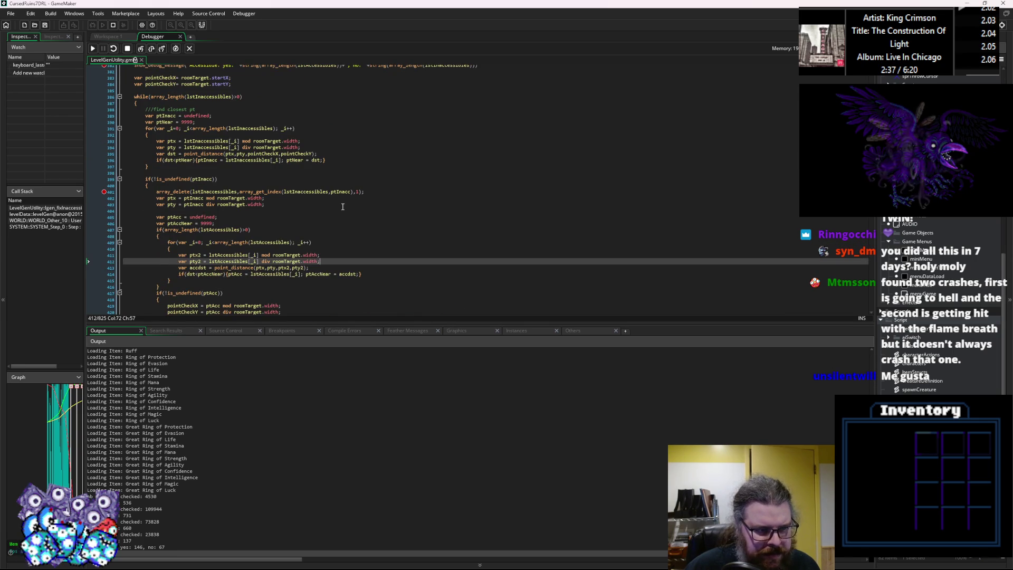
pyautogui.scroll(4, 343, 206)
pyautogui.scroll(1, 327, 212)
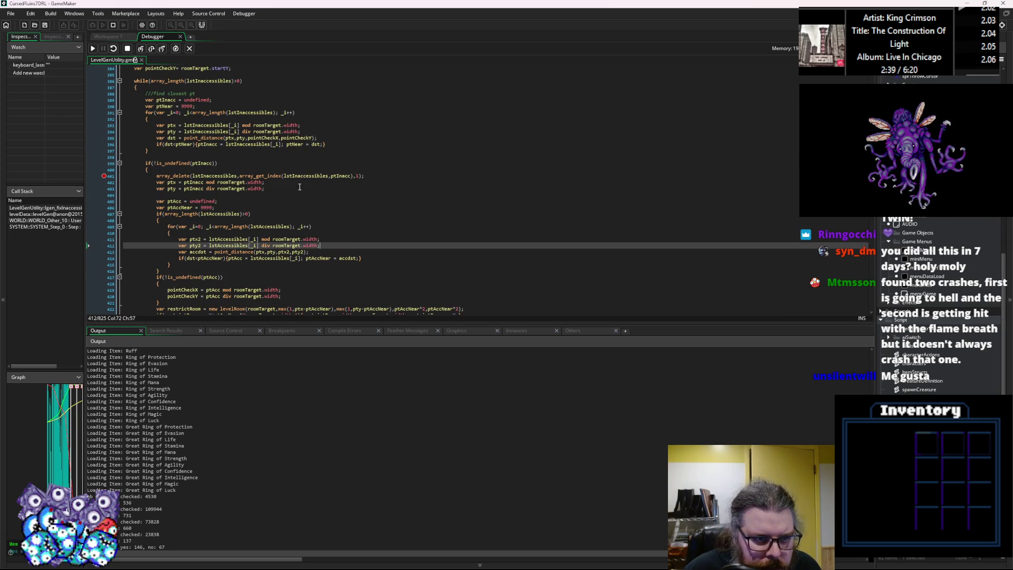
pyautogui.moveTo(284, 252)
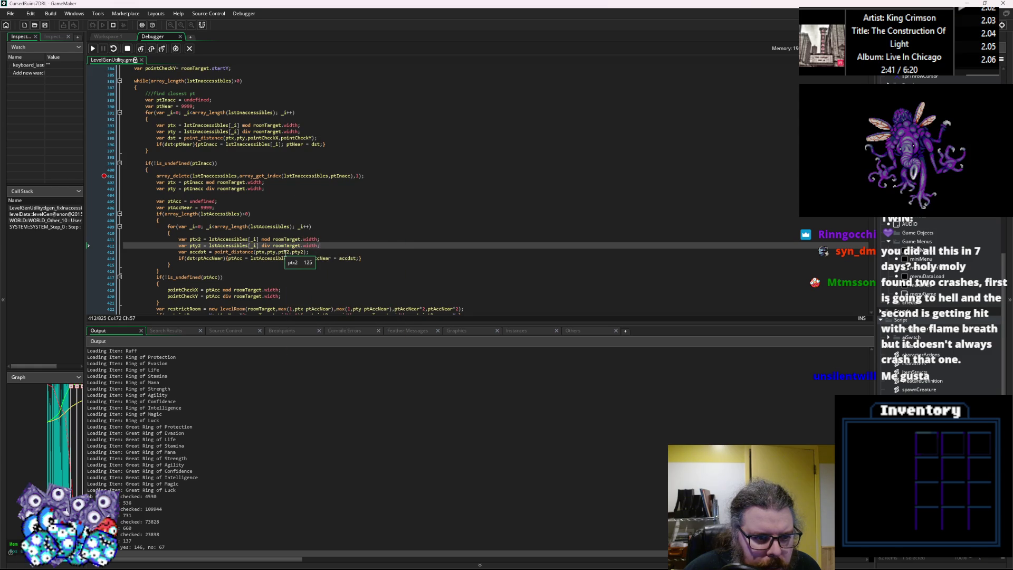
pyautogui.moveTo(357, 259)
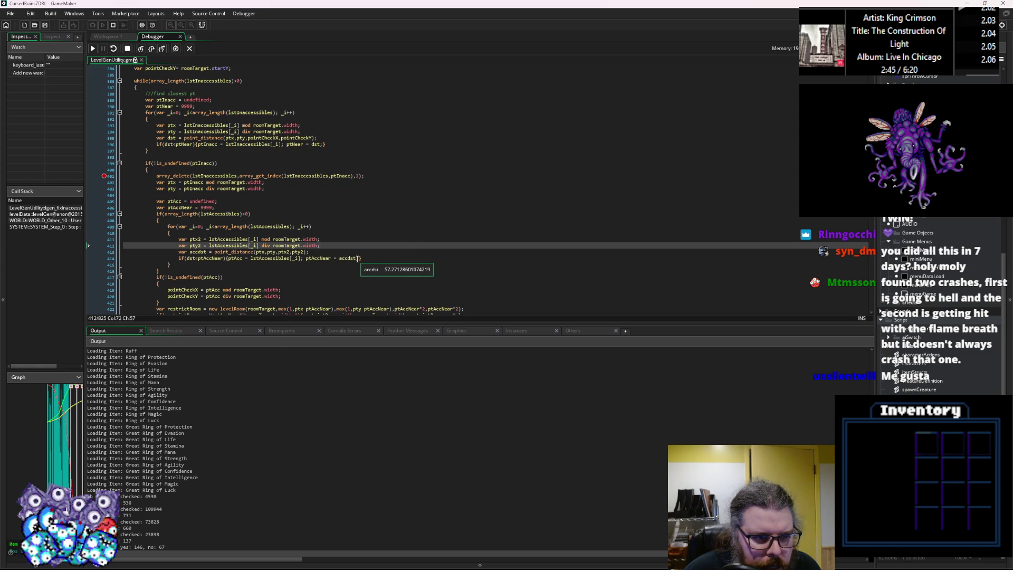
pyautogui.click(127, 48)
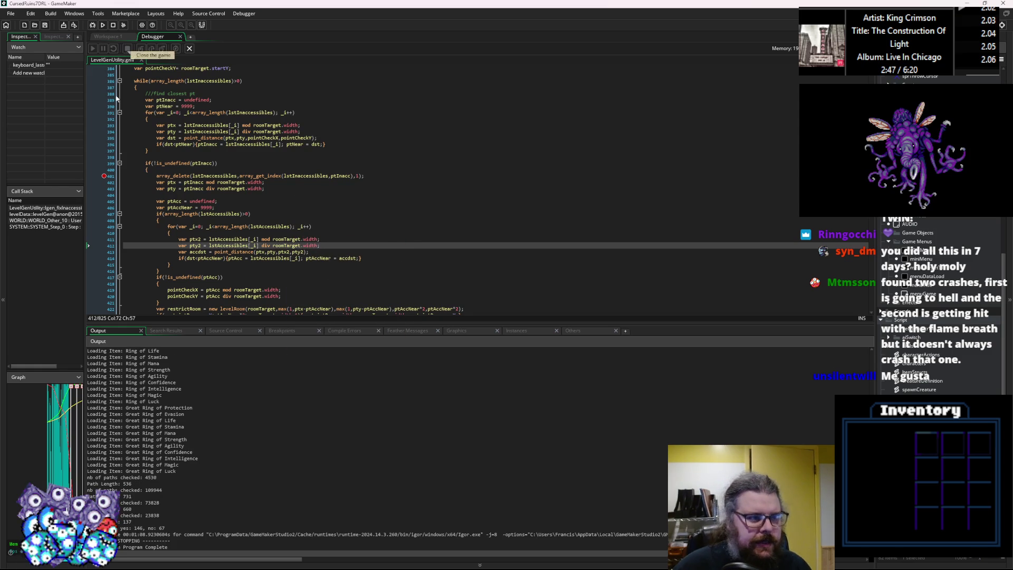
# Step: Remove the line 401 breakpoint, change line 414's dst to accdst, and save the script
pyautogui.click(106, 176)
pyautogui.click(193, 252)
pyautogui.click(184, 258)
pyautogui.write('acc')
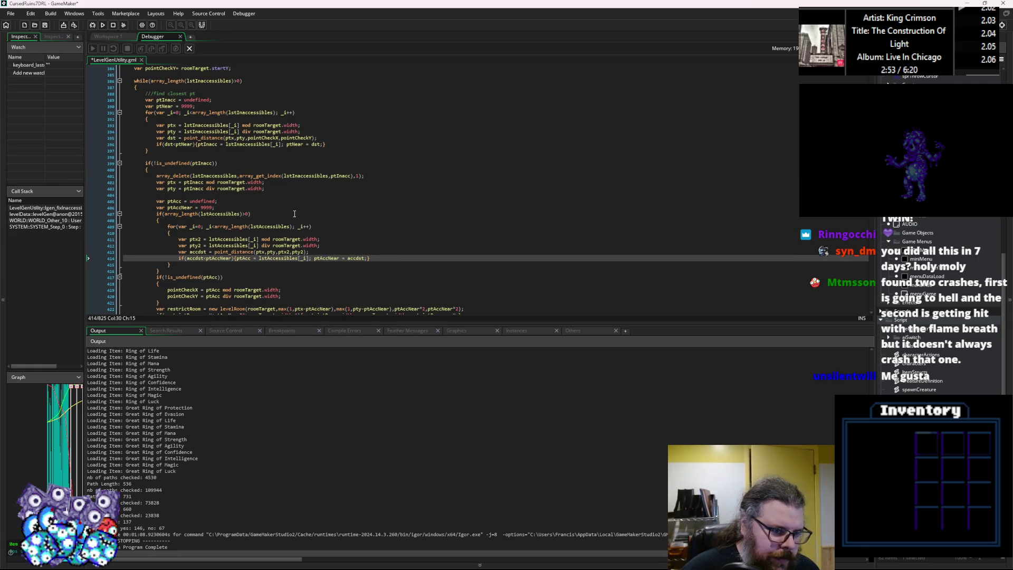
pyautogui.doubleClick(222, 258)
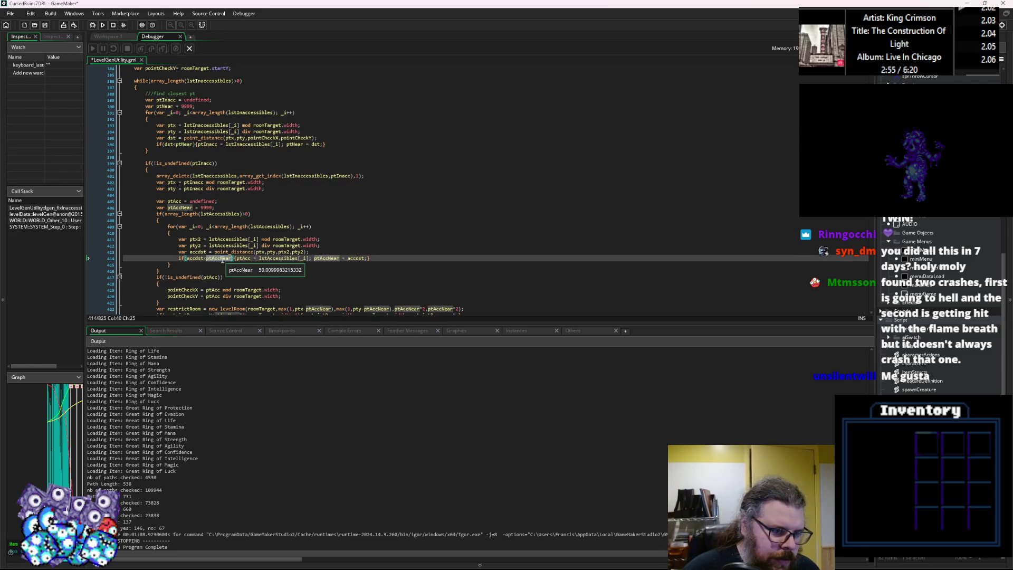
pyautogui.click(349, 225)
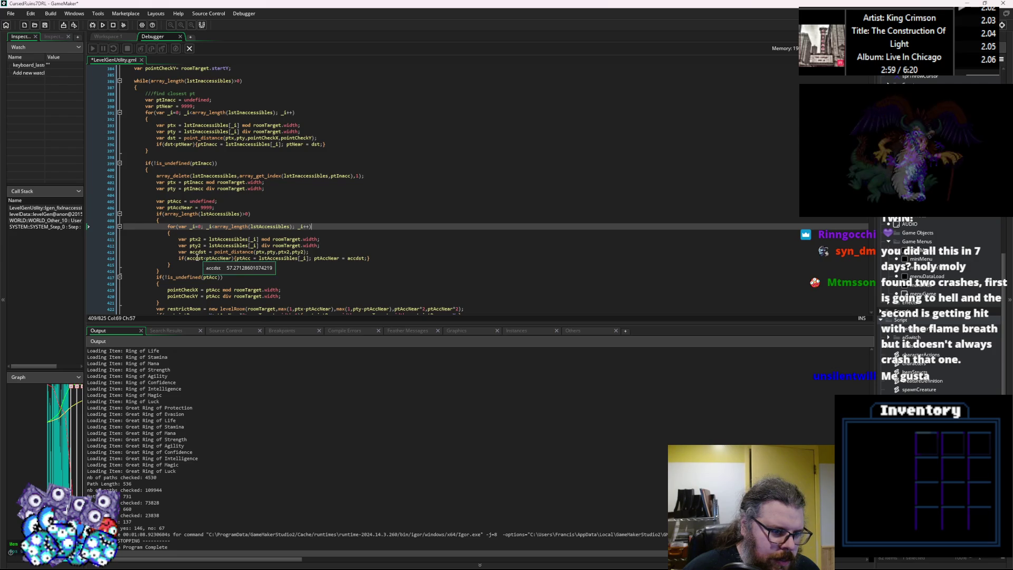
pyautogui.hotkey('ctrl', 's')
# Step: Close the Debugger, start a new debug run and step over six statements
pyautogui.click(189, 49)
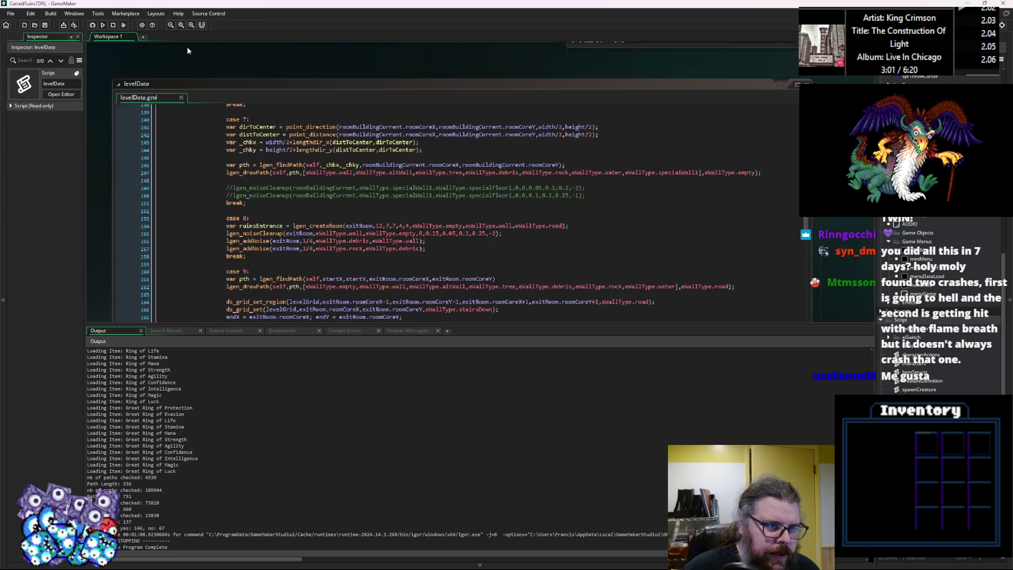
pyautogui.click(92, 25)
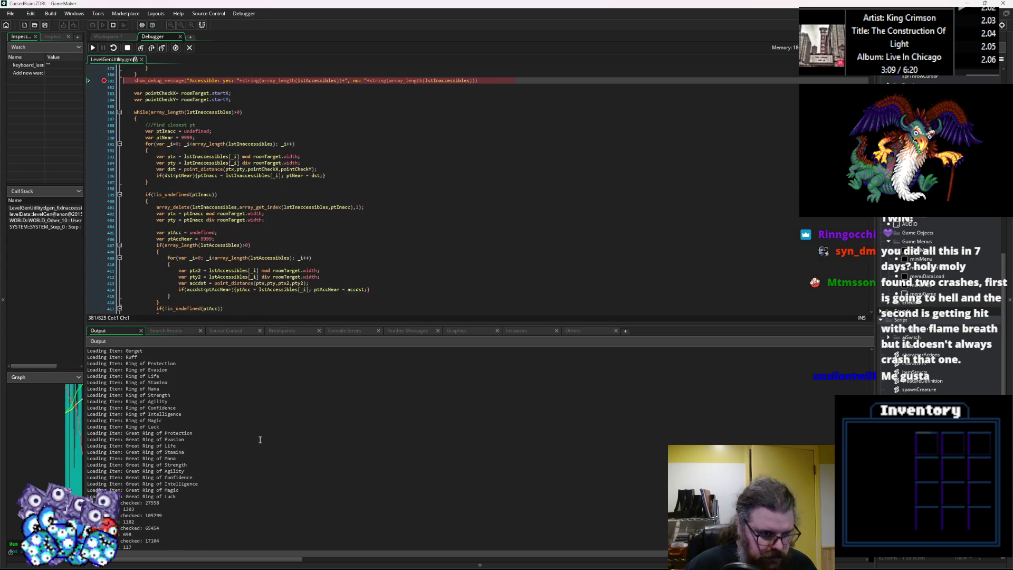
pyautogui.click(152, 48)
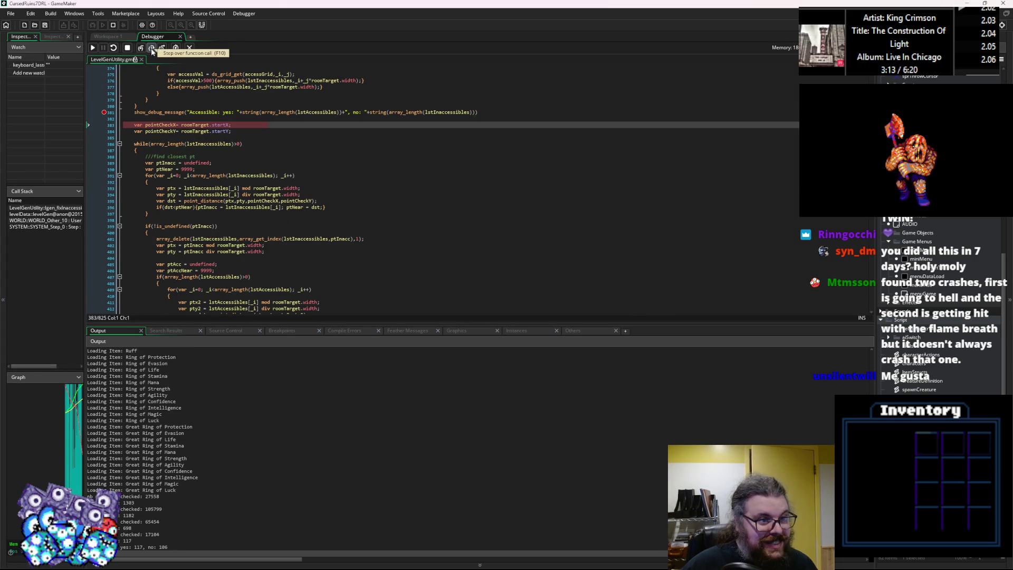
pyautogui.click(152, 49)
pyautogui.click(152, 49)
pyautogui.click(152, 49)
pyautogui.click(152, 48)
pyautogui.click(152, 48)
pyautogui.click(152, 49)
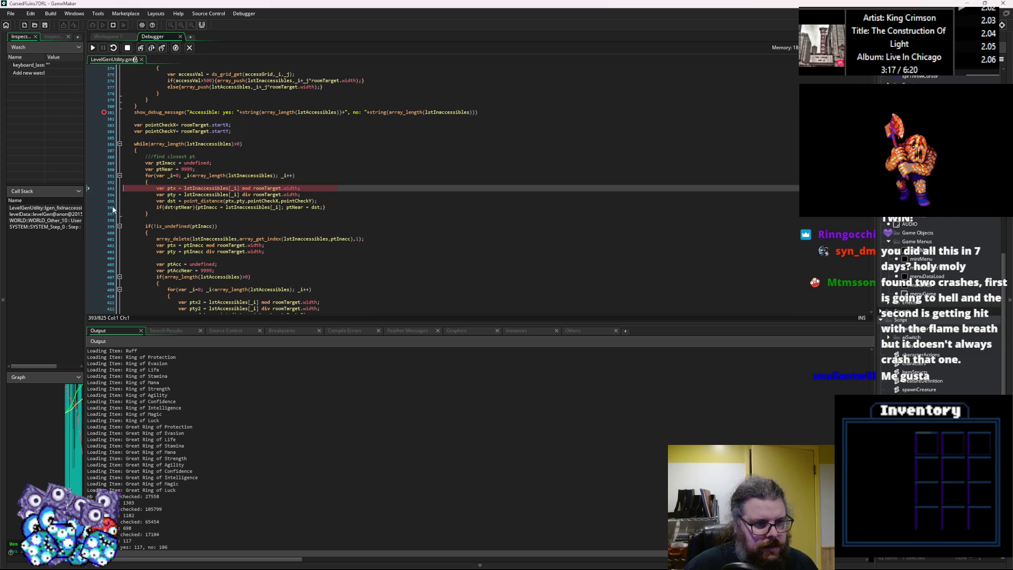
pyautogui.scroll(-3, 219, 204)
pyautogui.moveTo(219, 204)
pyautogui.scroll(-2, 219, 204)
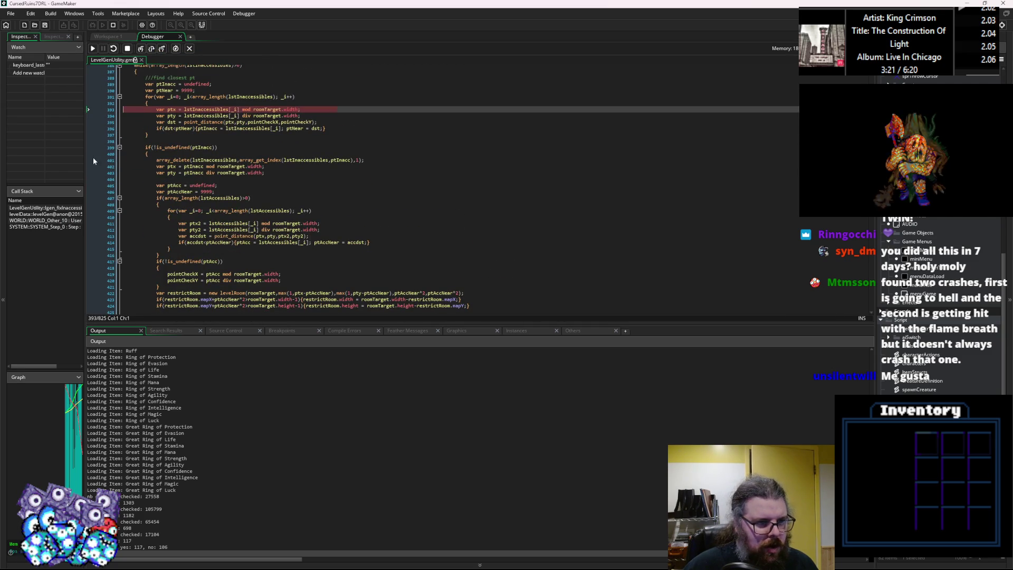
# Step: Set a breakpoint on line 401, run to it, then continue to line 426
pyautogui.click(102, 161)
pyautogui.press('F5')
pyautogui.click(93, 48)
pyautogui.moveTo(168, 121)
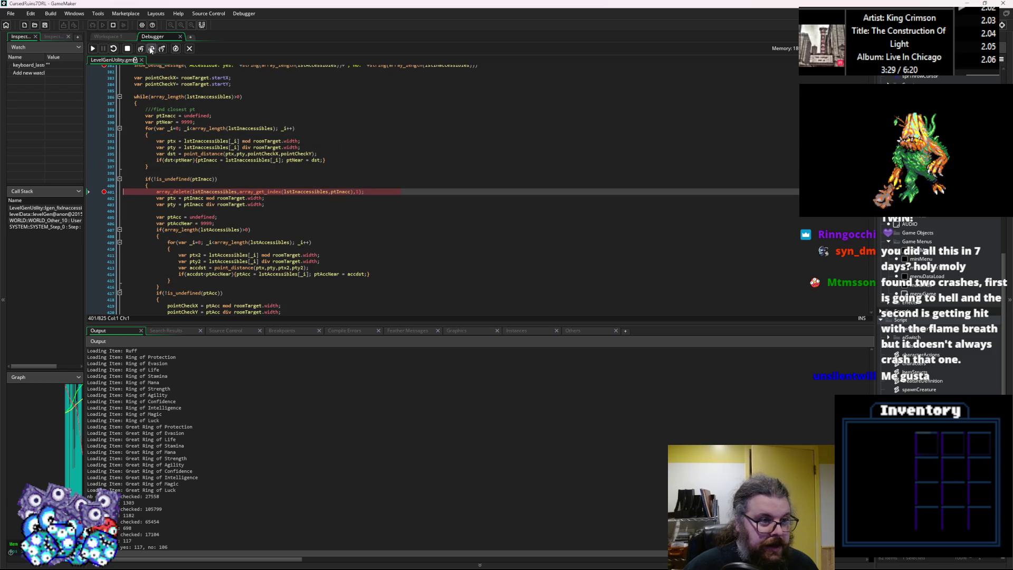
pyautogui.scroll(-3, 213, 156)
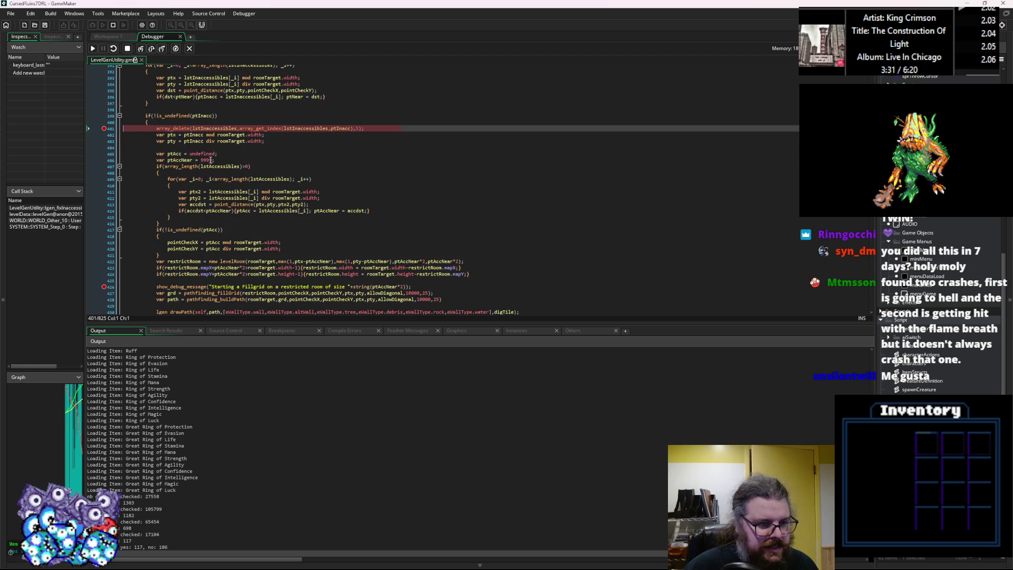
pyautogui.click(93, 49)
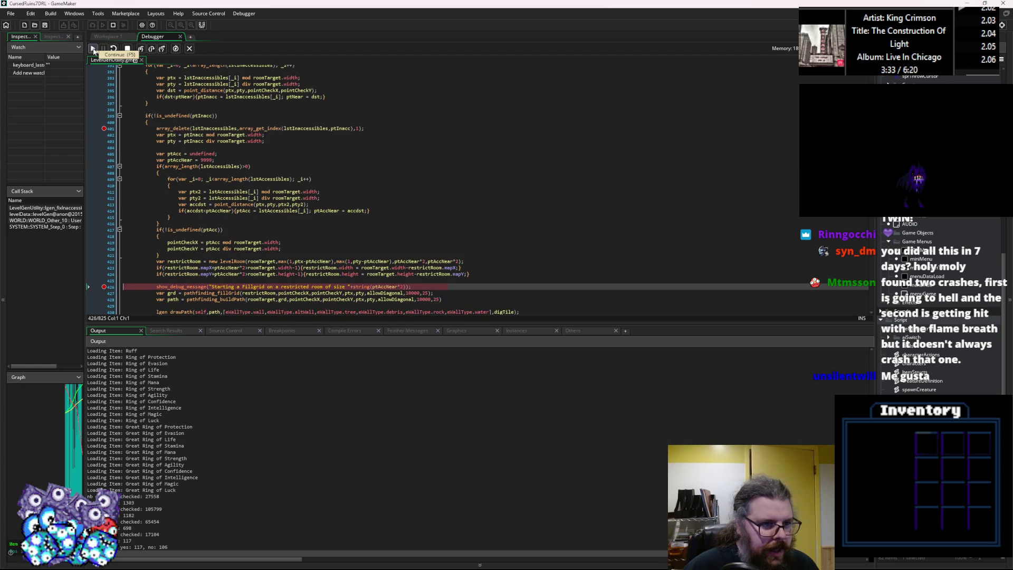
pyautogui.moveTo(176, 161)
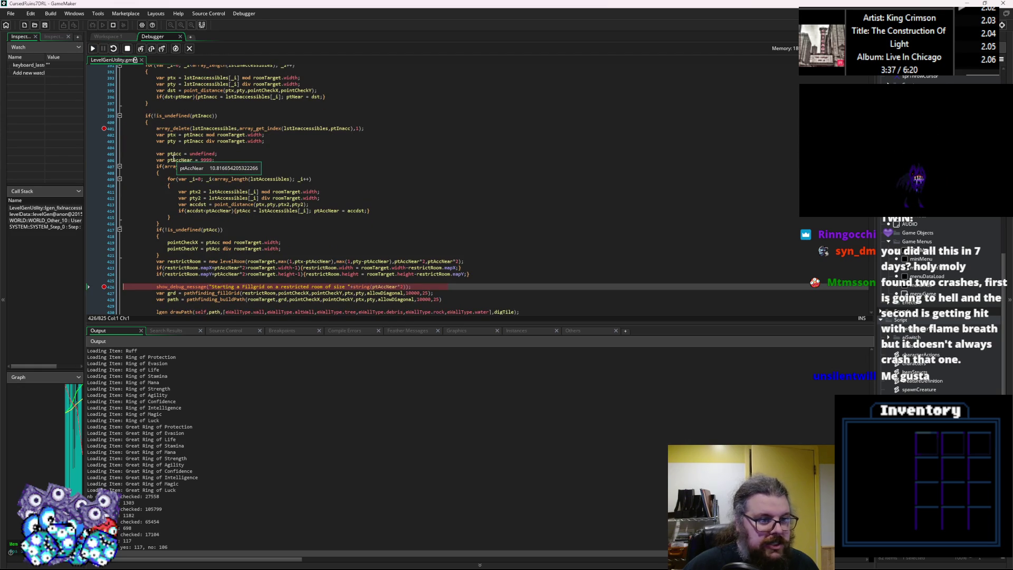
pyautogui.scroll(3, 174, 158)
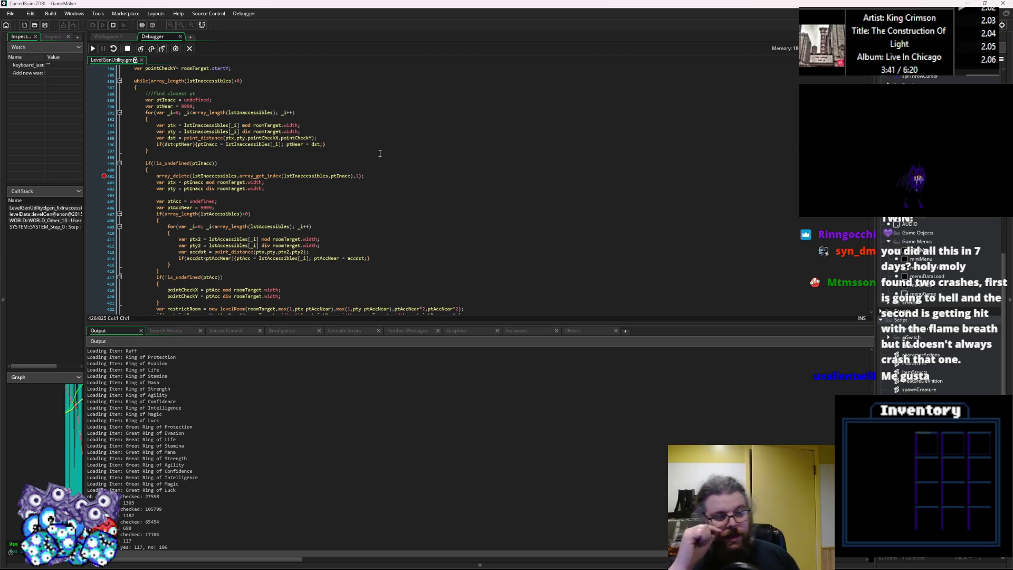
pyautogui.scroll(-6, 373, 152)
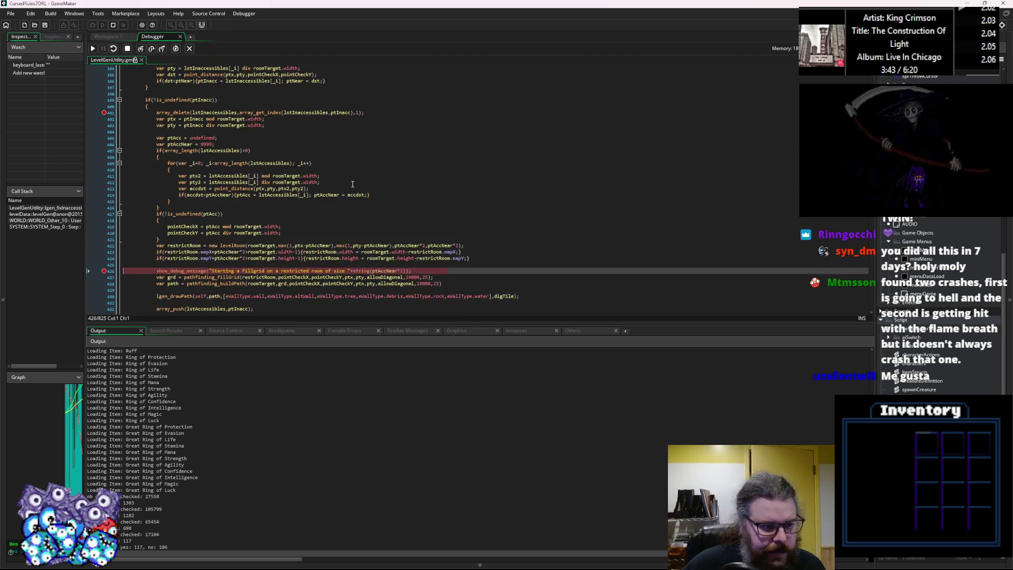
pyautogui.moveTo(442, 206)
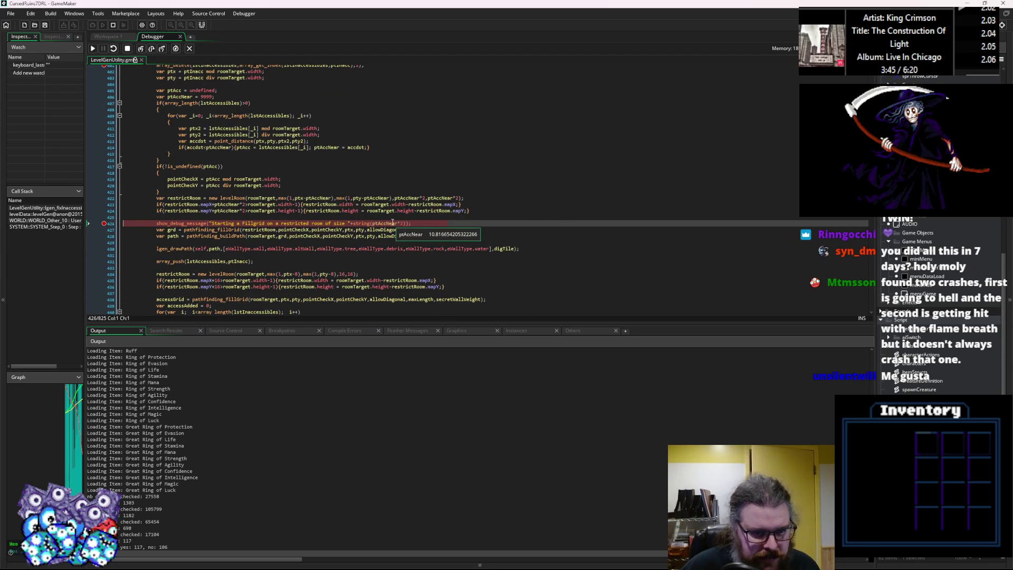
pyautogui.scroll(-1, 279, 183)
pyautogui.moveTo(278, 182)
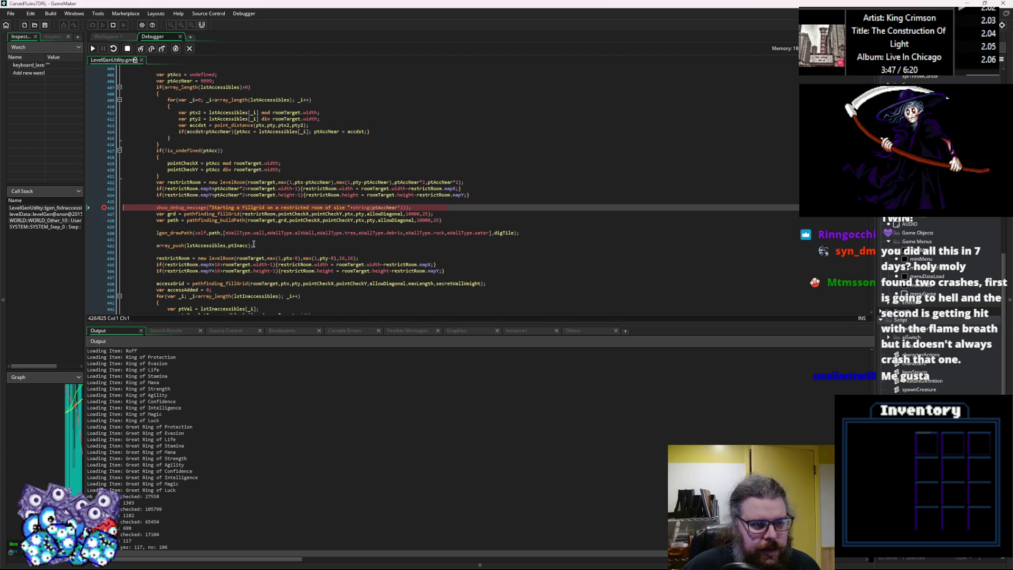
pyautogui.moveTo(217, 210)
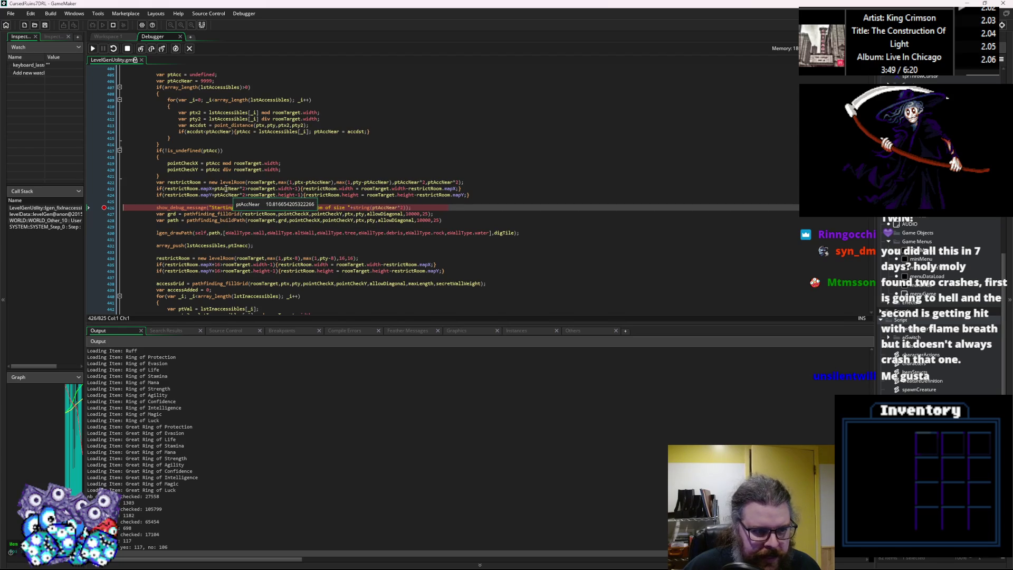
pyautogui.moveTo(191, 181)
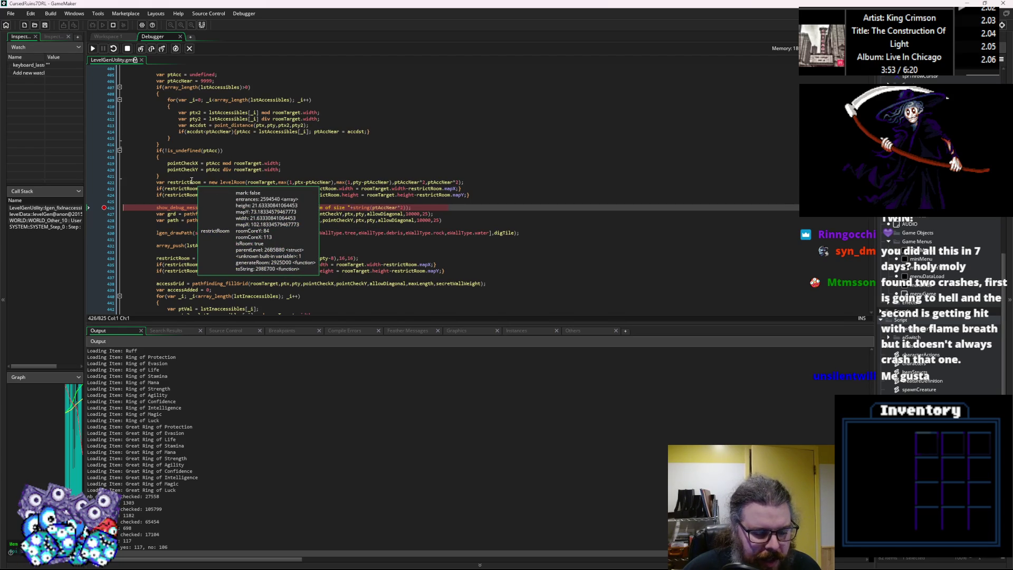
pyautogui.moveTo(265, 270)
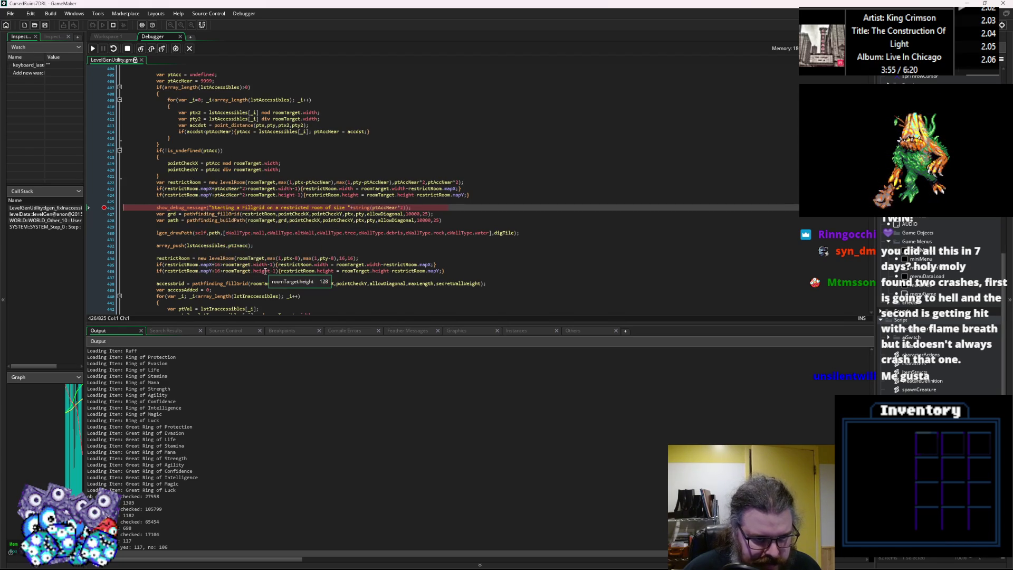
pyautogui.moveTo(320, 181)
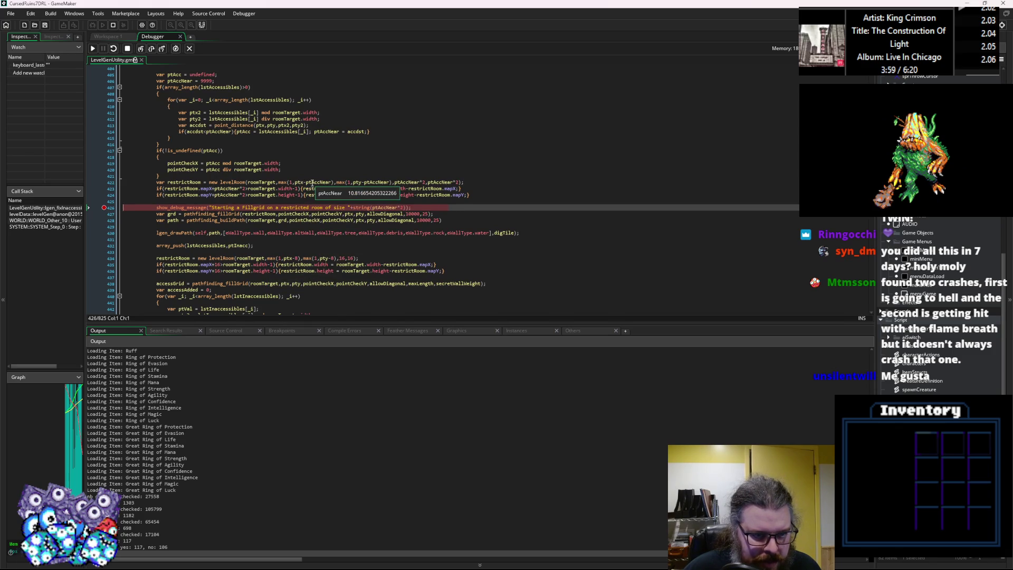
pyautogui.click(313, 182)
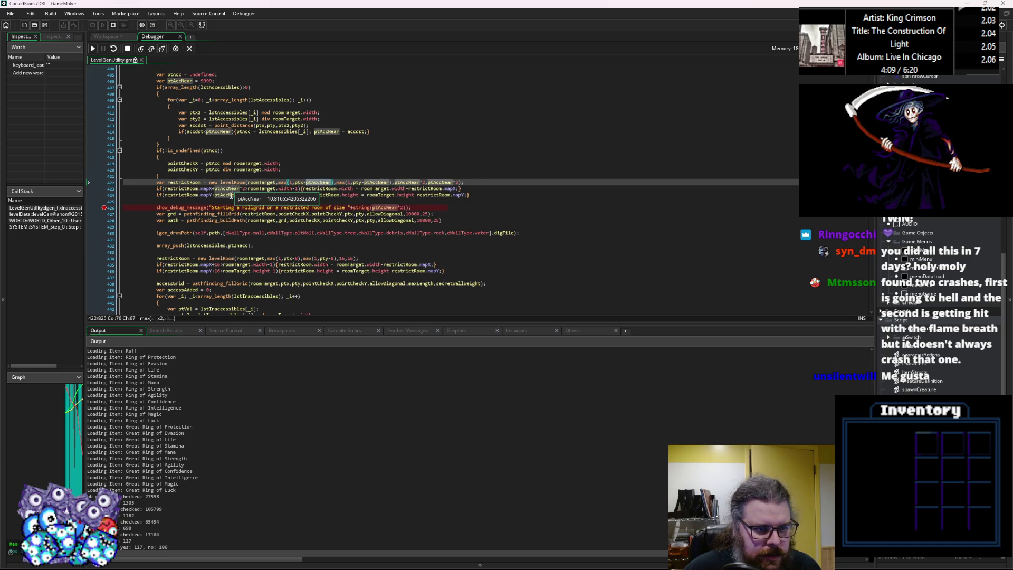
pyautogui.scroll(2, 287, 255)
pyautogui.scroll(-3, 238, 239)
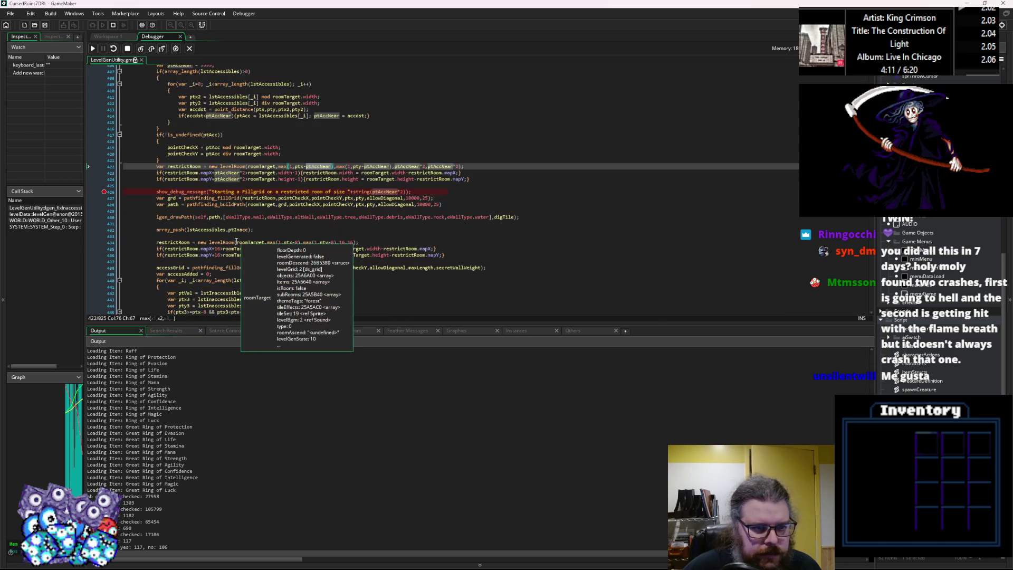
pyautogui.scroll(2, 232, 227)
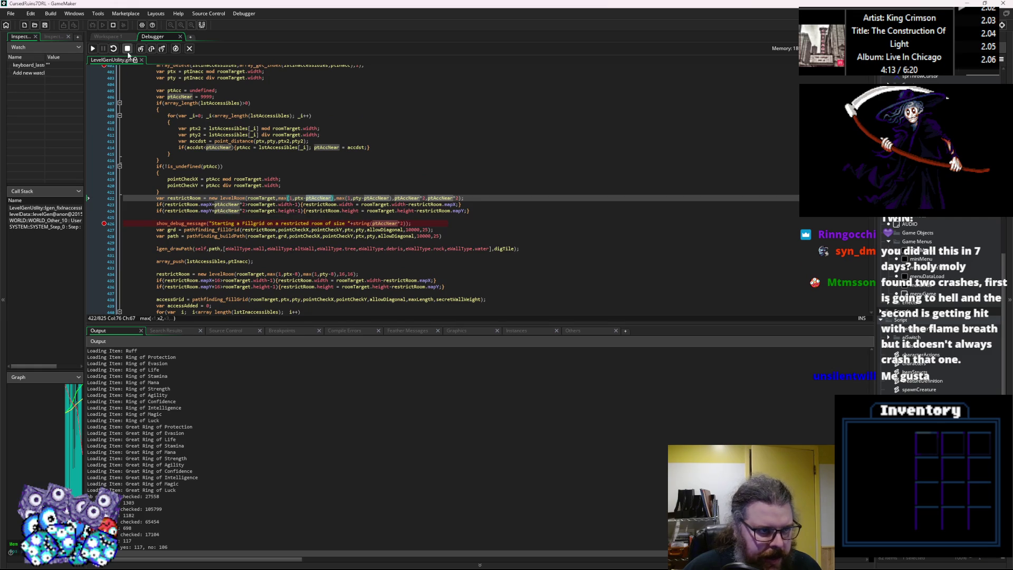
# Step: Stop the debug session and add 'ptAccNear = ceil(ptAccNear);' as new line 422
pyautogui.click(288, 191)
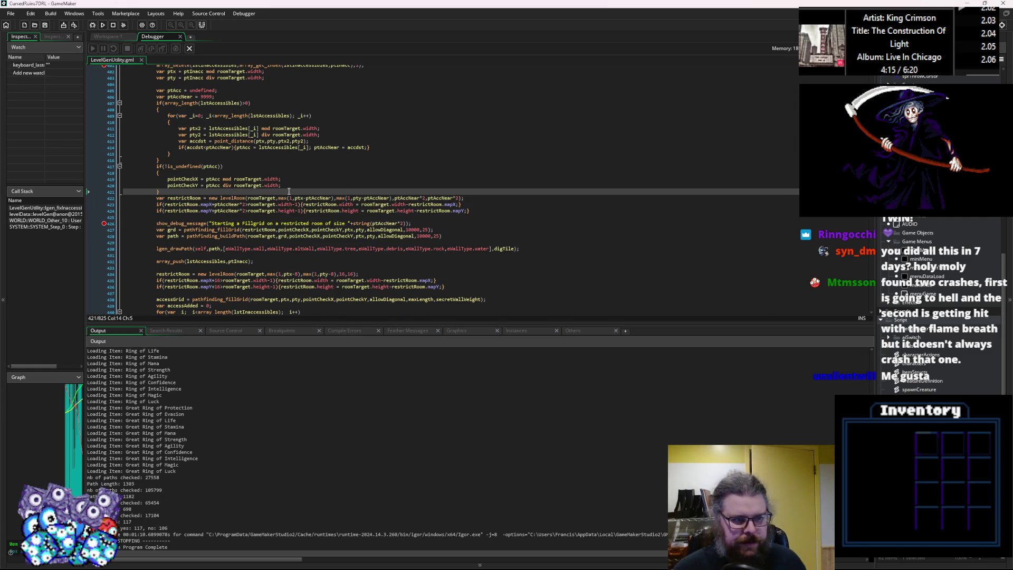
pyautogui.press('Return')
pyautogui.write('pt')
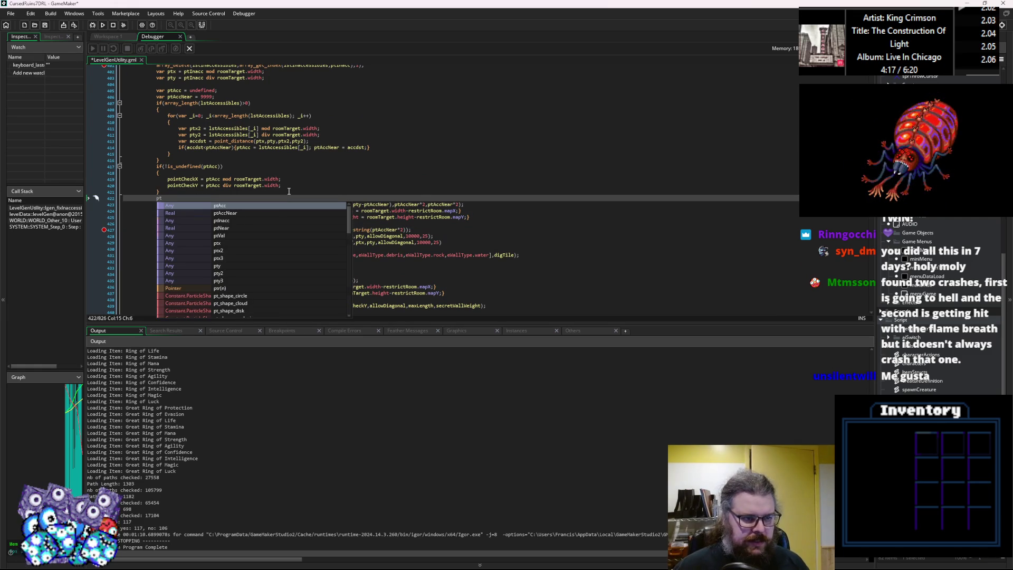
pyautogui.write('AccNear = p')
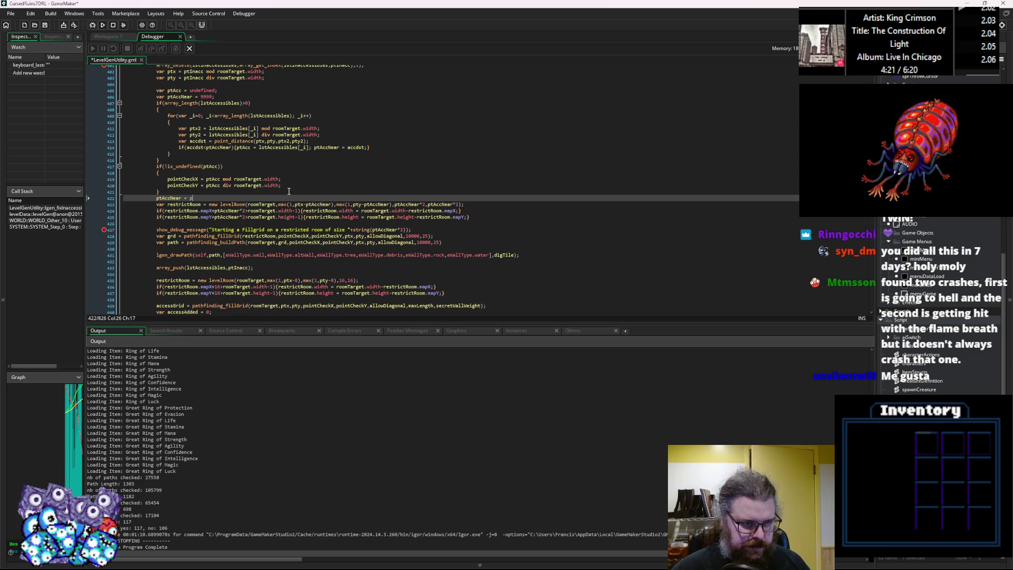
pyautogui.press('BackSpace')
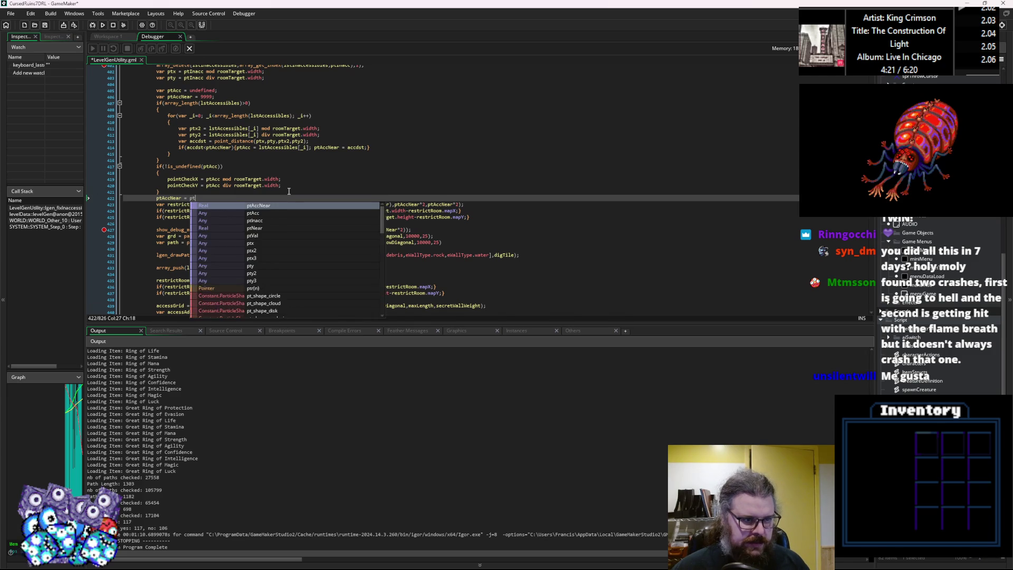
pyautogui.write('c')
pyautogui.write('eil')
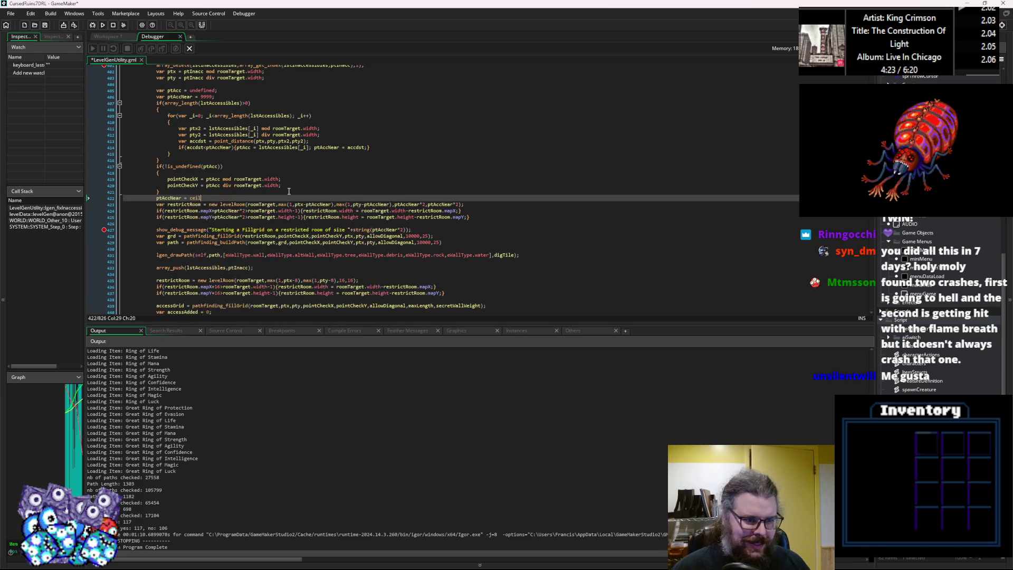
pyautogui.write('(ptAccNear);')
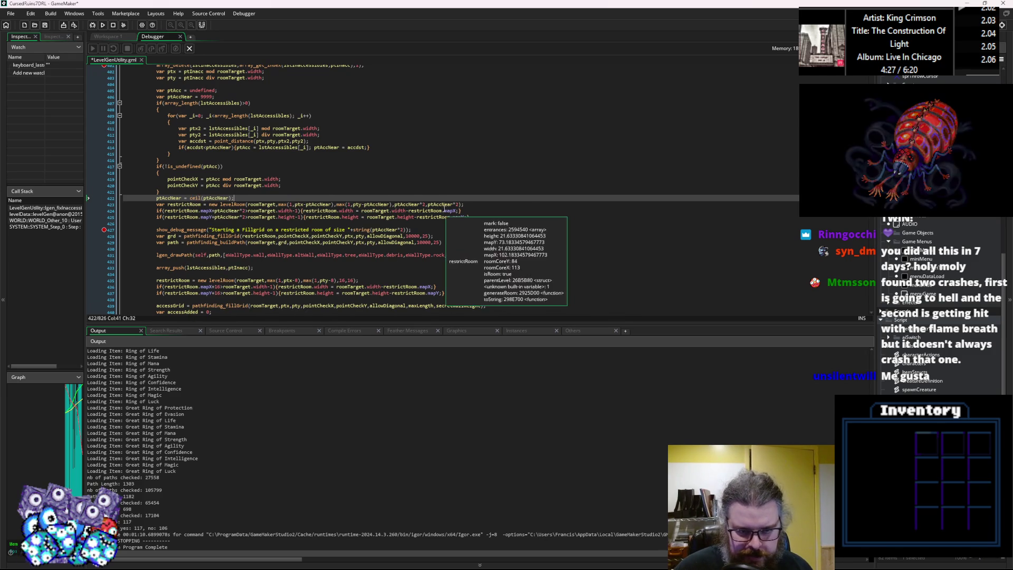
# Step: Check restrictRoom's mapX (about 102.18) and roomTarget's height (128) on line 424
pyautogui.click(430, 211)
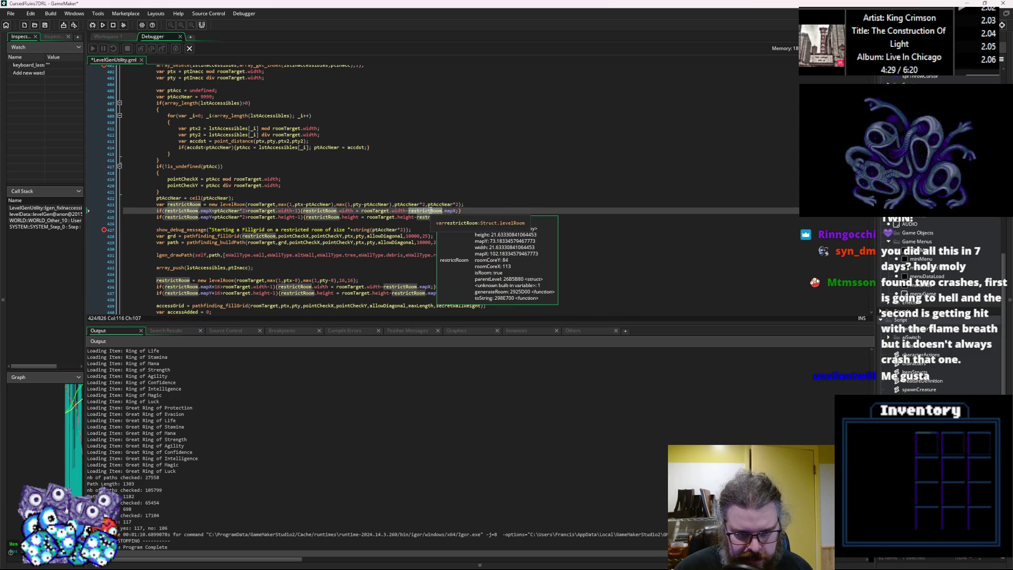
pyautogui.click(370, 211)
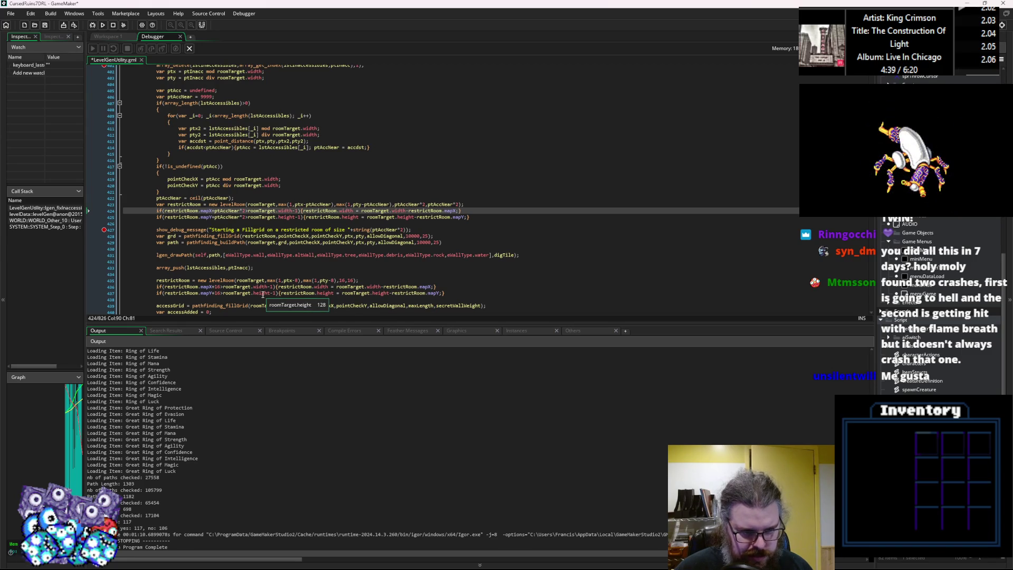
pyautogui.moveTo(235, 286)
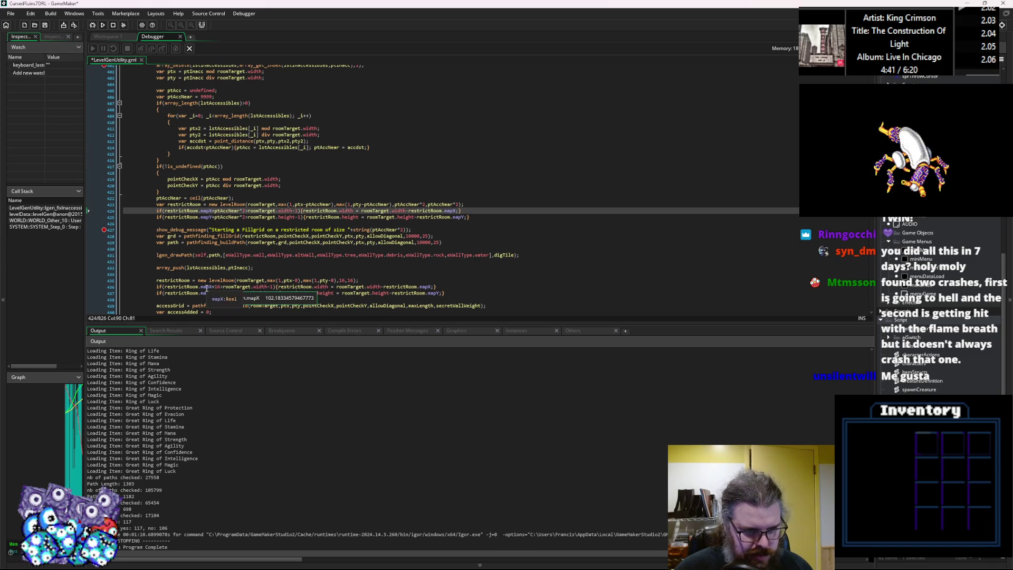
# Step: Save the script, rerun under the debugger, and step past line 381 into the while loop
pyautogui.click(45, 25)
pyautogui.click(189, 48)
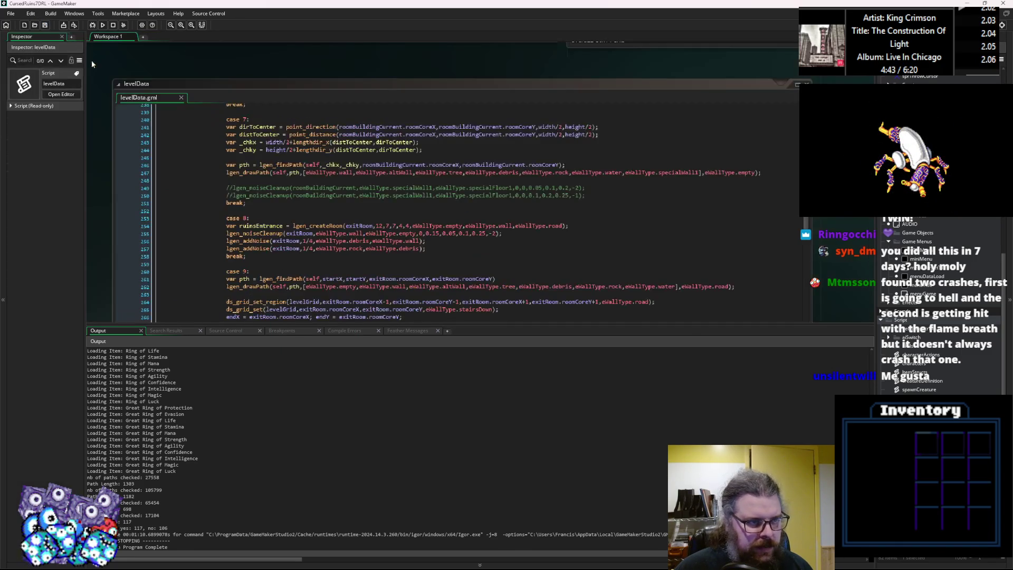
pyautogui.click(75, 25)
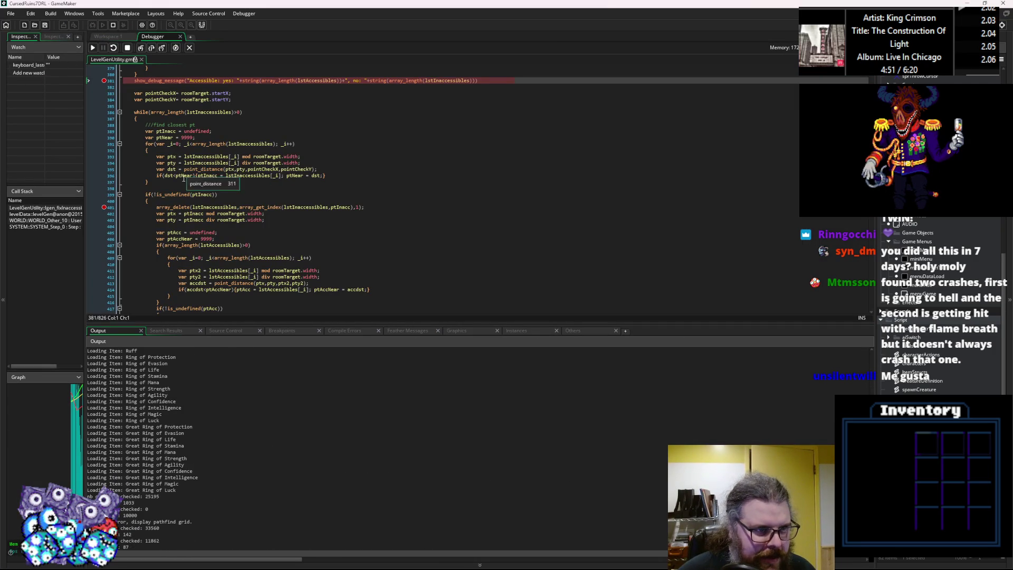
pyautogui.click(152, 48)
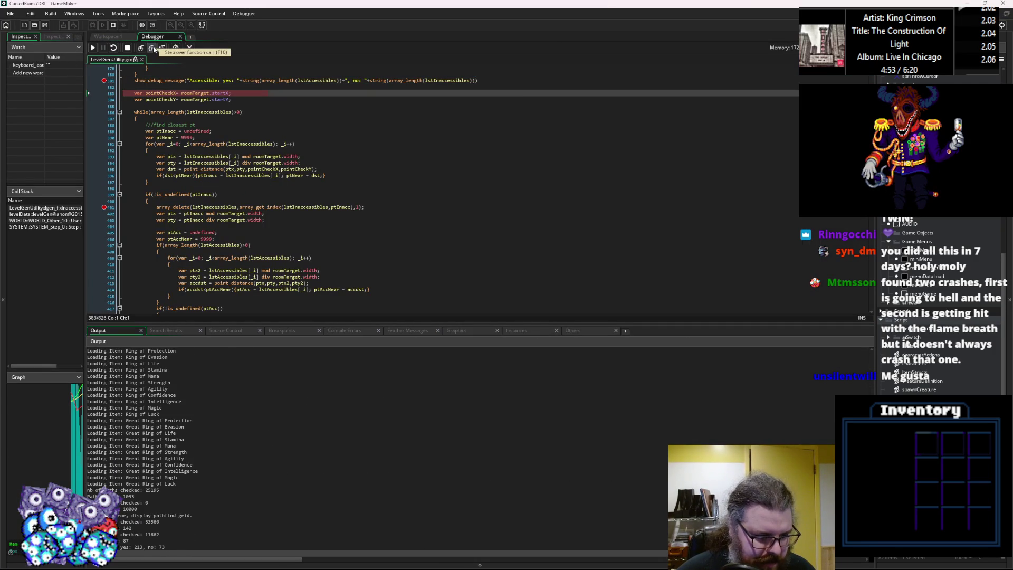
pyautogui.click(152, 48)
pyautogui.click(153, 48)
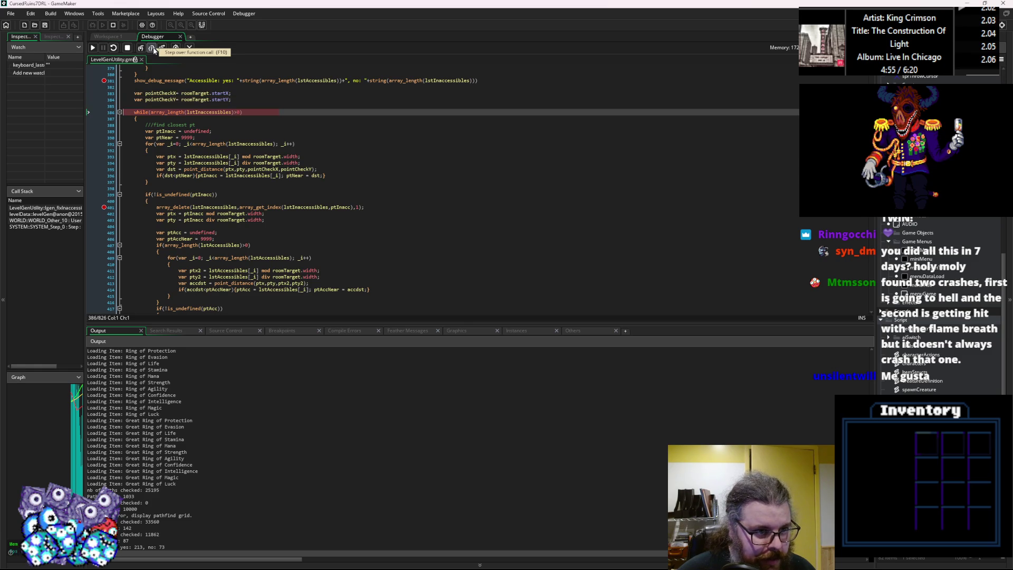
# Step: Continue to the line 401 breakpoint, then on to the line 427 breakpoint
pyautogui.click(92, 48)
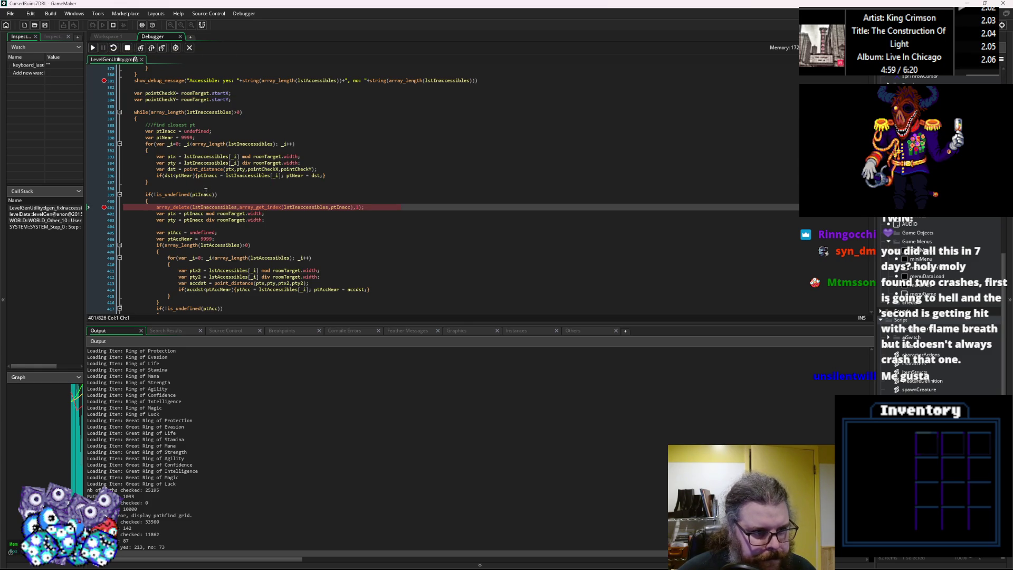
pyautogui.moveTo(162, 138)
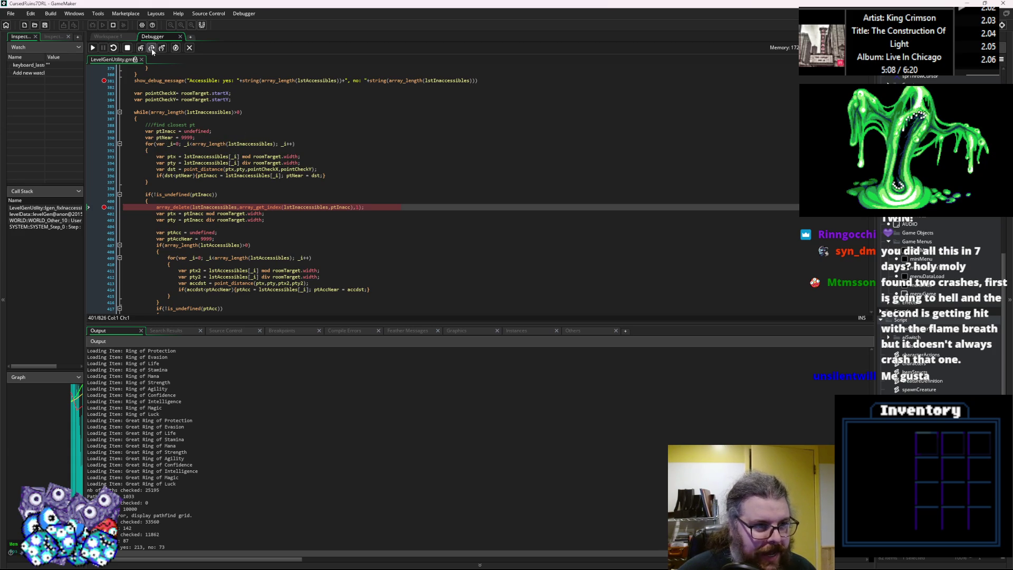
pyautogui.scroll(-3, 235, 242)
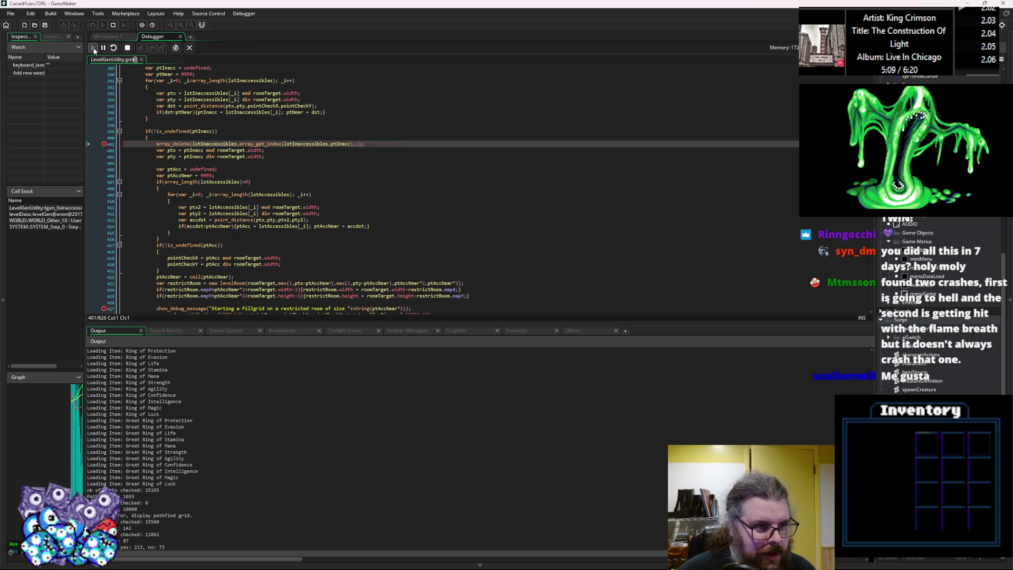
pyautogui.click(93, 48)
# Step: Step over the restricted-room fill grid and path build to line 431, showing Graphics render states
pyautogui.press('F10')
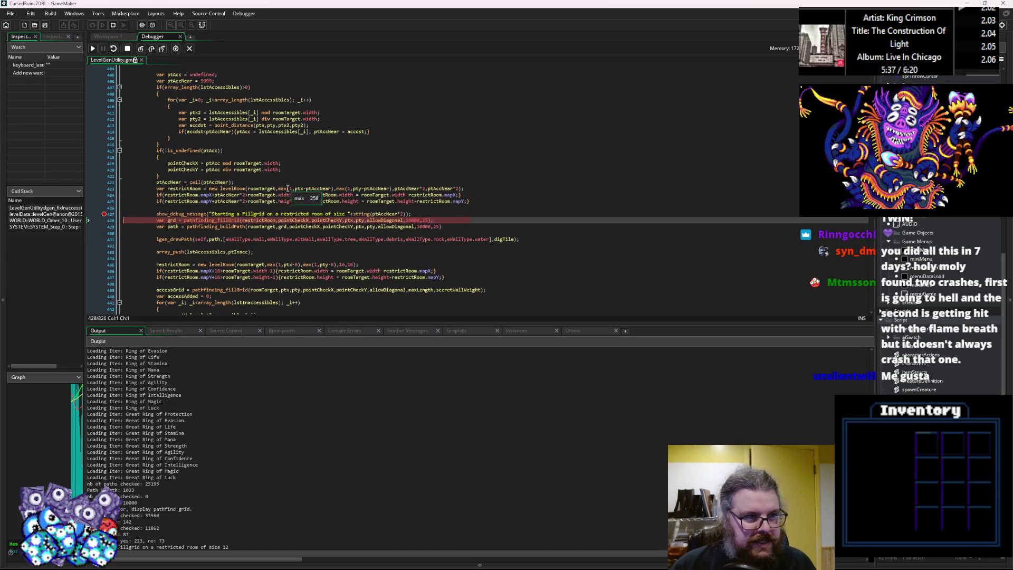
pyautogui.click(152, 48)
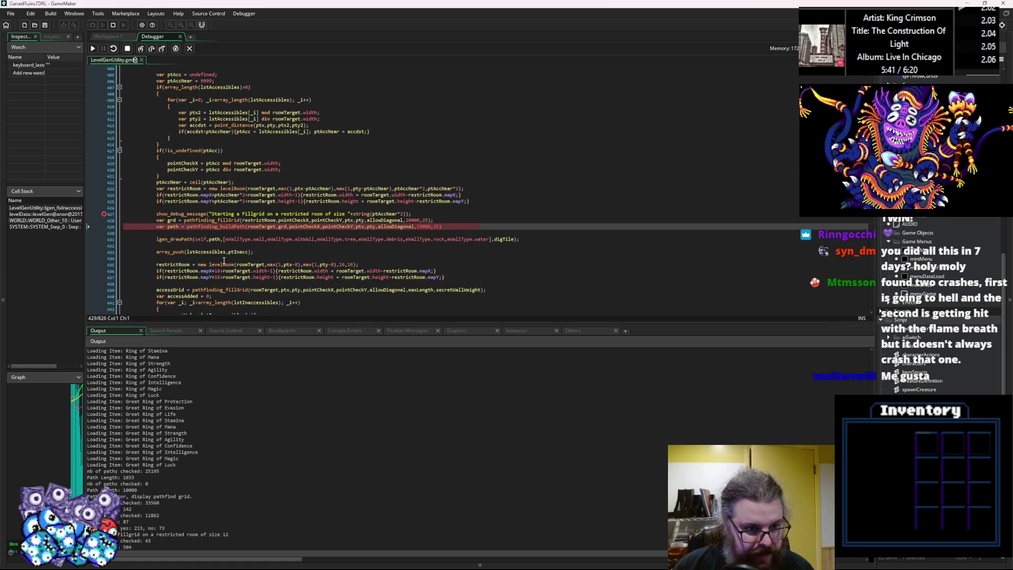
pyautogui.moveTo(260, 228)
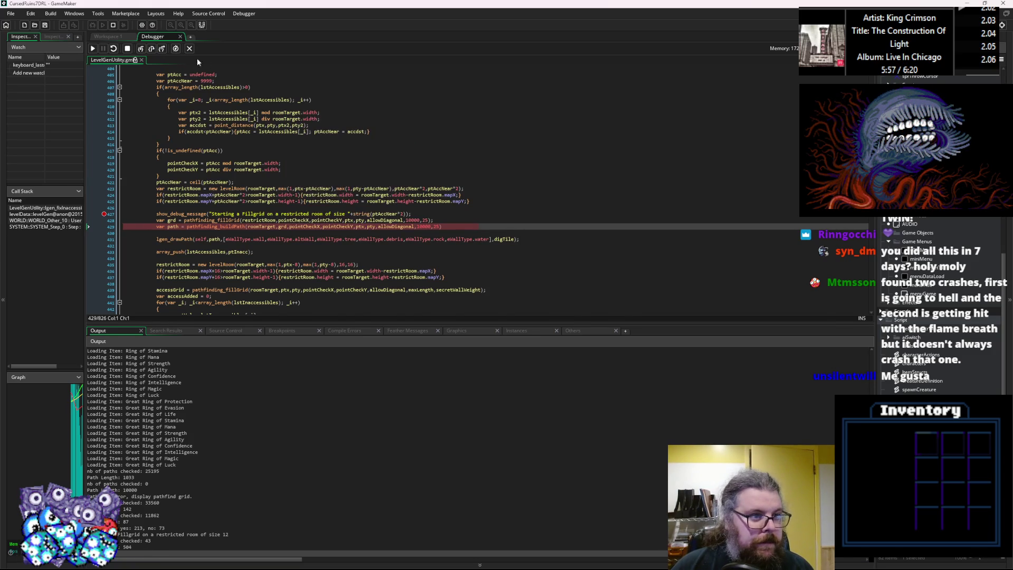
pyautogui.click(151, 51)
pyautogui.moveTo(224, 134)
pyautogui.moveTo(173, 227)
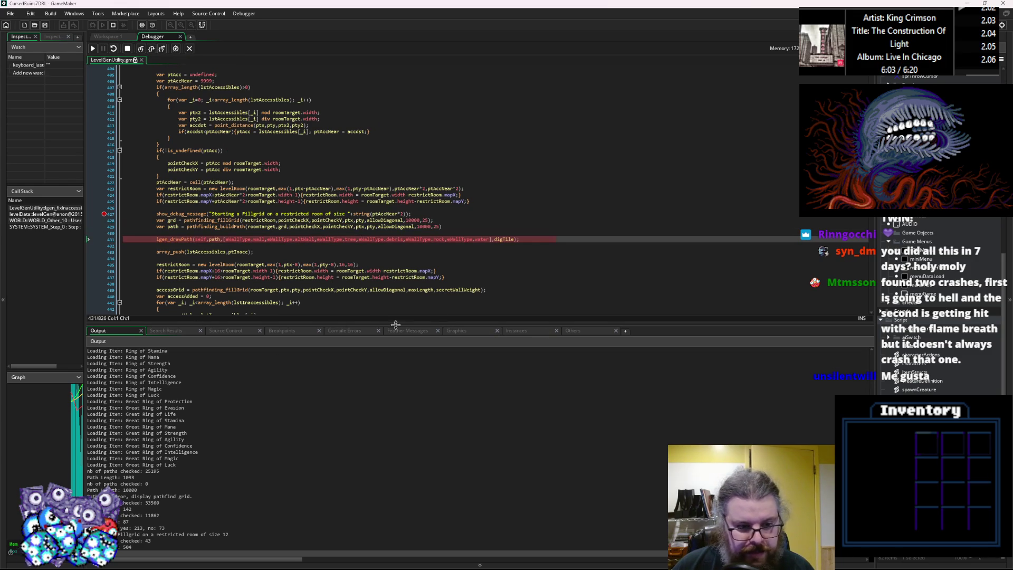
pyautogui.scroll(-2, 306, 312)
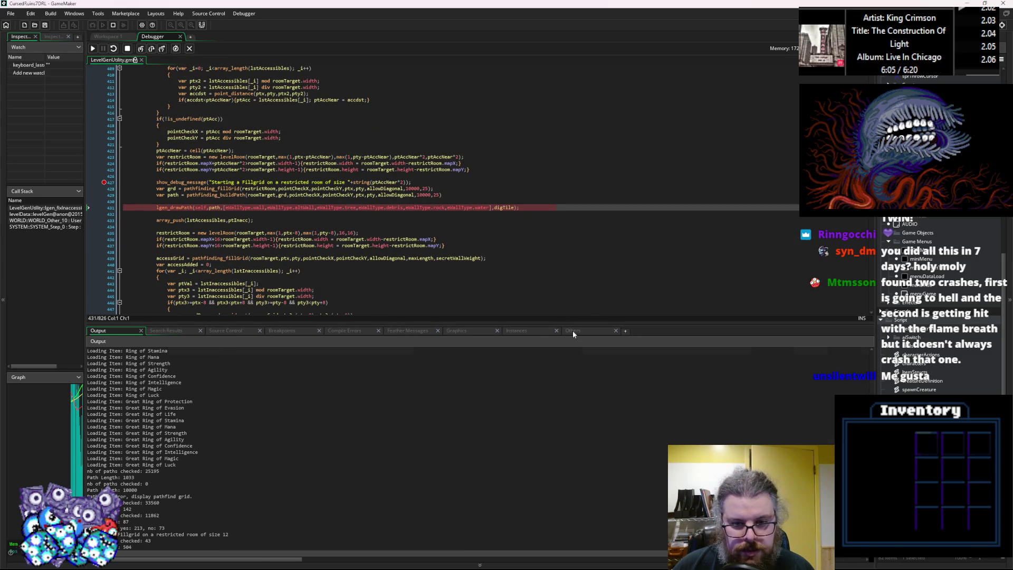
pyautogui.click(532, 330)
pyautogui.click(475, 329)
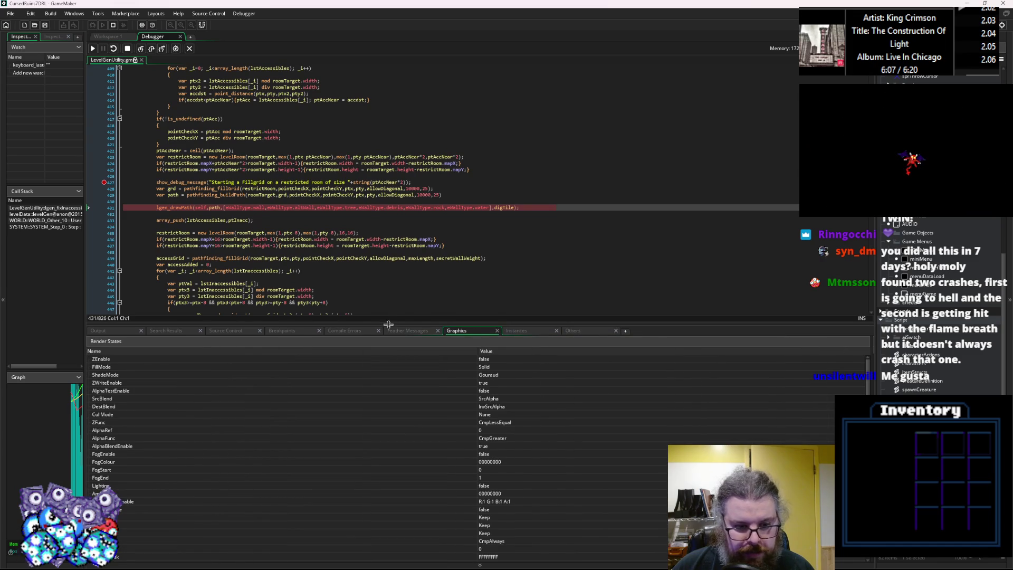
# Step: Show the variable tables and expand the path array to see its six entries
pyautogui.click(519, 331)
pyautogui.scroll(-2, 126, 456)
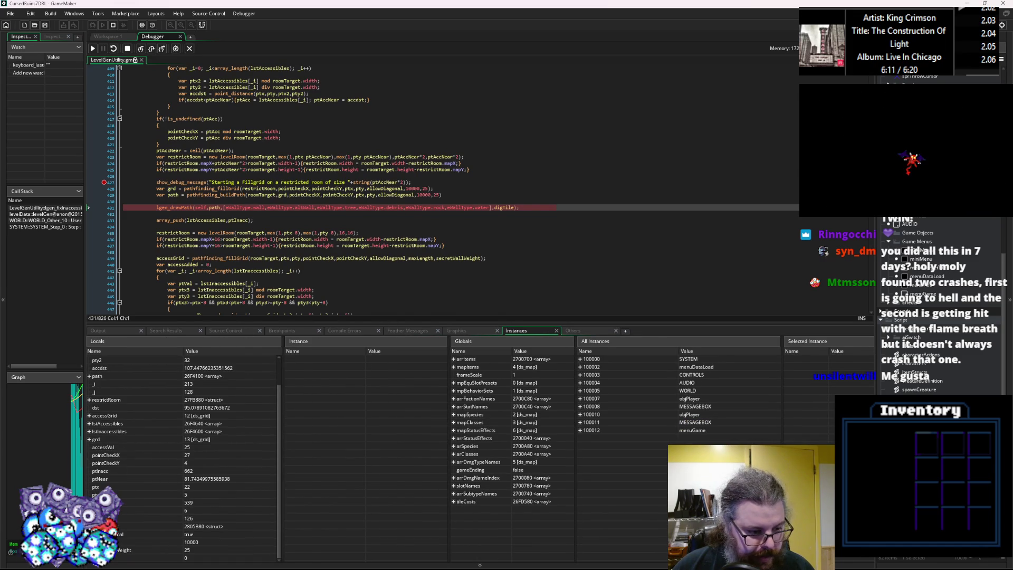
pyautogui.scroll(1, 98, 456)
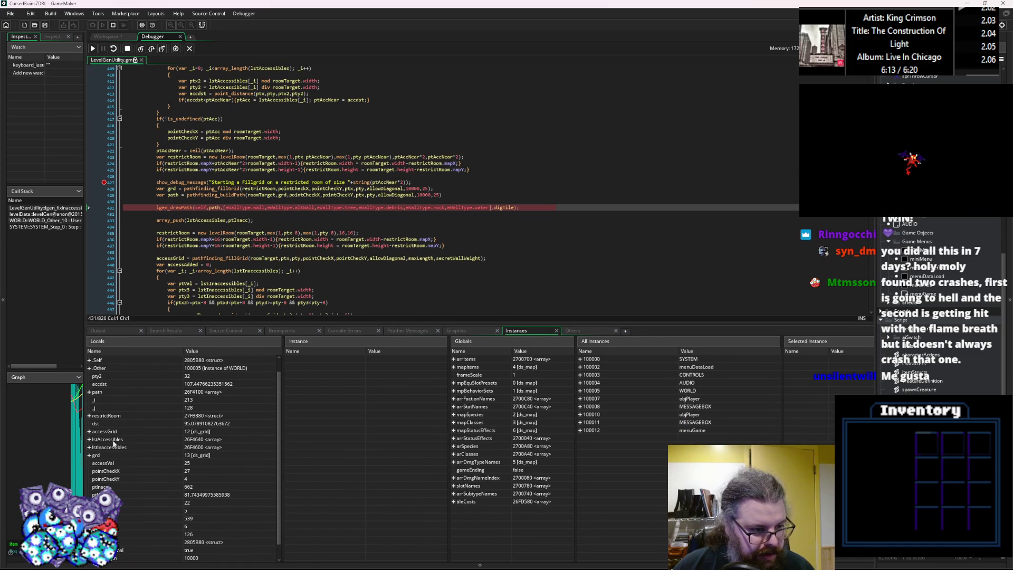
pyautogui.scroll(1, 125, 447)
pyautogui.scroll(-2, 137, 445)
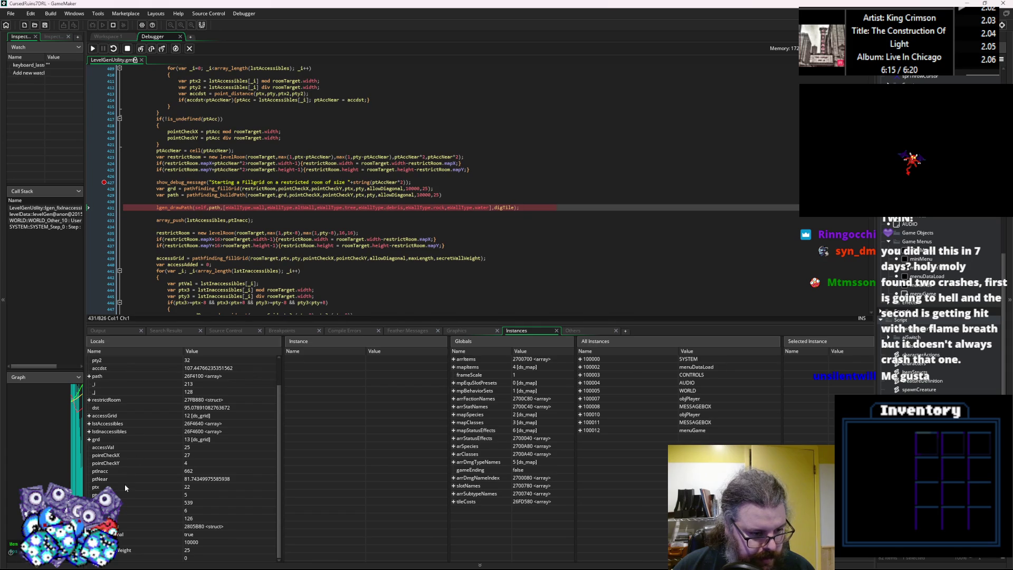
pyautogui.scroll(2, 125, 478)
pyautogui.click(88, 407)
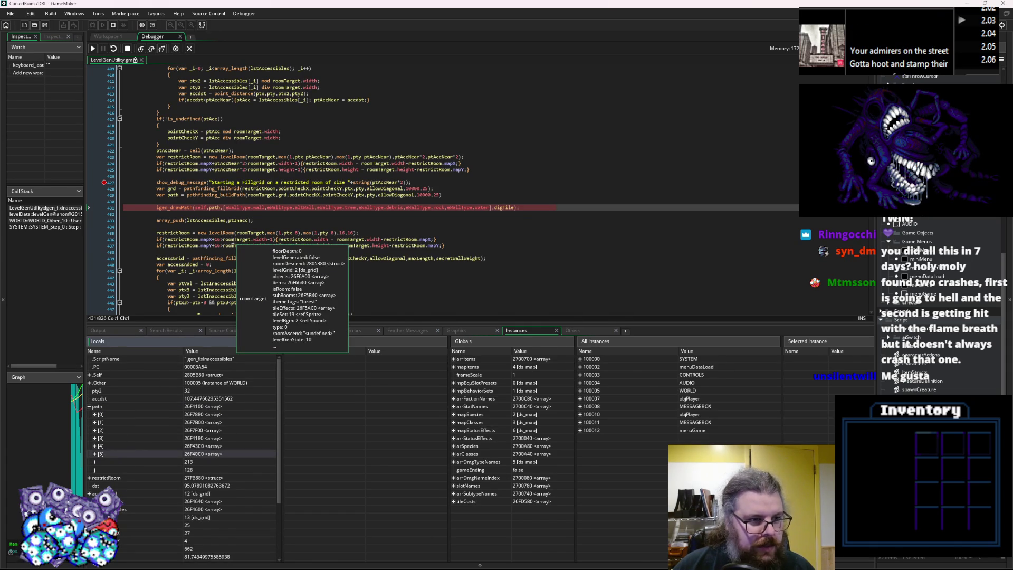
# Step: Step over the lgen_drawPath call to pause at line 433's array_push
pyautogui.click(234, 240)
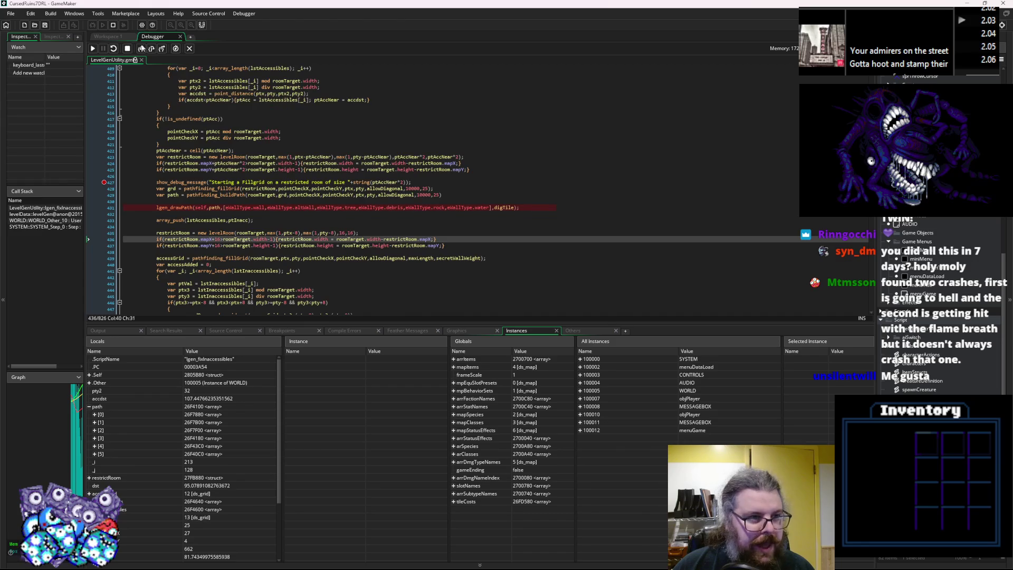
pyautogui.click(152, 49)
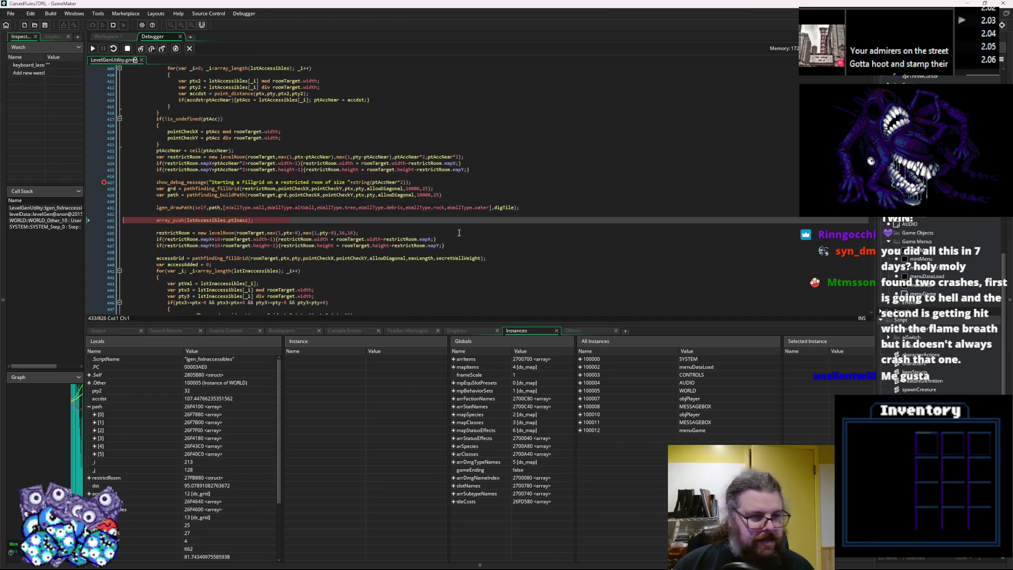
pyautogui.moveTo(239, 221)
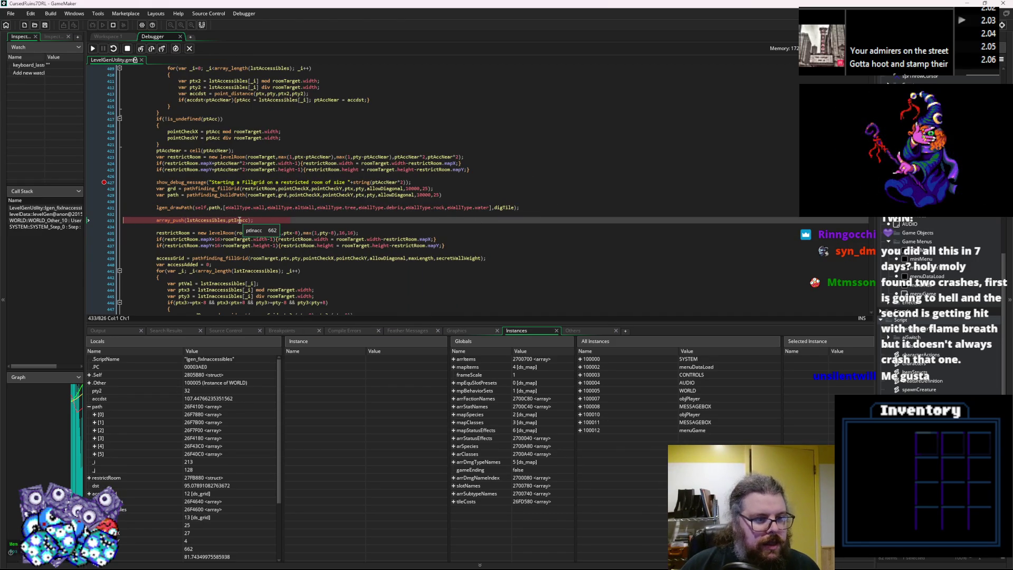
pyautogui.moveTo(505, 208)
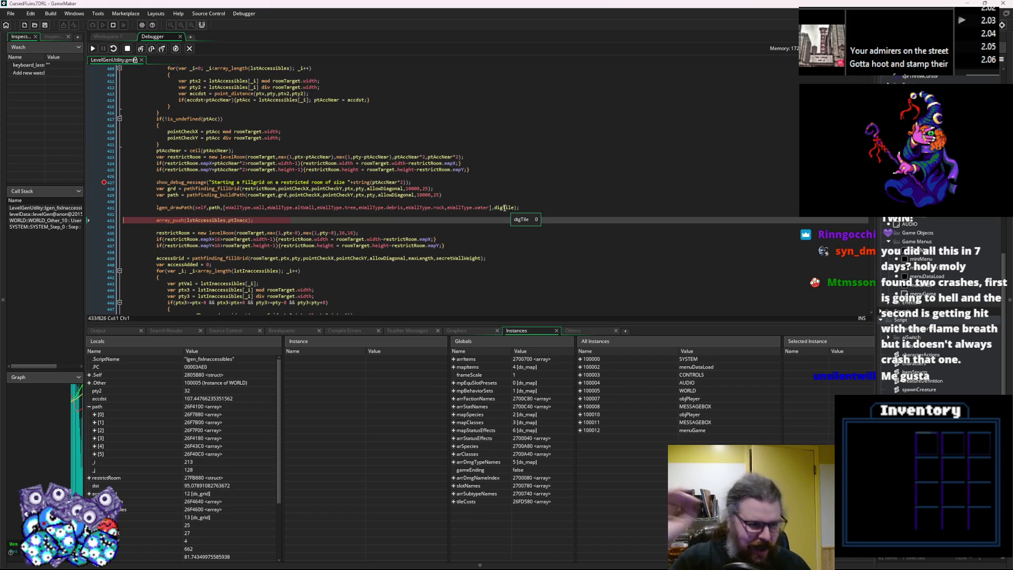
# Step: Step from line 435 past adding ptInacc to the accessible-area fill grid line
pyautogui.click(152, 49)
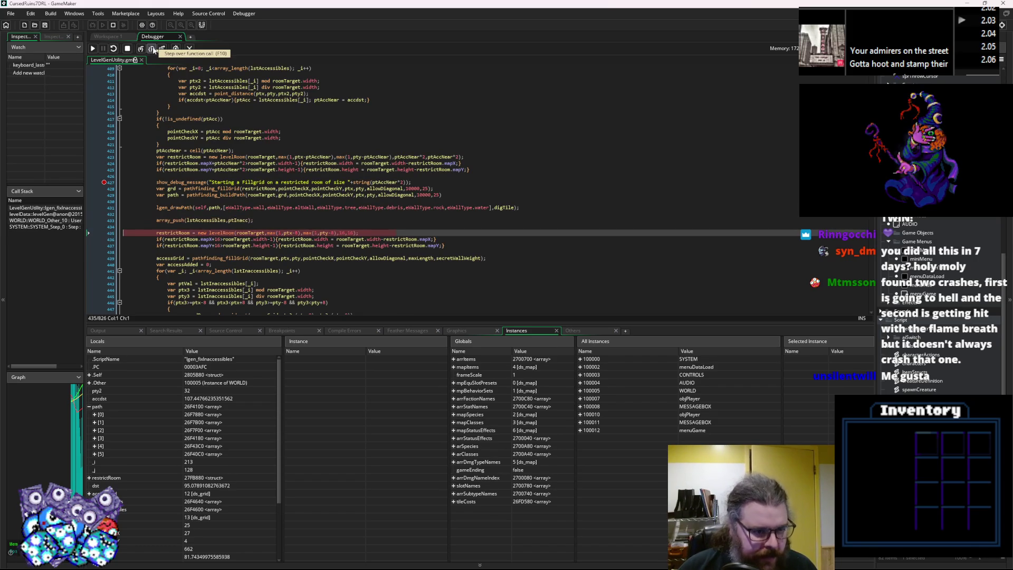
pyautogui.moveTo(328, 232)
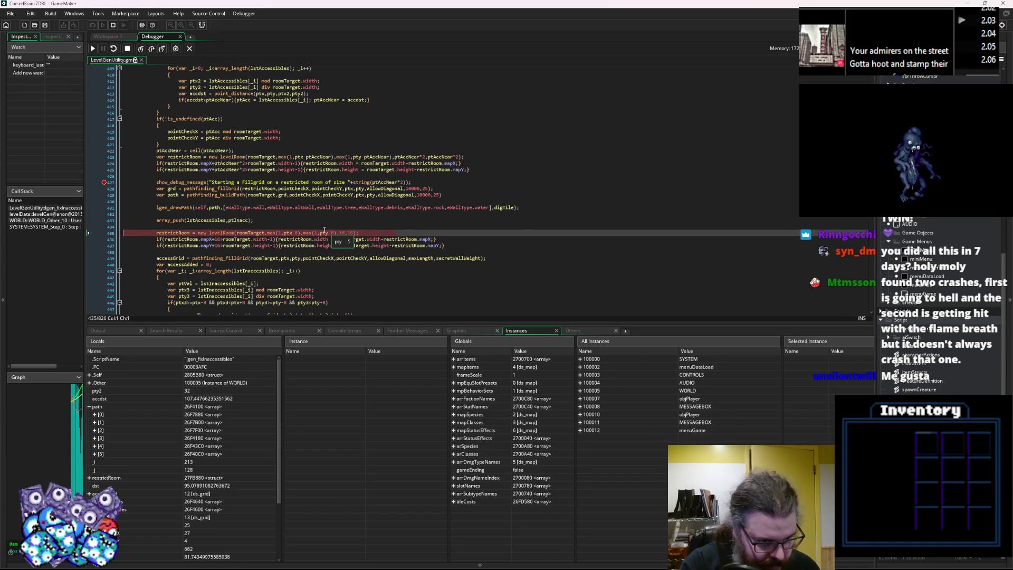
pyautogui.scroll(-2, 324, 230)
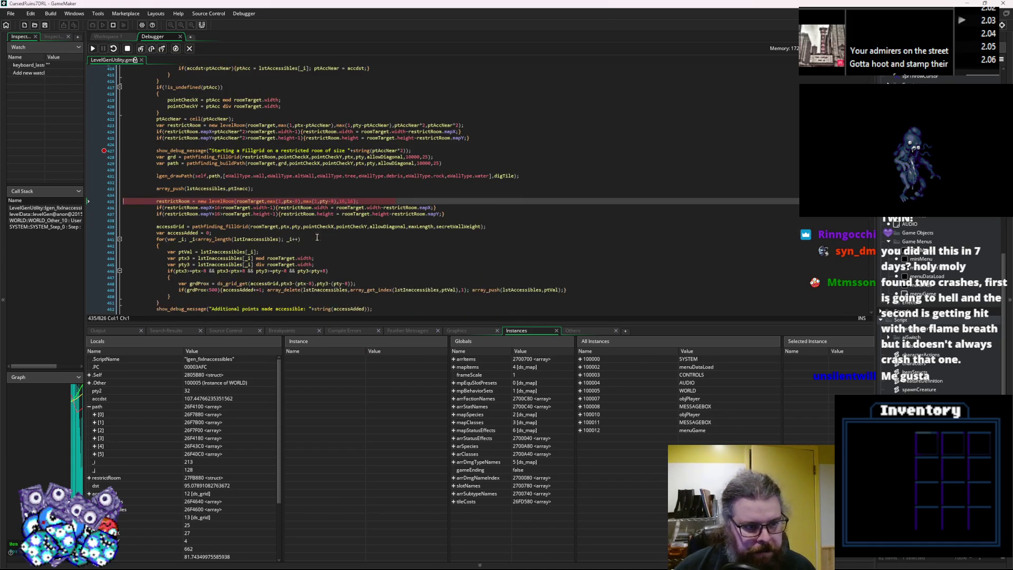
pyautogui.click(152, 49)
pyautogui.click(152, 49)
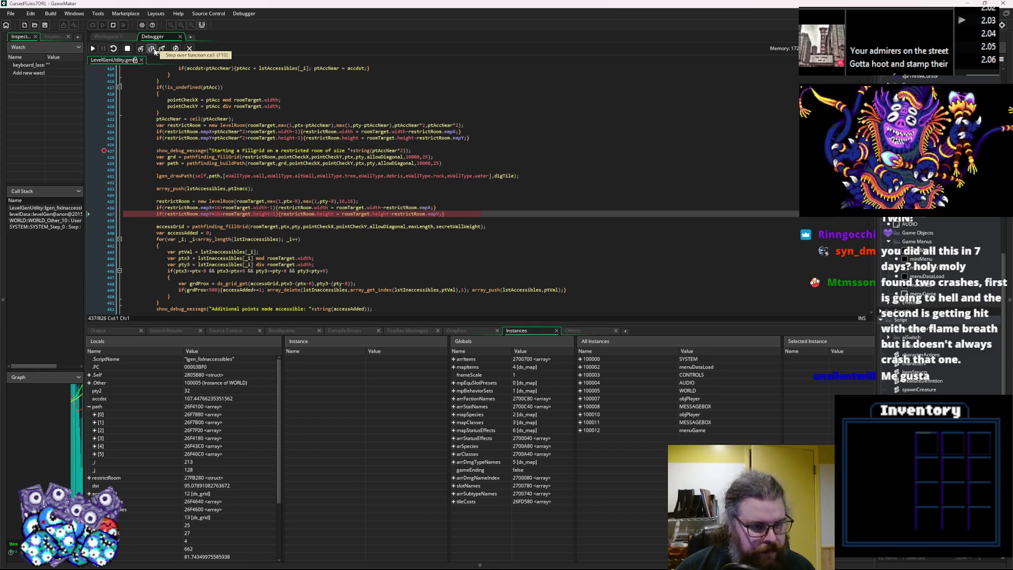
pyautogui.click(152, 48)
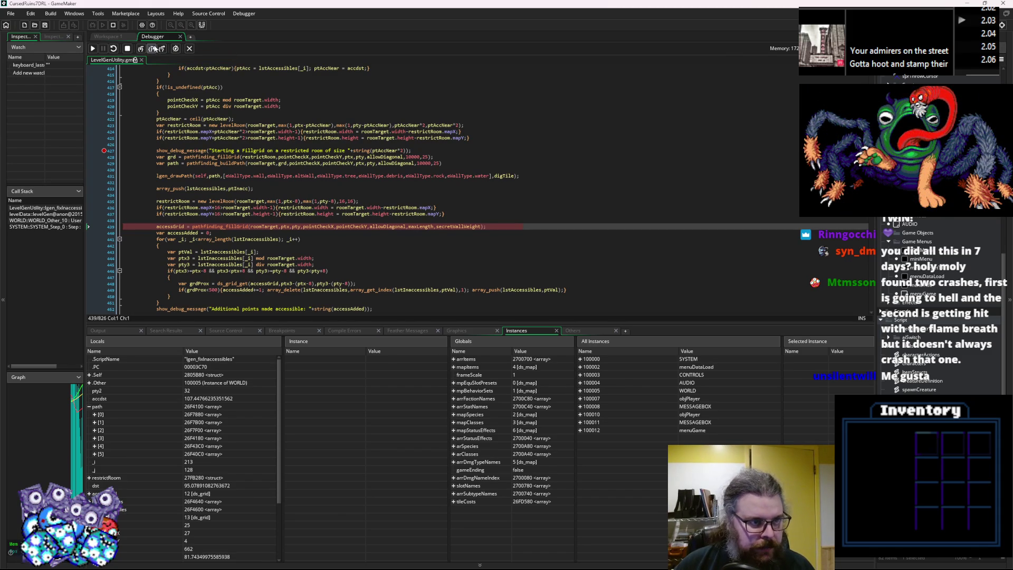
# Step: Run the fill grid and inaccessible-points loop, confirming accessAdded stays 0 and inspecting lstInaccessibles
pyautogui.click(152, 49)
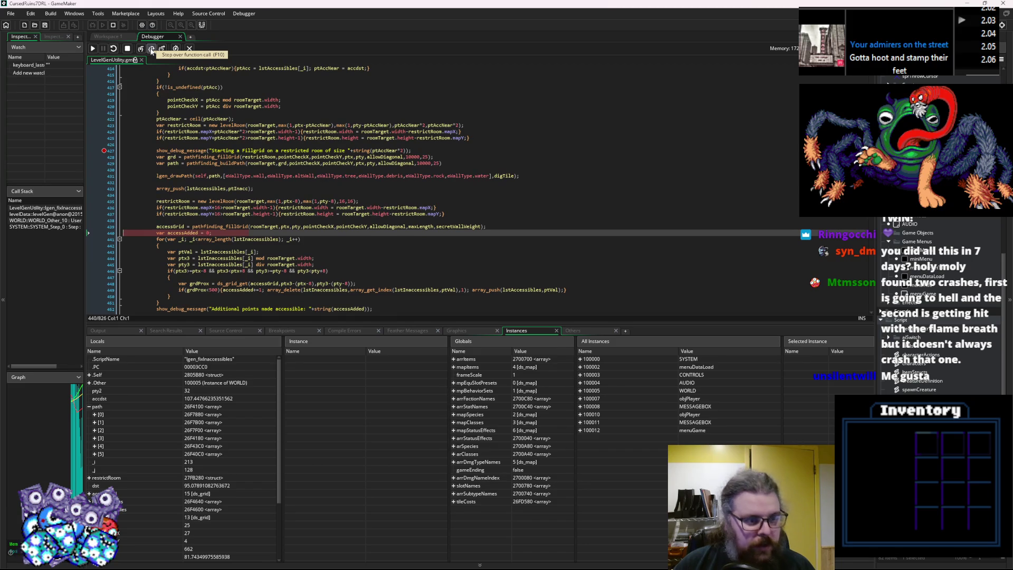
pyautogui.scroll(-2, 298, 225)
pyautogui.moveTo(299, 225)
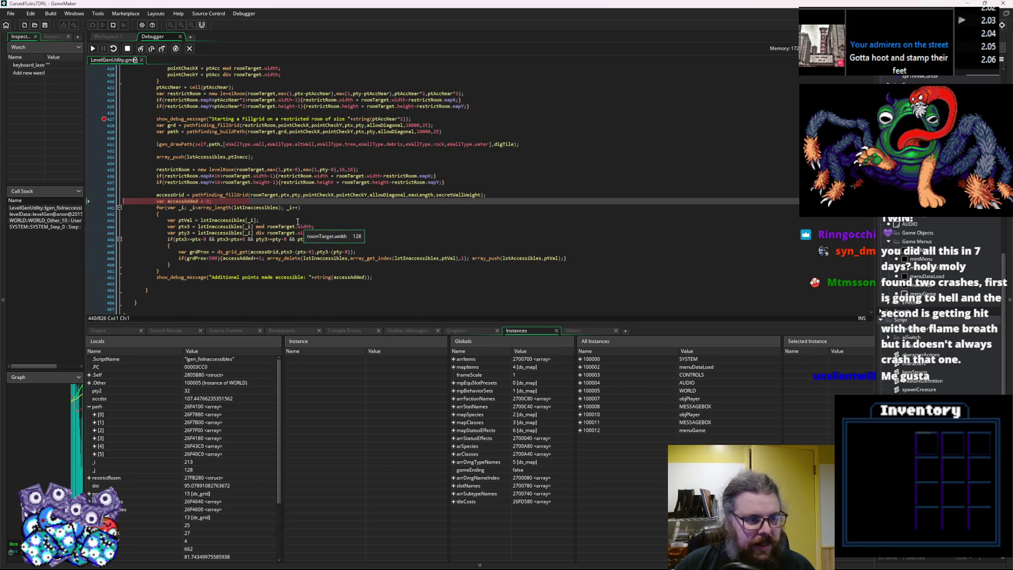
pyautogui.click(268, 208)
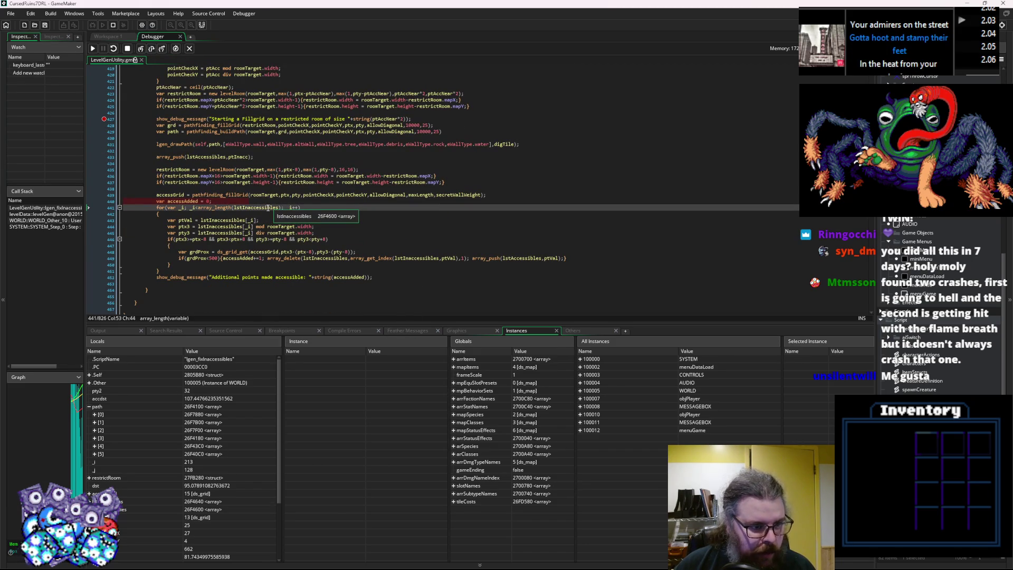
pyautogui.click(152, 51)
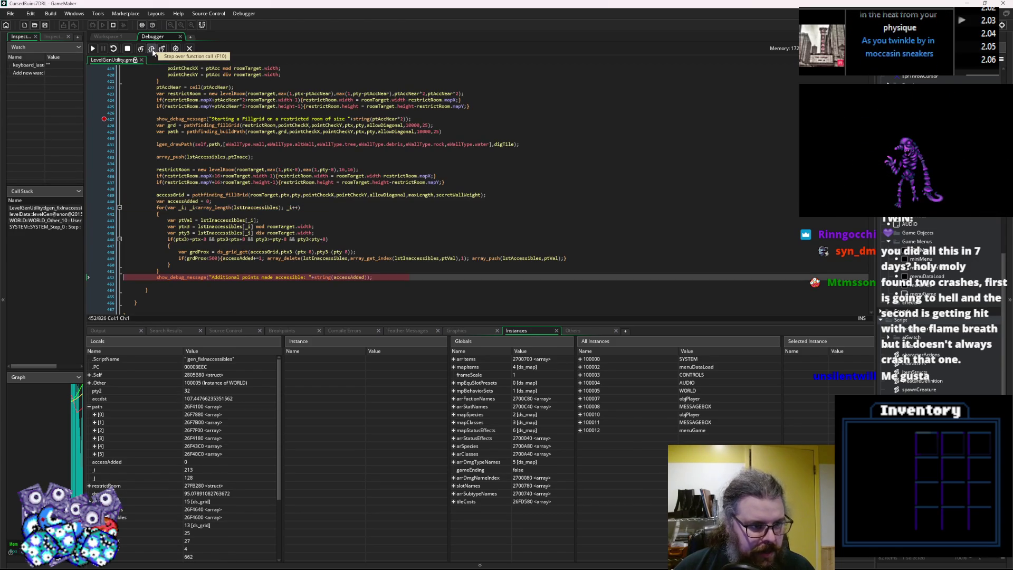
pyautogui.click(153, 52)
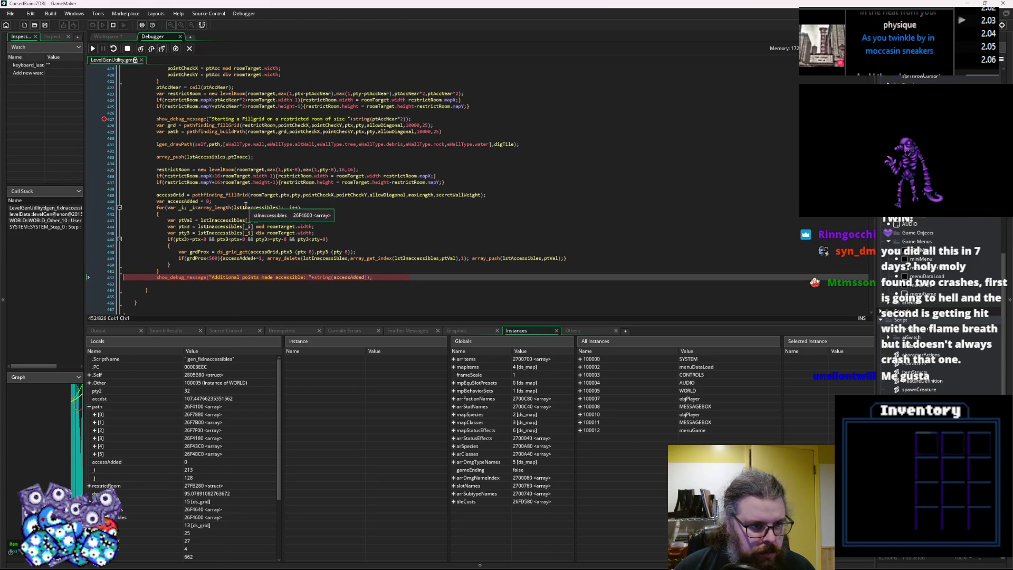
pyautogui.click(238, 209)
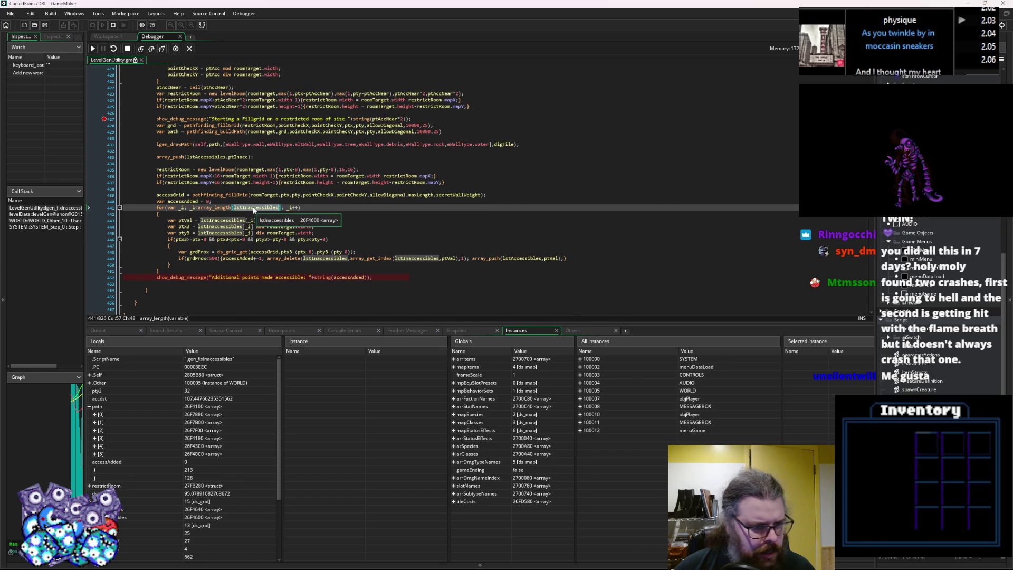
pyautogui.click(218, 209)
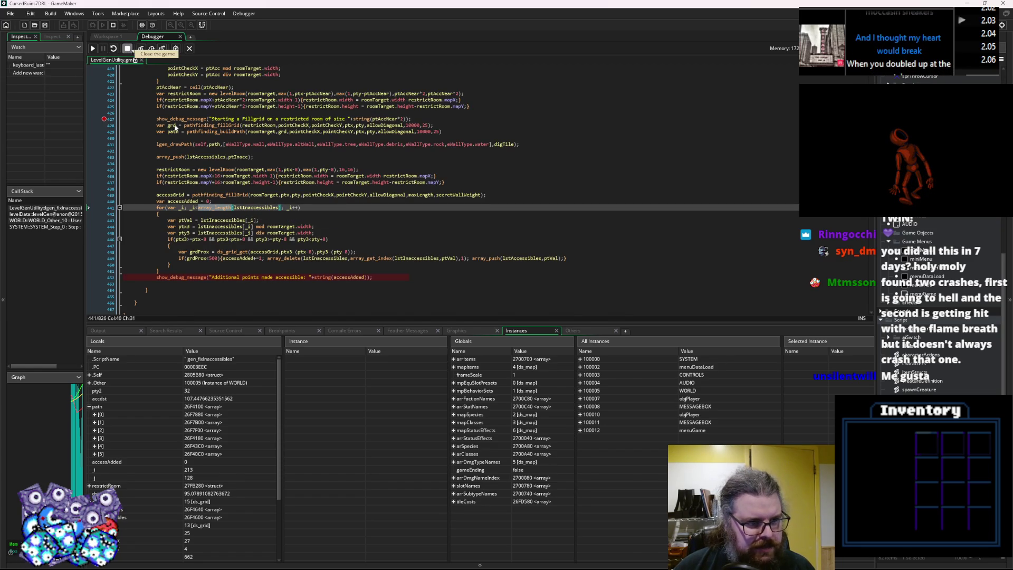
# Step: Stop the game and initialise the line 441 loop counter with _i=0
pyautogui.click(93, 48)
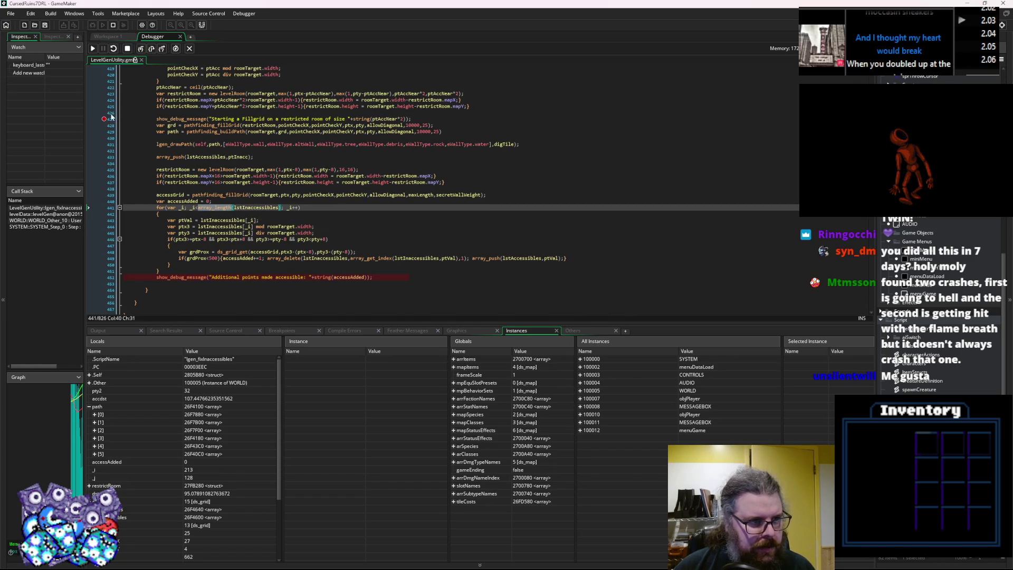
pyautogui.click(127, 50)
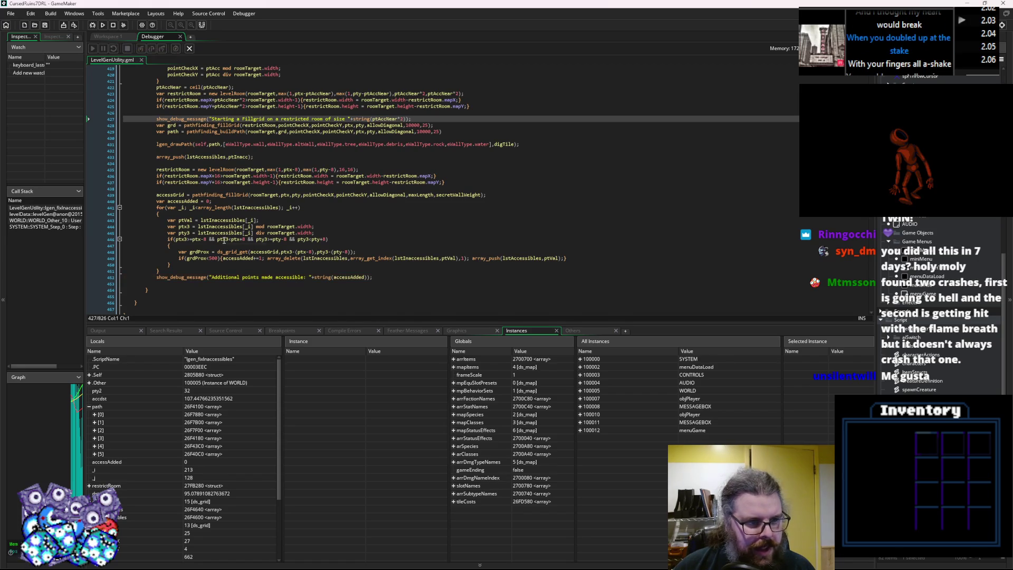
pyautogui.click(192, 216)
pyautogui.click(187, 207)
pyautogui.write('=')
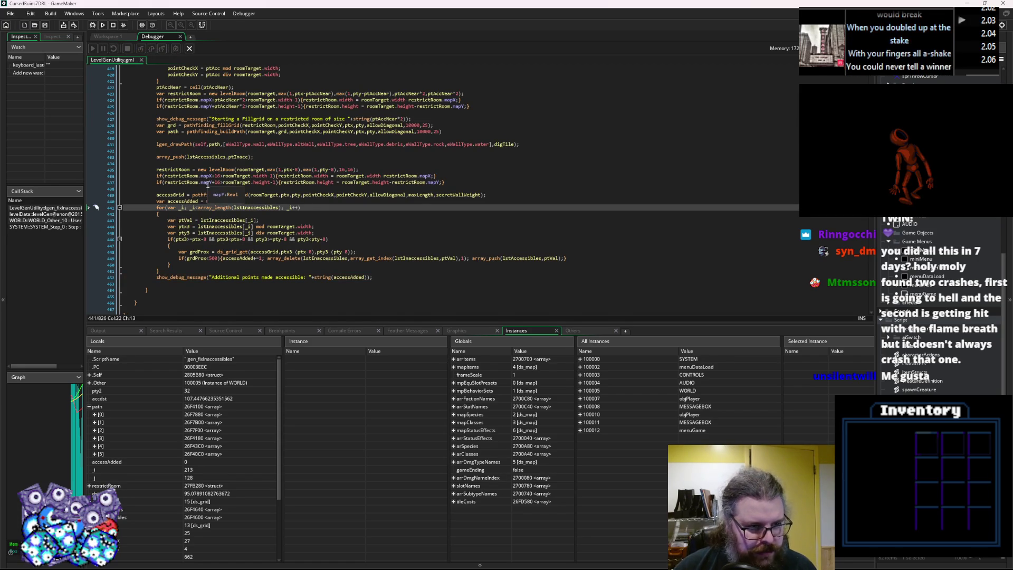
pyautogui.write('0')
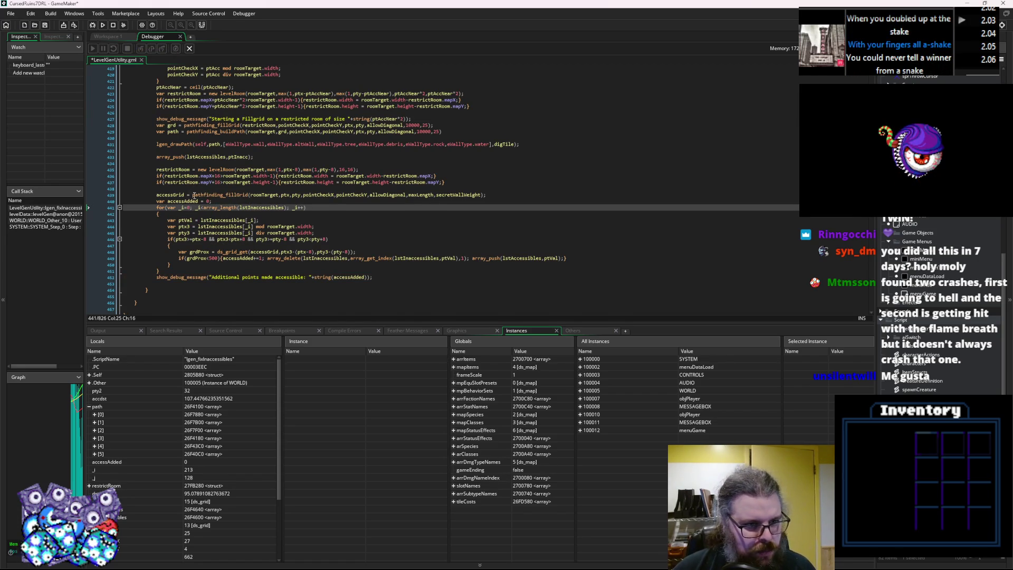
pyautogui.click(245, 220)
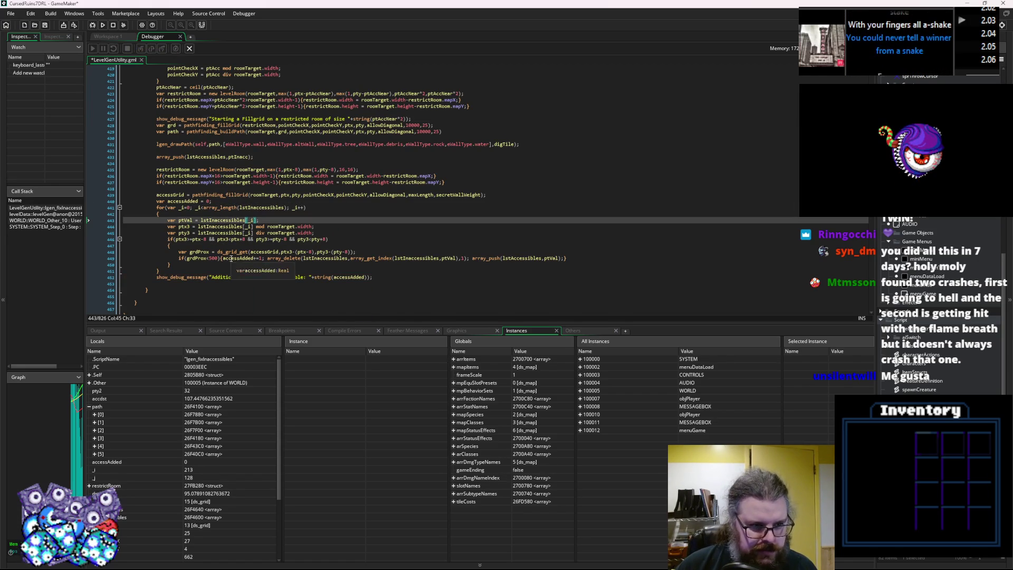
pyautogui.scroll(5, 236, 169)
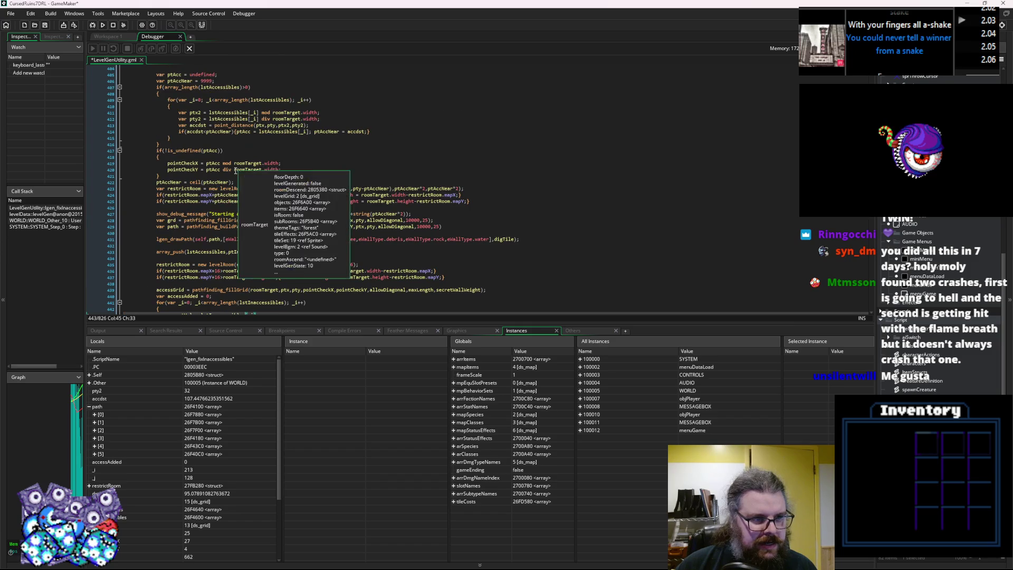
pyautogui.click(111, 215)
pyautogui.scroll(10, 248, 184)
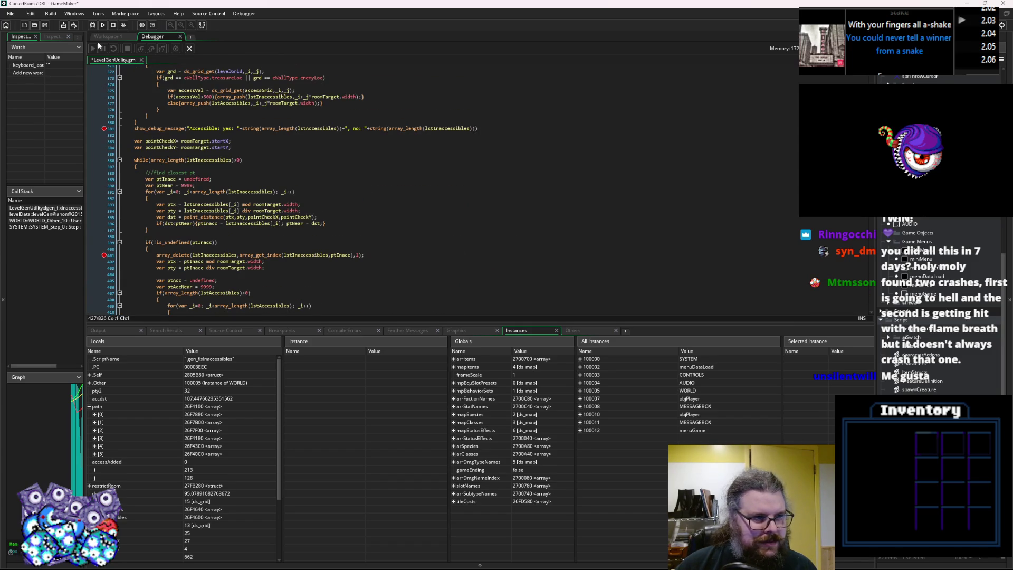
# Step: Save LevelGenUtility, relaunch the debugger, and step past line 381 (yes: 129, no: 124)
pyautogui.hotkey('ctrl', 's')
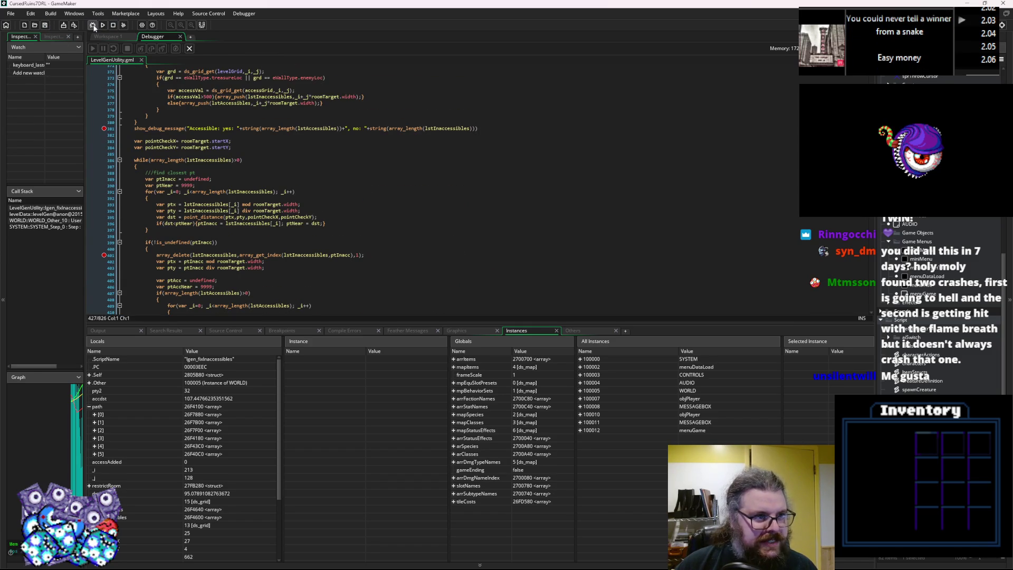
pyautogui.click(93, 28)
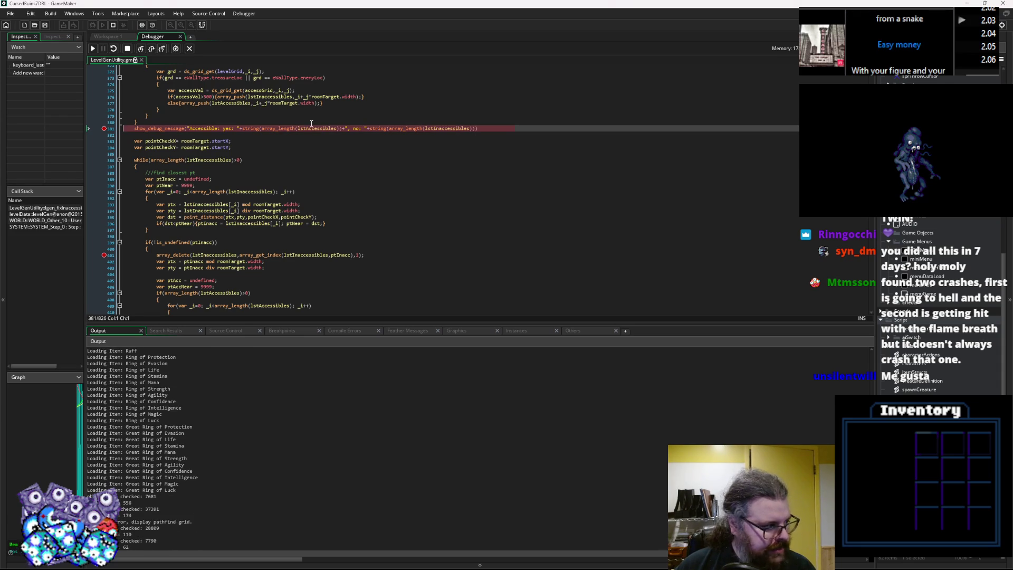
pyautogui.click(151, 48)
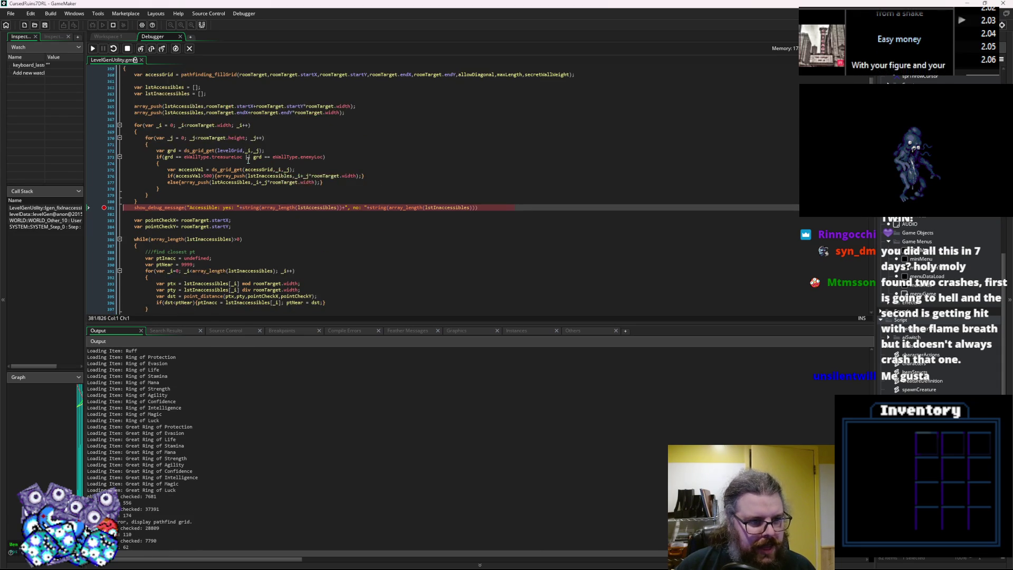
pyautogui.click(151, 48)
pyautogui.click(151, 48)
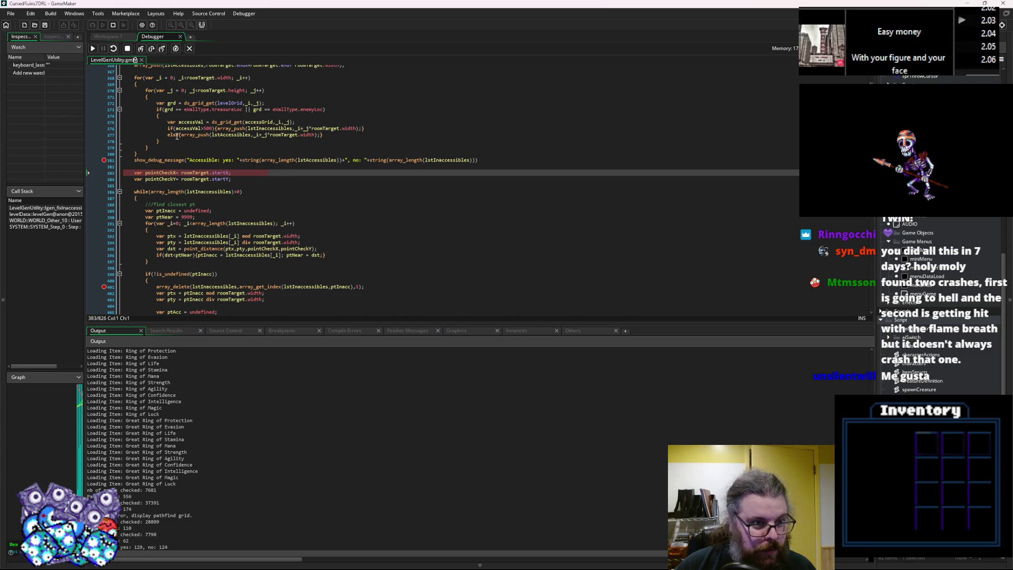
# Step: Step over lines 383–391 into the closest-inaccessible-point search loop
pyautogui.moveTo(225, 75)
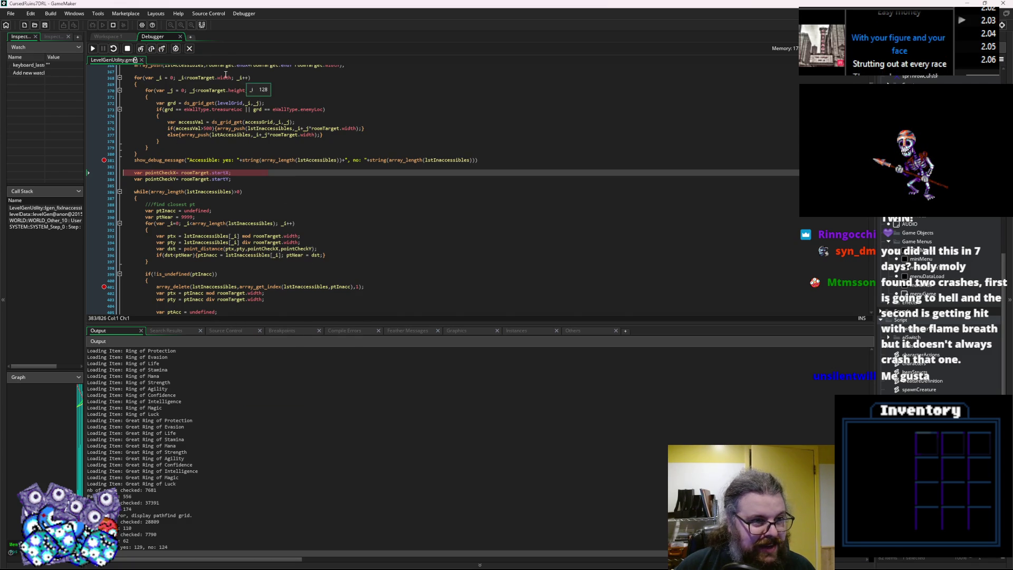
pyautogui.click(152, 49)
pyautogui.click(152, 49)
pyautogui.click(152, 49)
pyautogui.scroll(-3, 271, 170)
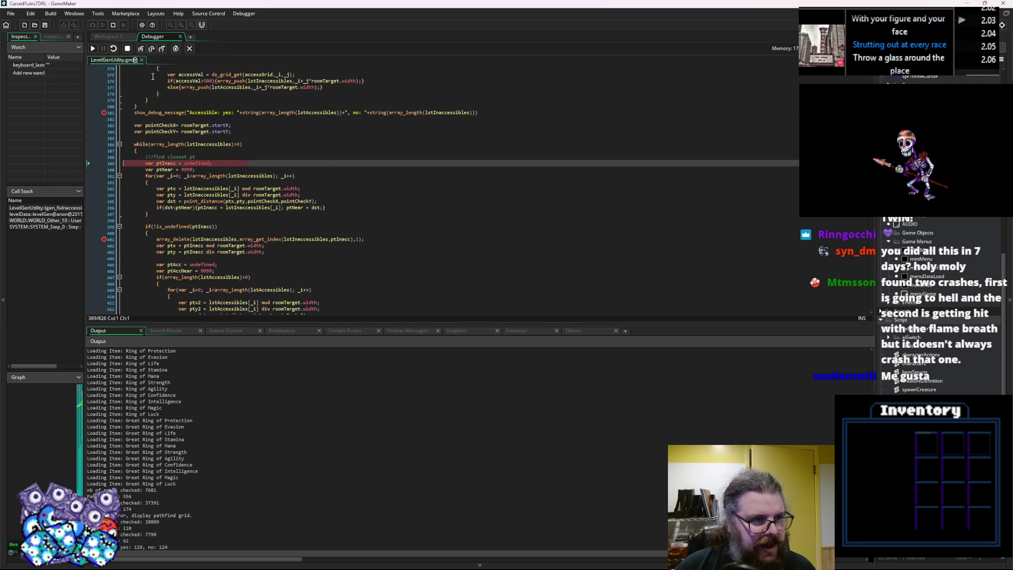
pyautogui.click(151, 50)
pyautogui.click(151, 50)
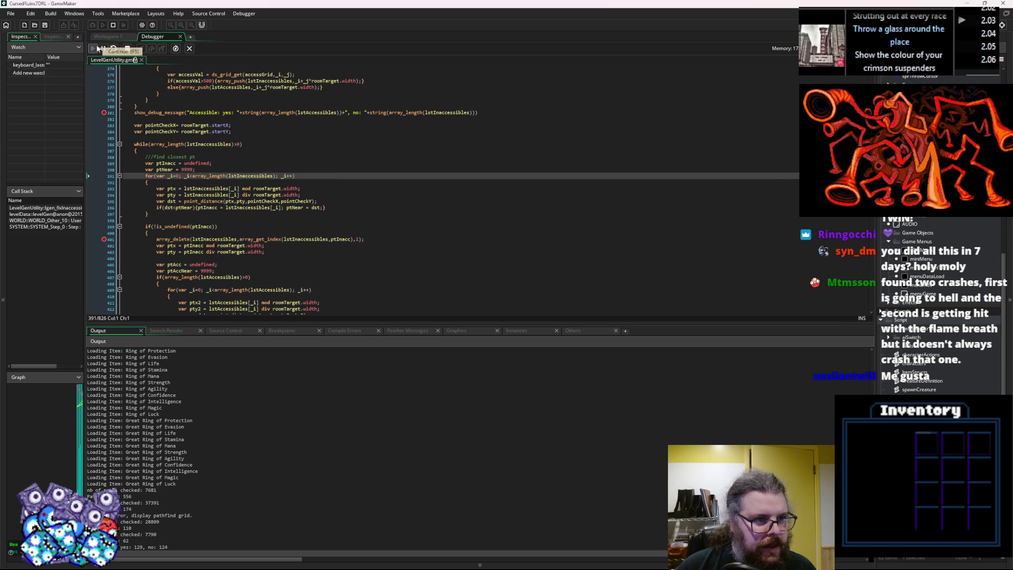
# Step: Continue to the line 401 breakpoint, then on to line 427's restricted-room fill grid message
pyautogui.click(96, 48)
pyautogui.moveTo(168, 168)
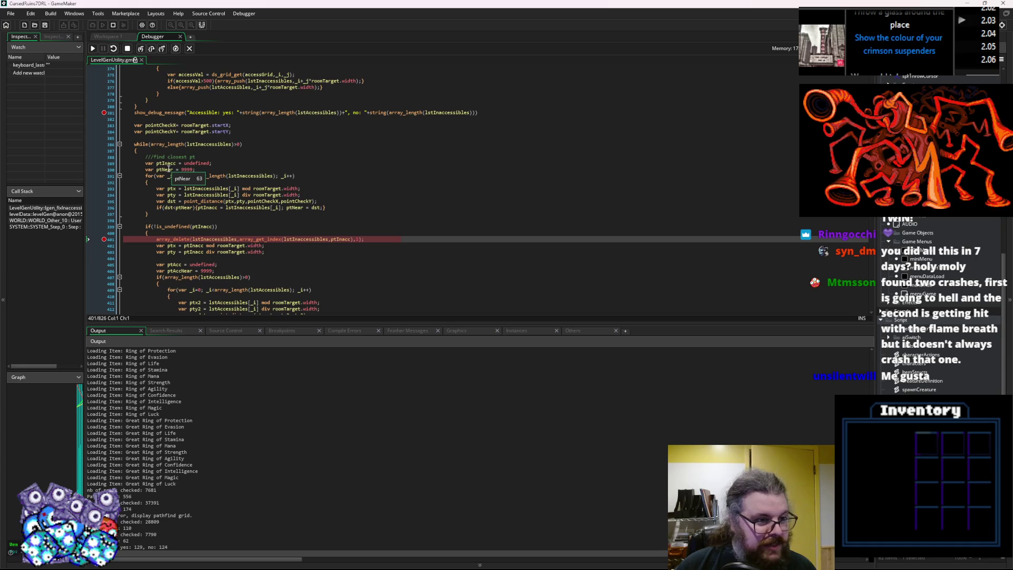
pyautogui.scroll(-3, 208, 146)
pyautogui.moveTo(209, 146)
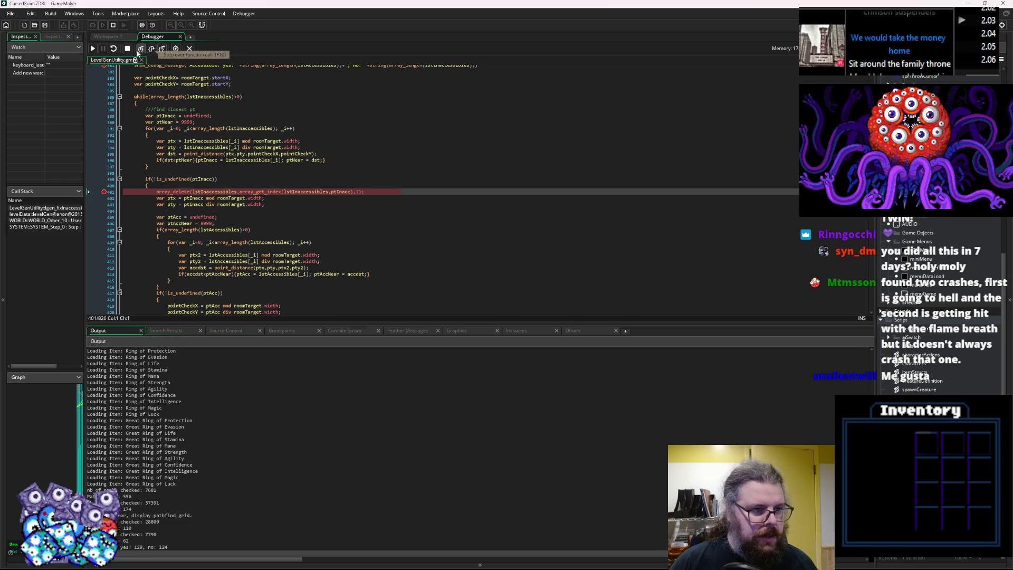
pyautogui.scroll(-2, 215, 157)
pyautogui.scroll(1, 215, 157)
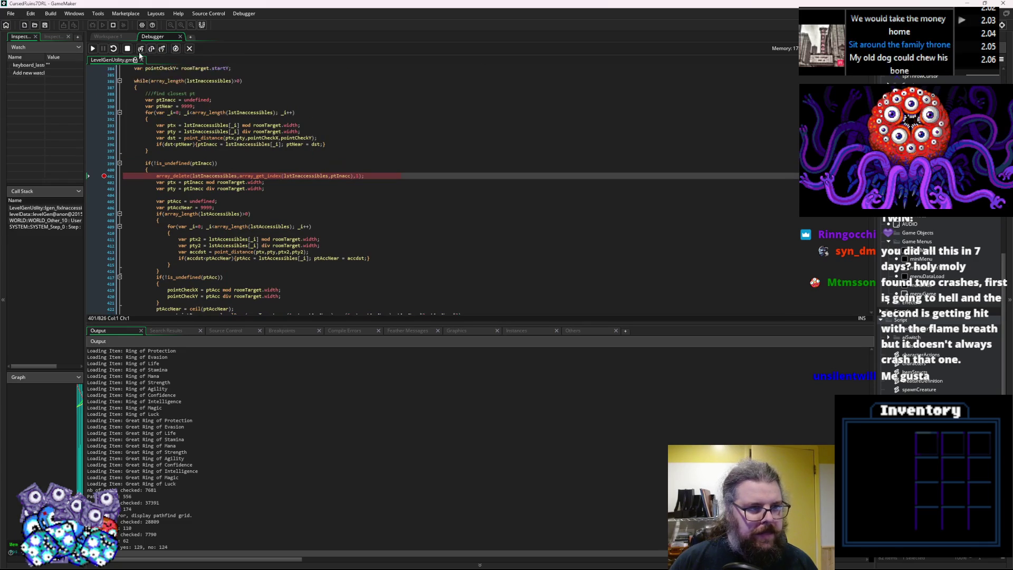
pyautogui.click(94, 50)
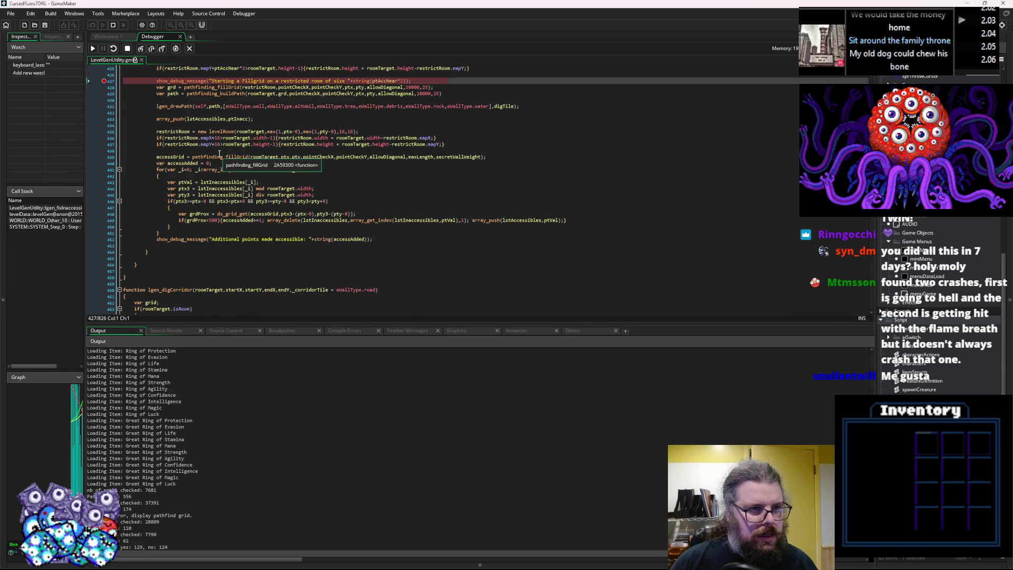
# Step: Continue to the fill grid breakpoint and step past the restricted-room fill grid call, now size 22
pyautogui.scroll(3, 255, 181)
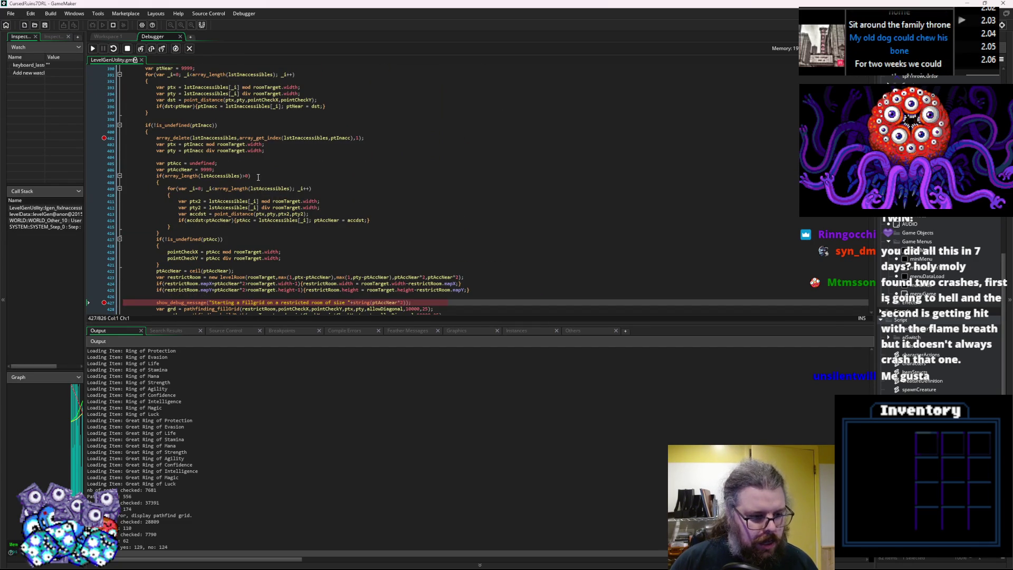
pyautogui.scroll(-1, 231, 404)
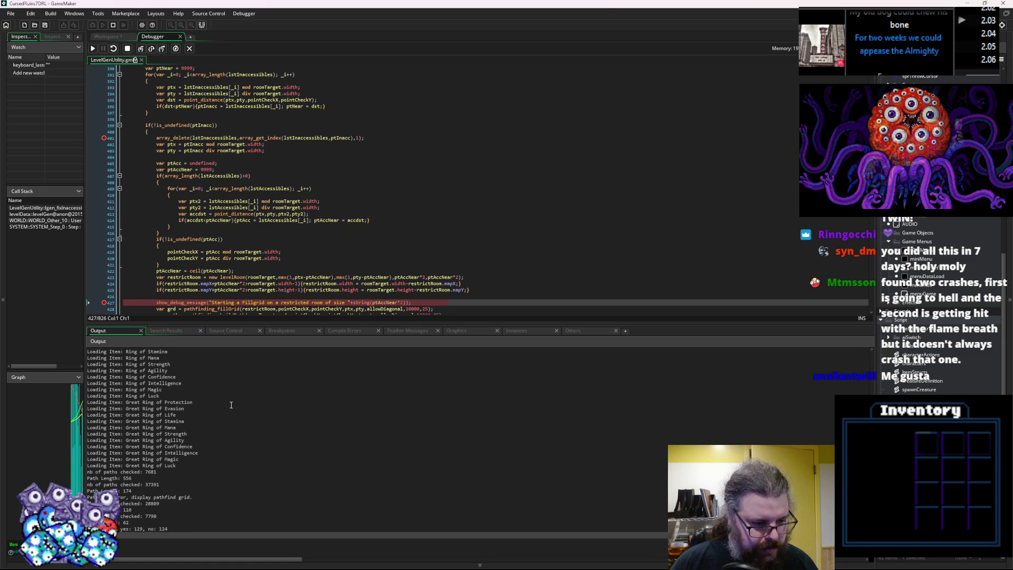
pyautogui.press('F5')
pyautogui.press('F10')
pyautogui.press('F10')
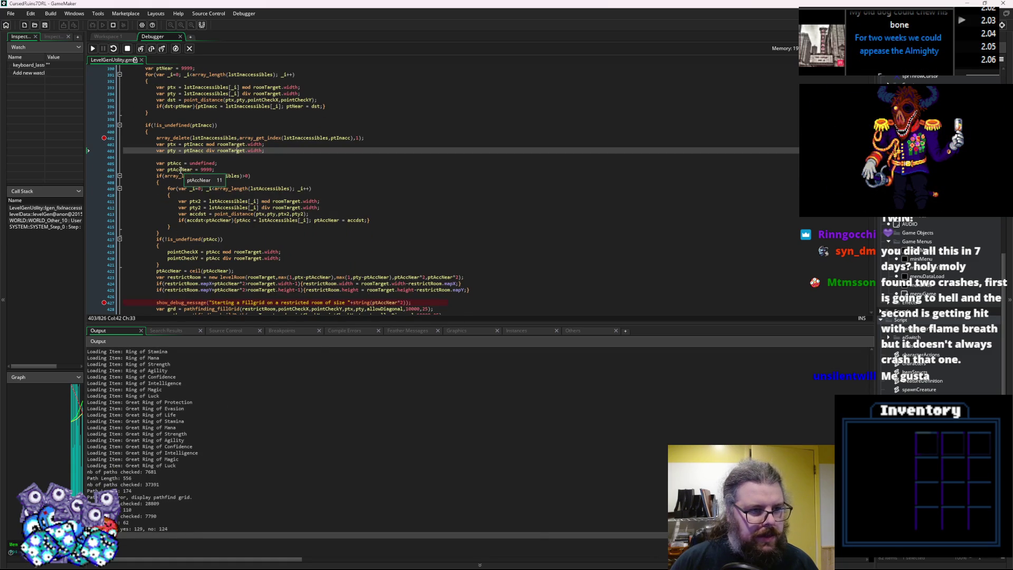
pyautogui.scroll(-3, 237, 201)
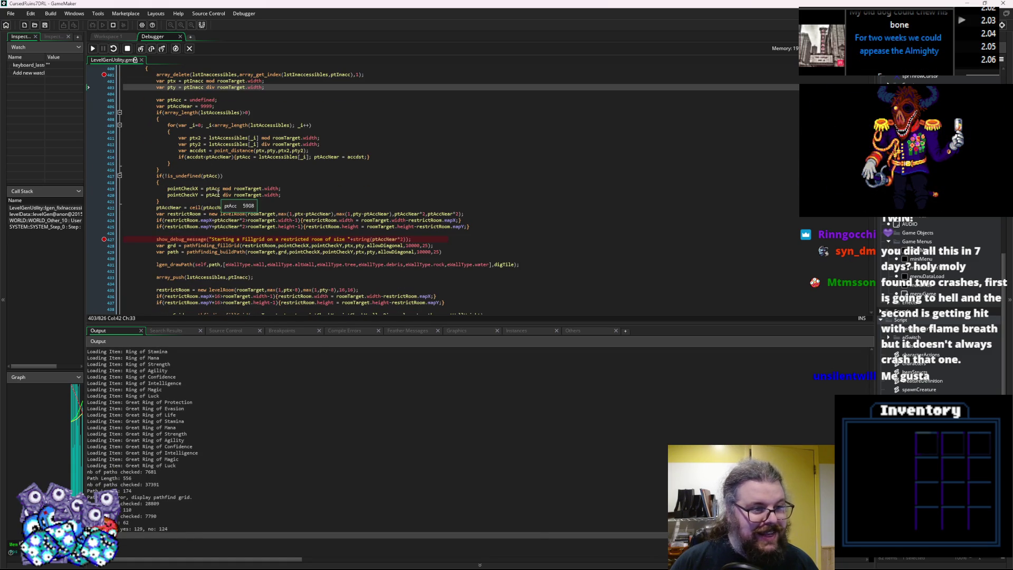
pyautogui.press('F5')
pyautogui.click(154, 48)
pyautogui.click(154, 48)
# Step: Step over path building, drawing and the access fill grid to line 440's accessAdded reset
pyautogui.click(154, 48)
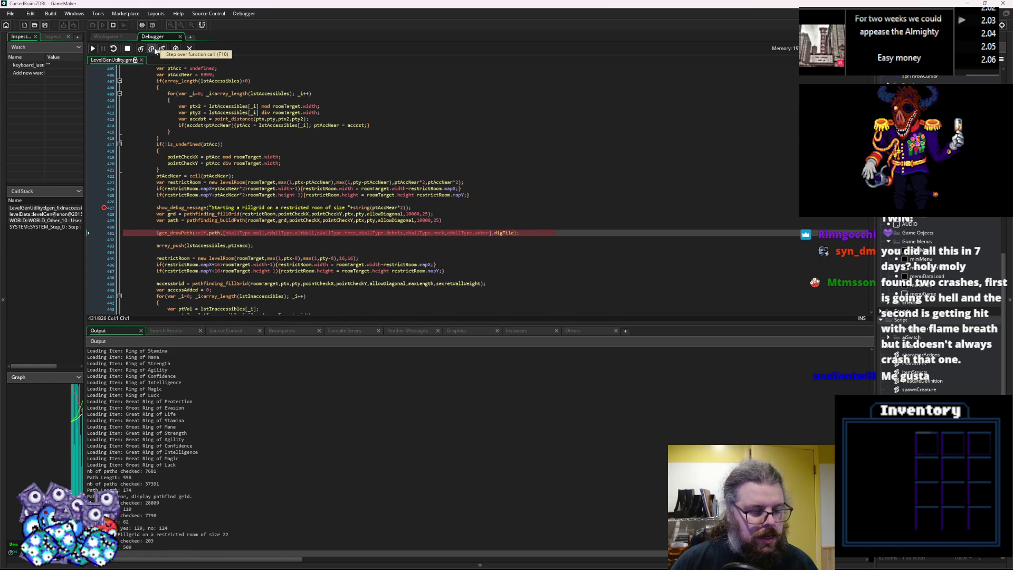
pyautogui.click(154, 49)
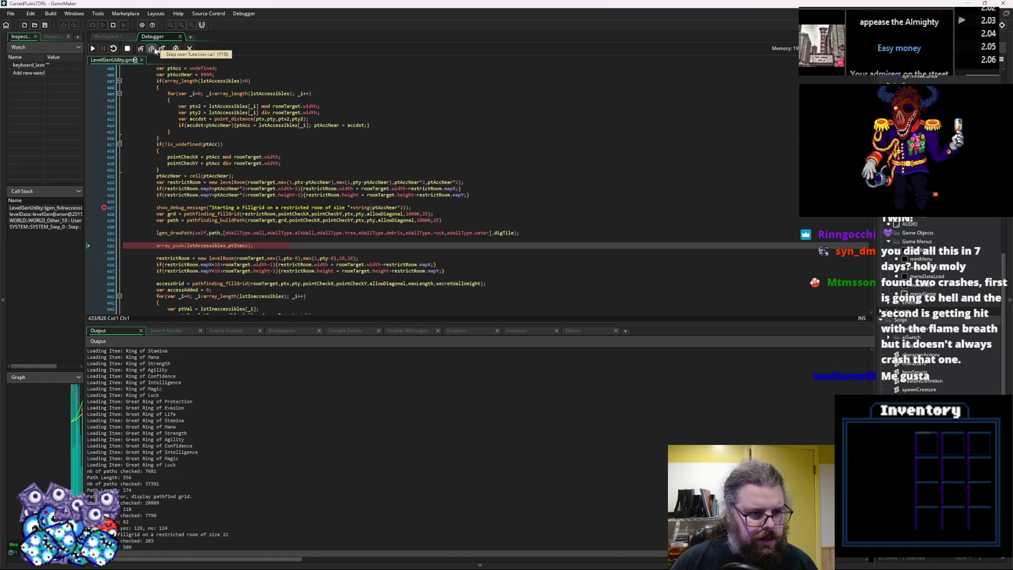
pyautogui.click(154, 48)
pyautogui.scroll(-2, 193, 89)
pyautogui.scroll(-2, 193, 90)
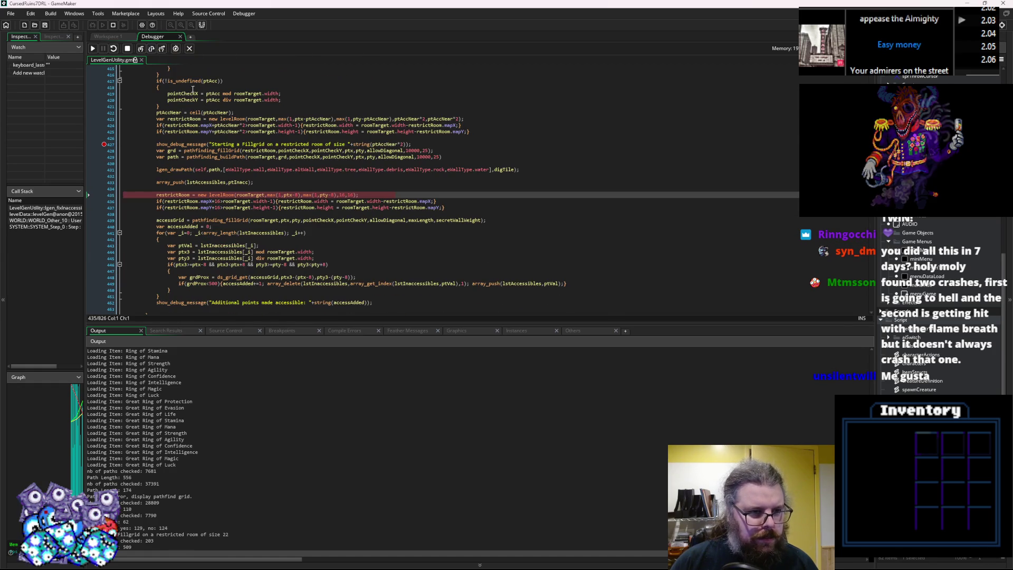
pyautogui.click(152, 48)
pyautogui.click(152, 48)
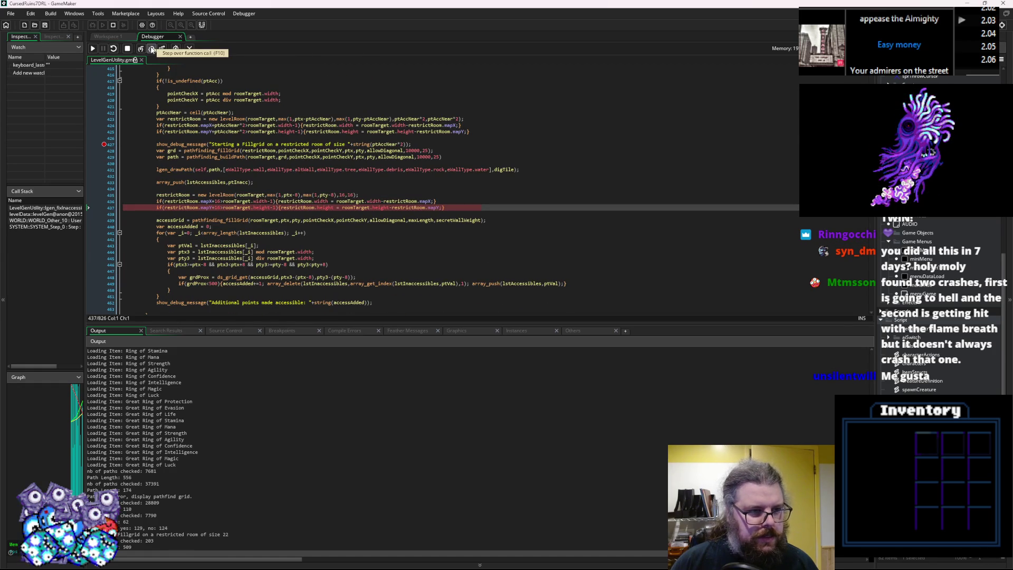
pyautogui.click(152, 48)
pyautogui.click(152, 48)
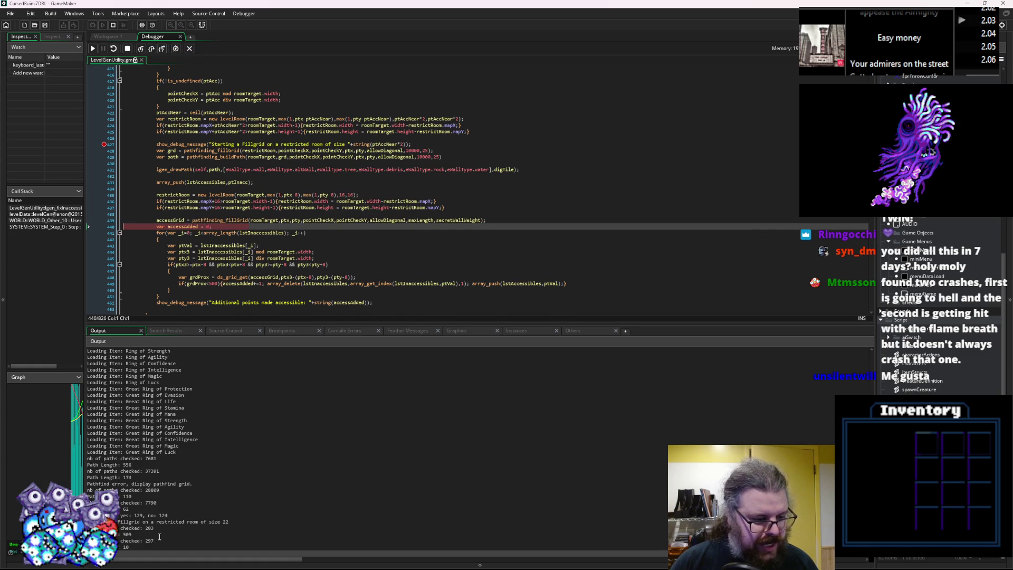
# Step: Step into the inaccessible-points loop, past the point coordinate calculations, to the range check
pyautogui.scroll(-3, 285, 182)
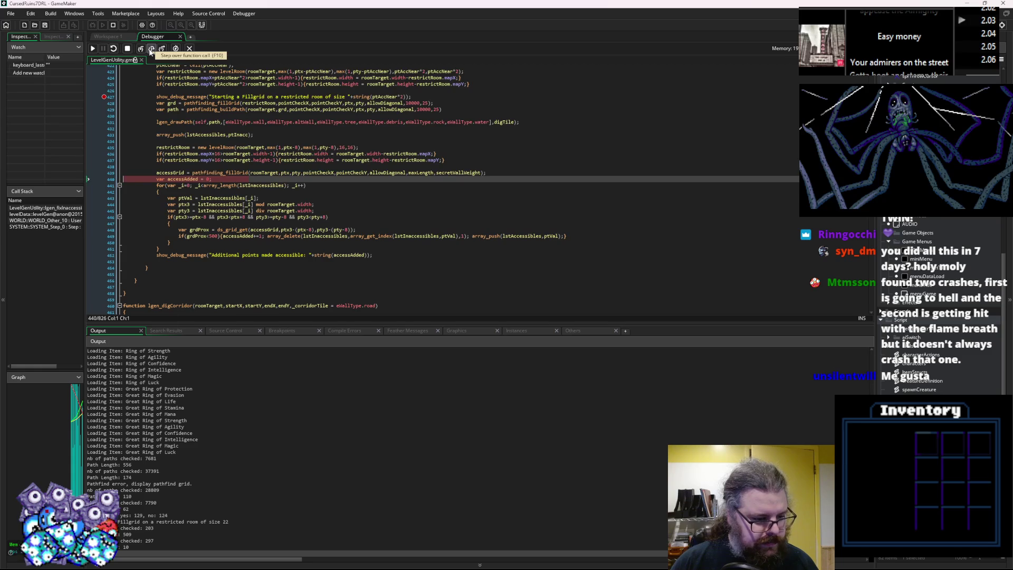
pyautogui.click(151, 48)
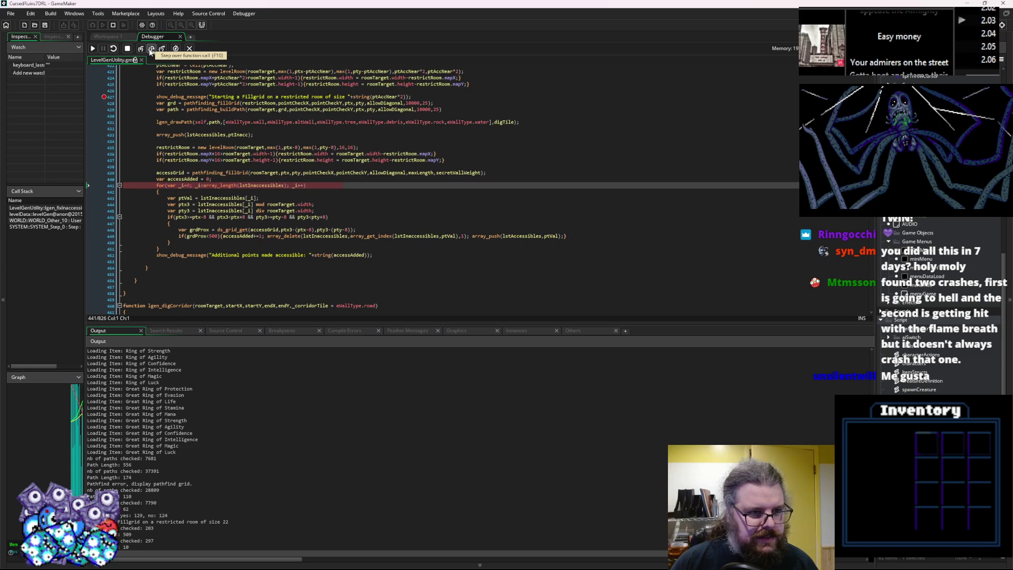
pyautogui.click(152, 49)
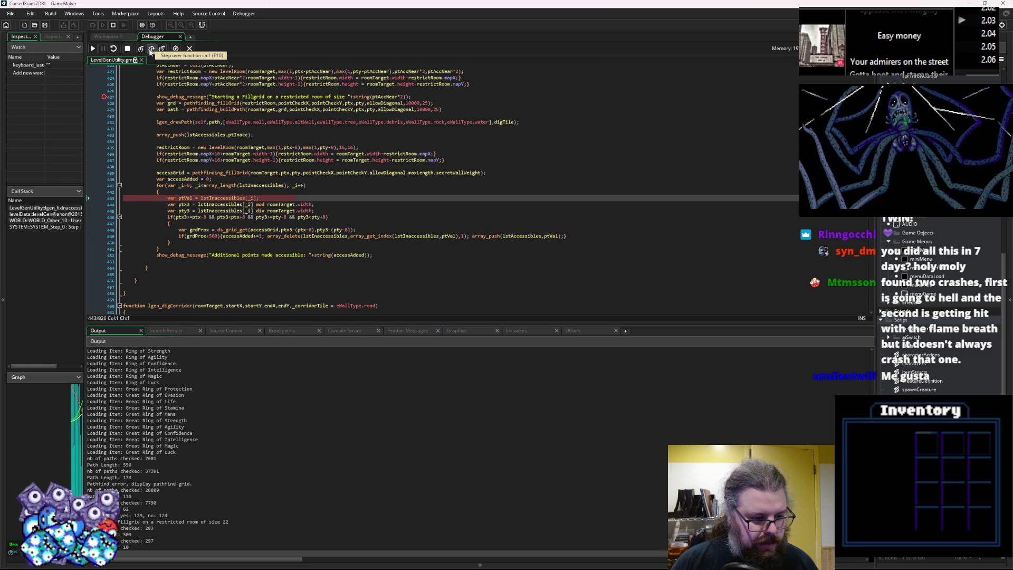
pyautogui.doubleClick(151, 49)
pyautogui.click(151, 50)
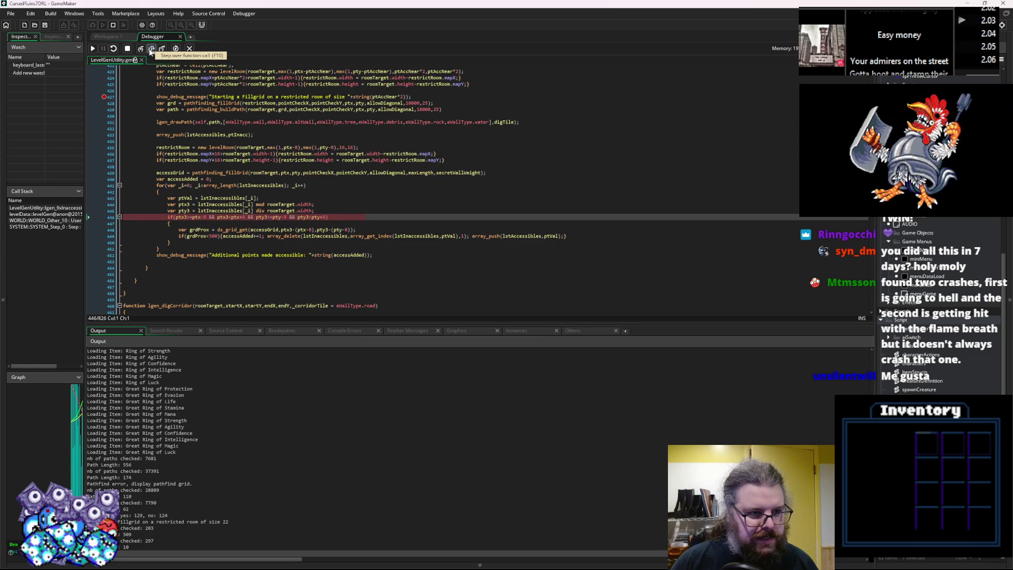
# Step: Step through repeated loop iterations over lines 441–446
pyautogui.click(151, 49)
pyautogui.click(151, 49)
pyautogui.click(151, 49)
pyautogui.click(151, 49)
pyautogui.click(151, 49)
pyautogui.click(151, 49)
pyautogui.click(151, 49)
pyautogui.click(151, 49)
pyautogui.click(151, 49)
pyautogui.click(151, 49)
pyautogui.click(150, 49)
pyautogui.click(151, 49)
pyautogui.click(151, 49)
pyautogui.click(151, 50)
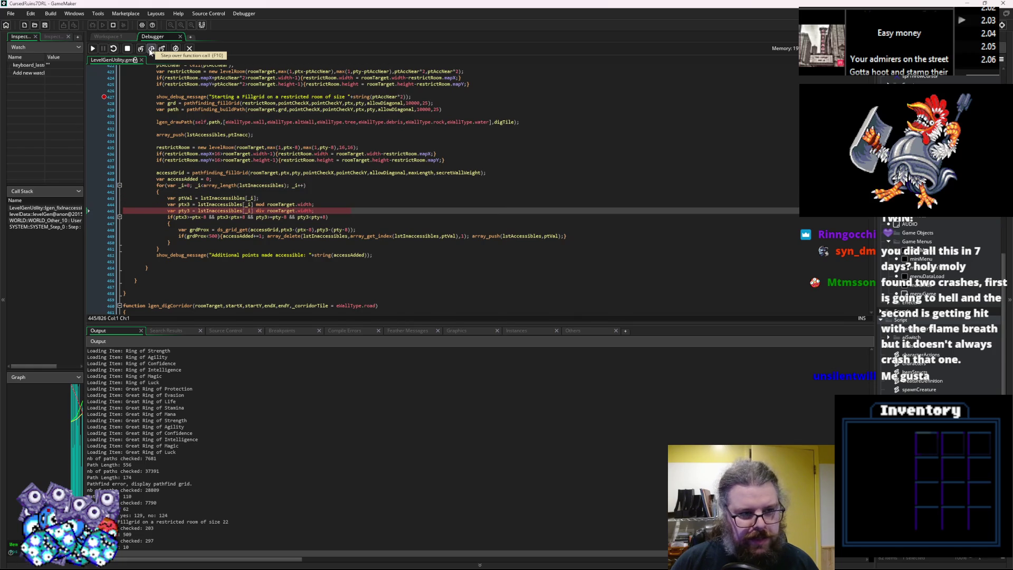
pyautogui.click(151, 49)
pyautogui.click(151, 49)
pyautogui.click(151, 49)
pyautogui.click(150, 49)
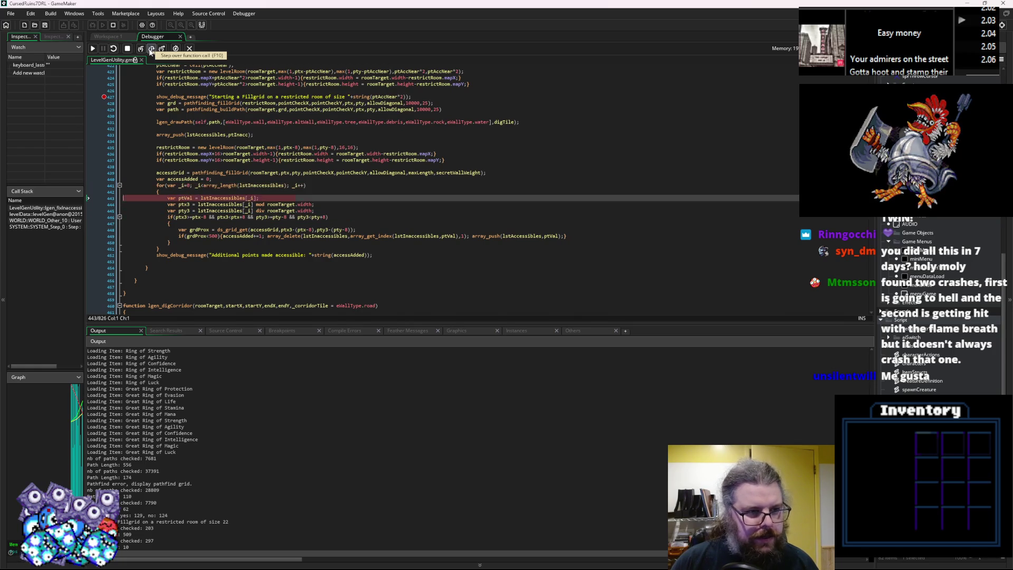
pyautogui.click(150, 49)
pyautogui.click(151, 49)
# Step: Keep stepping until a point passes the range check, then run the grdProx lookup on line 448
pyautogui.moveTo(284, 204)
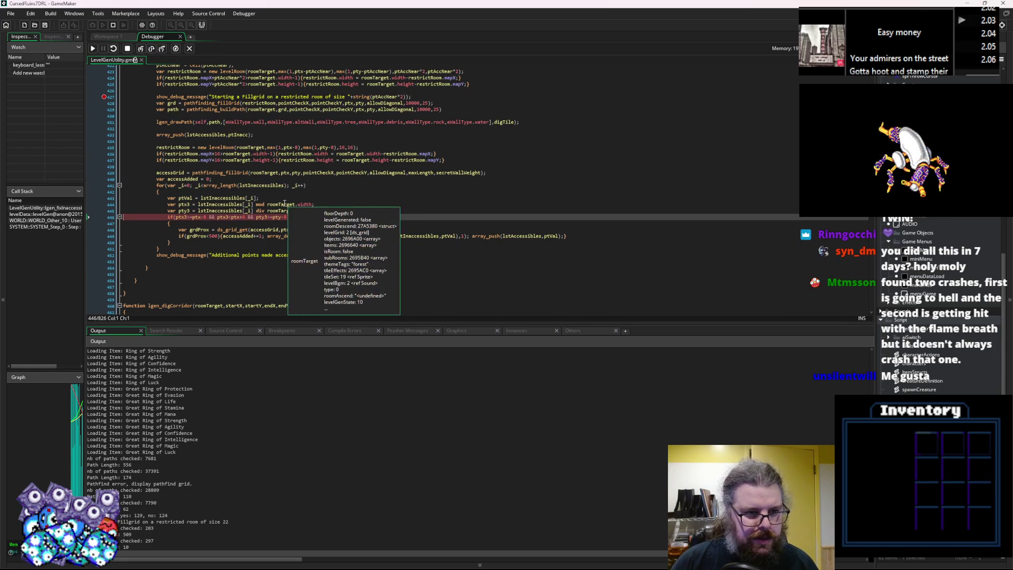
pyautogui.click(151, 49)
pyautogui.click(152, 49)
pyautogui.click(151, 49)
pyautogui.click(151, 49)
pyautogui.click(152, 50)
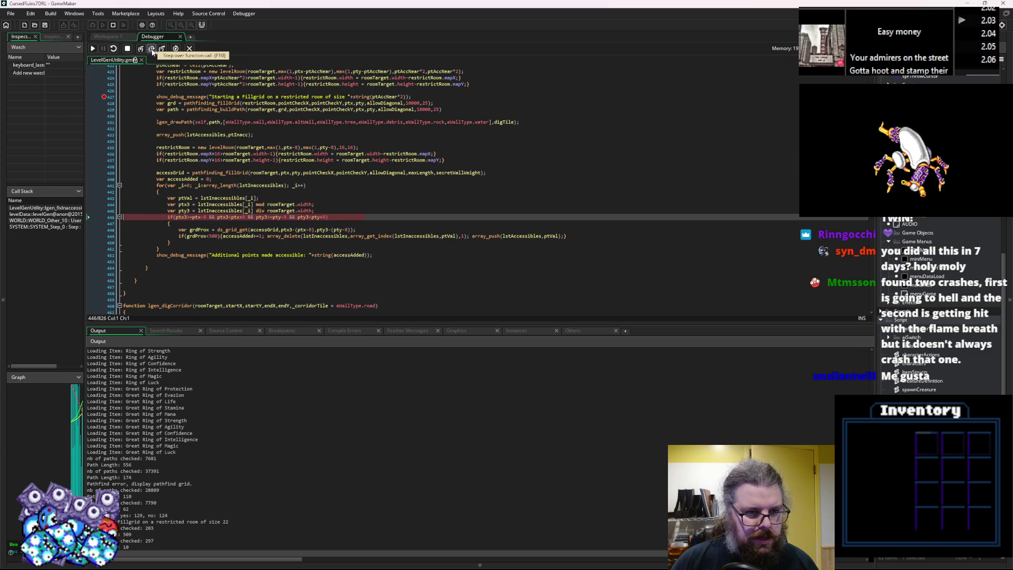
pyautogui.click(151, 49)
pyautogui.click(151, 49)
pyautogui.click(152, 49)
pyautogui.click(152, 49)
pyautogui.click(152, 49)
pyautogui.click(151, 49)
pyautogui.click(151, 49)
pyautogui.click(152, 49)
pyautogui.click(152, 49)
pyautogui.click(151, 49)
pyautogui.click(151, 49)
pyautogui.click(151, 49)
pyautogui.click(152, 49)
pyautogui.click(151, 49)
pyautogui.click(152, 49)
pyautogui.click(151, 49)
pyautogui.click(151, 49)
pyautogui.click(151, 49)
pyautogui.click(151, 49)
pyautogui.click(151, 49)
pyautogui.click(151, 49)
pyautogui.click(152, 49)
pyautogui.click(151, 49)
pyautogui.click(151, 49)
pyautogui.click(151, 49)
pyautogui.click(151, 49)
pyautogui.click(152, 49)
pyautogui.click(152, 49)
pyautogui.click(152, 49)
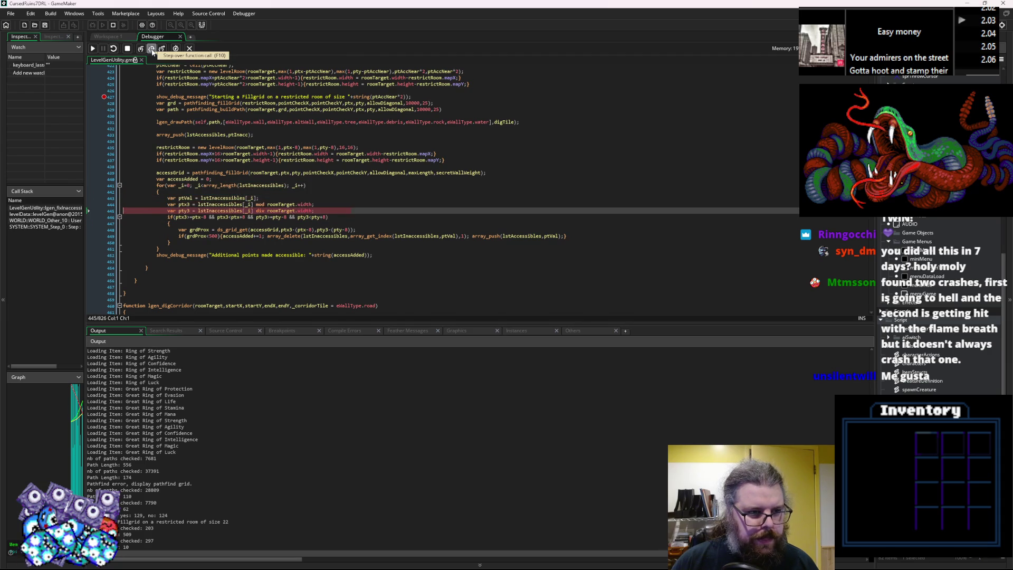
pyautogui.click(151, 49)
pyautogui.press('F10')
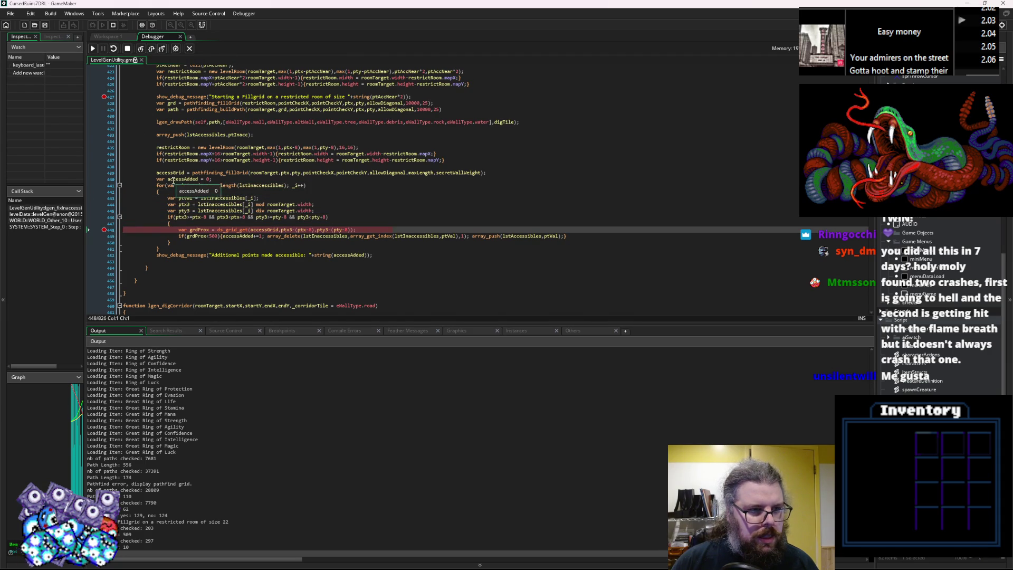
pyautogui.click(152, 50)
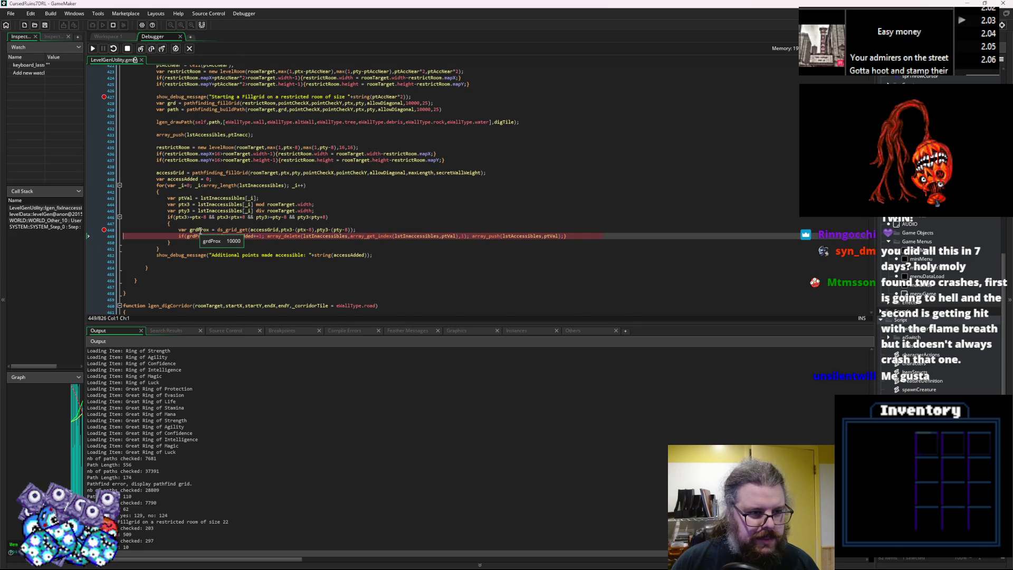
# Step: Continue back to line 448 and step over the grdProx lookup, which returns 10000
pyautogui.click(94, 48)
pyautogui.moveTo(192, 180)
pyautogui.click(153, 49)
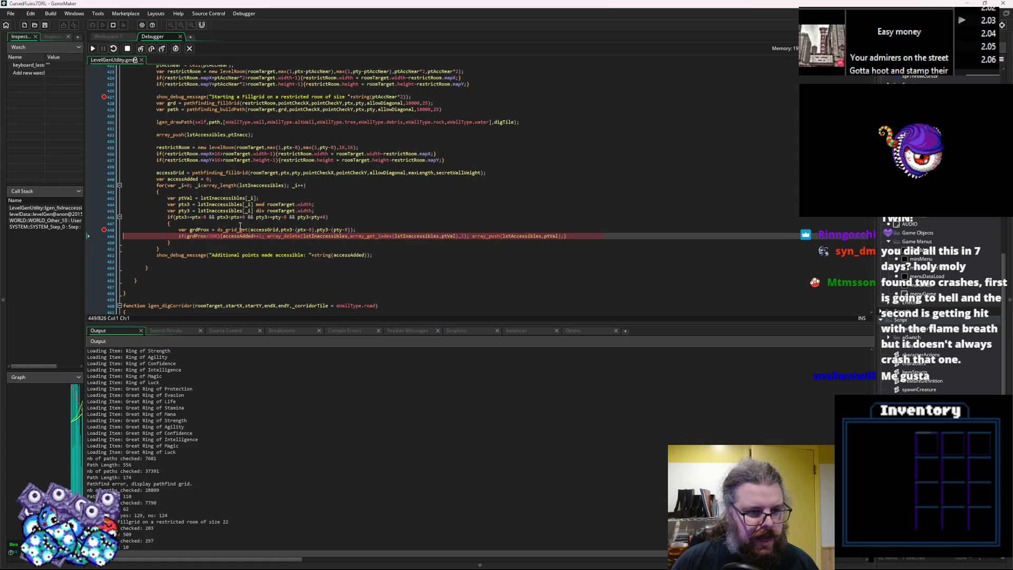
# Step: Highlight every use of accessGrid and make the Output panel taller
pyautogui.doubleClick(264, 229)
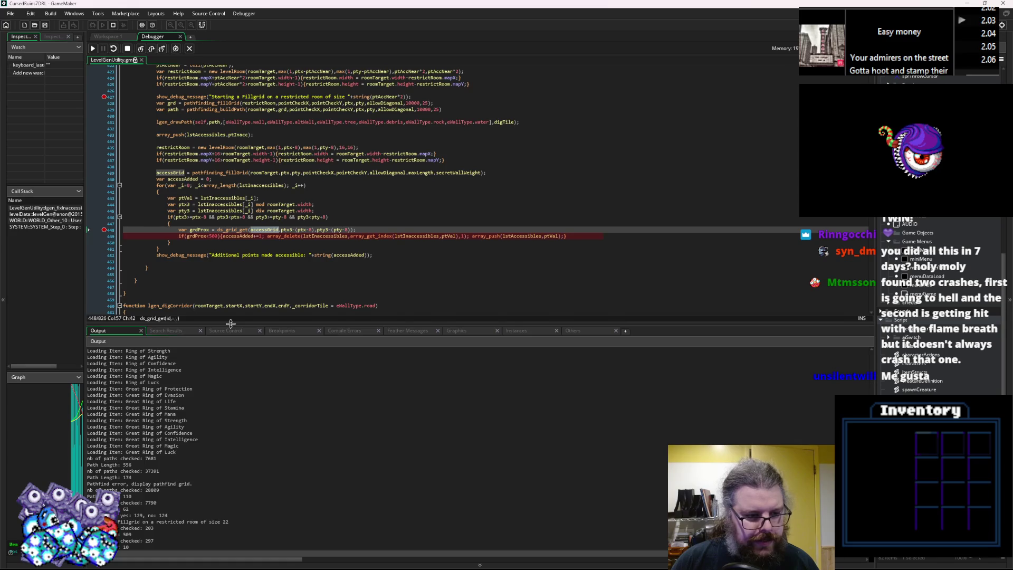
pyautogui.moveTo(230, 323); pyautogui.dragTo(230, 263)
pyautogui.scroll(-1, 273, 180)
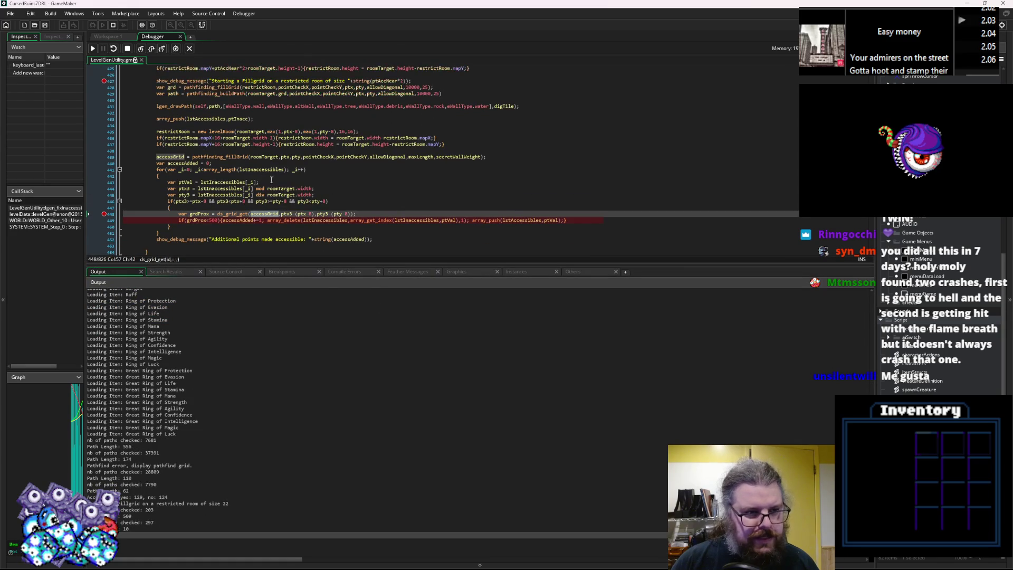
# Step: Inspect restrictRoom on line 436 and roomTarget on line 439, then show the local and global variable tables
pyautogui.click(292, 138)
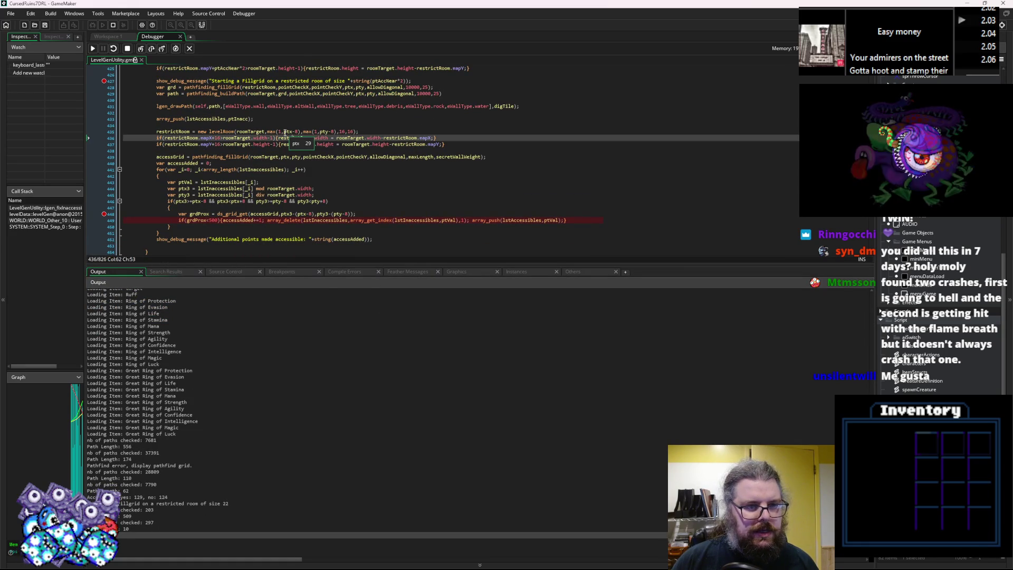
pyautogui.moveTo(298, 195)
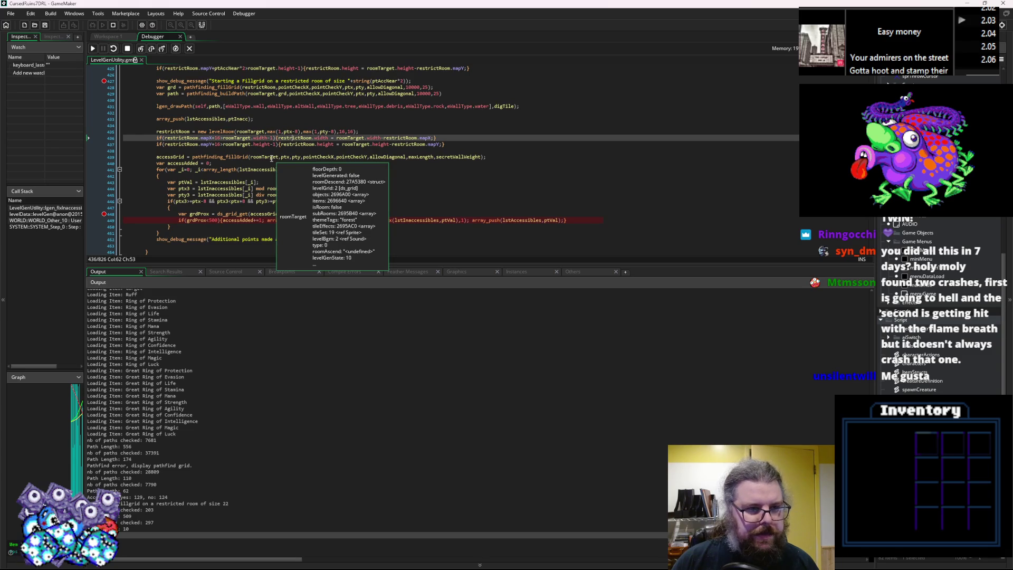
pyautogui.click(271, 158)
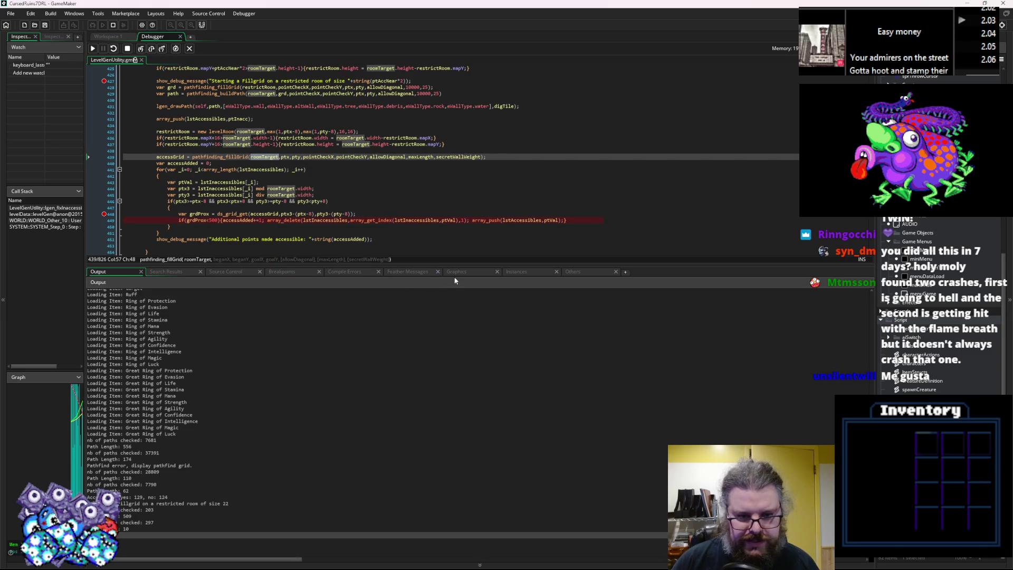
pyautogui.click(520, 272)
# Step: Verify the restricted room is 16×16 and check pointCheckX (20) and pointCheckY on line 439
pyautogui.scroll(-1, 250, 373)
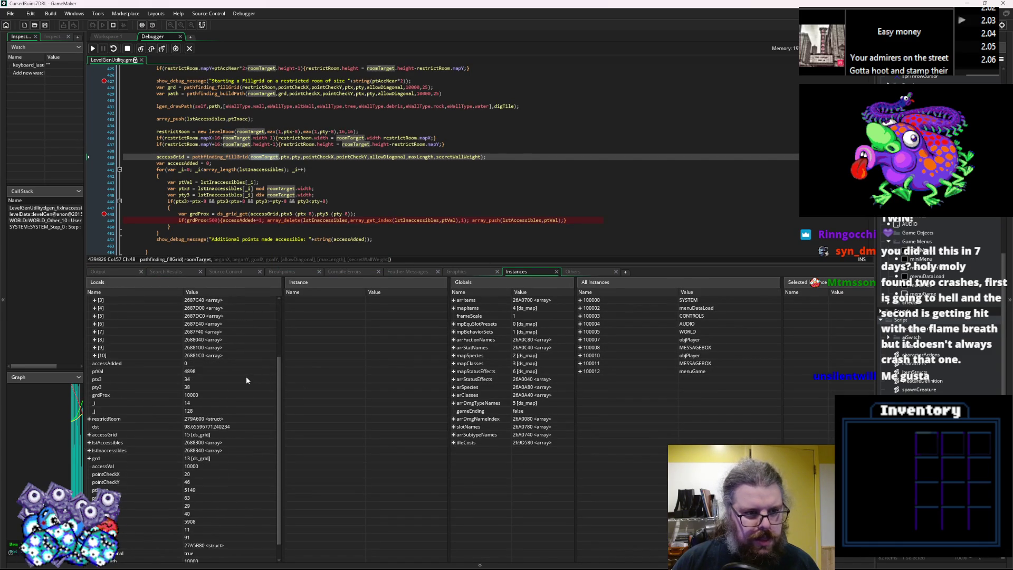
pyautogui.scroll(2, 242, 183)
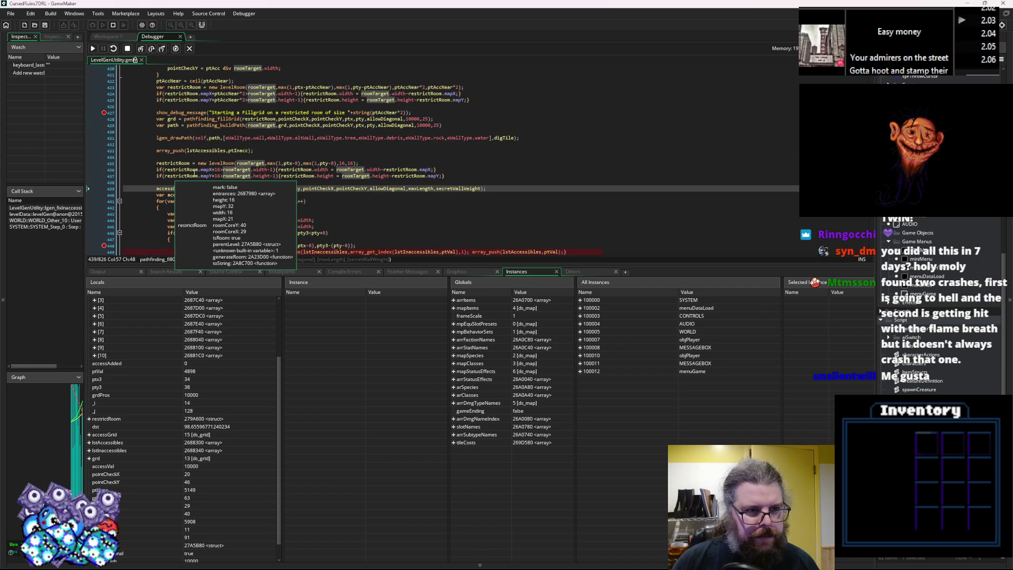
pyautogui.moveTo(340, 168)
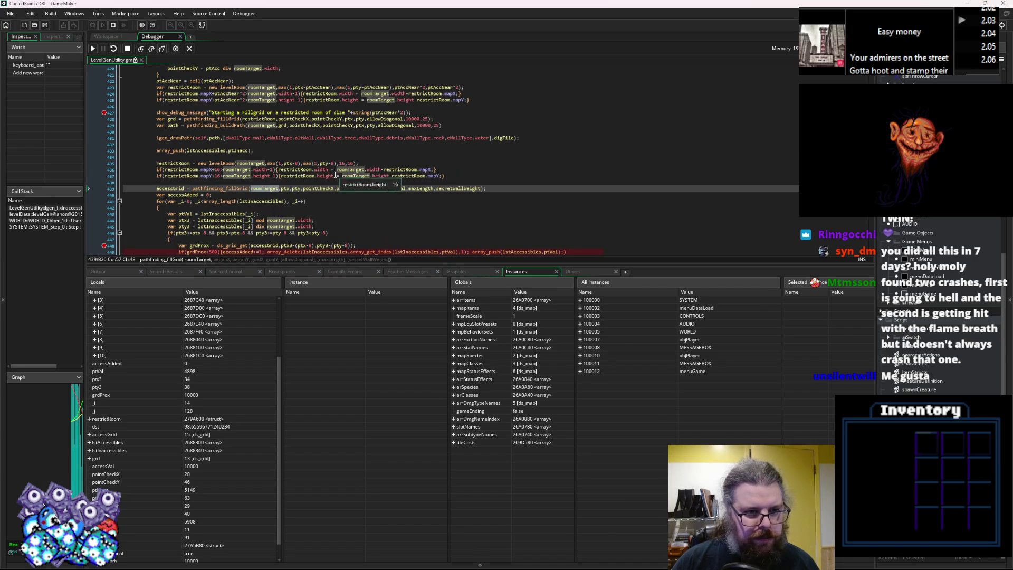
pyautogui.scroll(2, 295, 190)
pyautogui.click(240, 194)
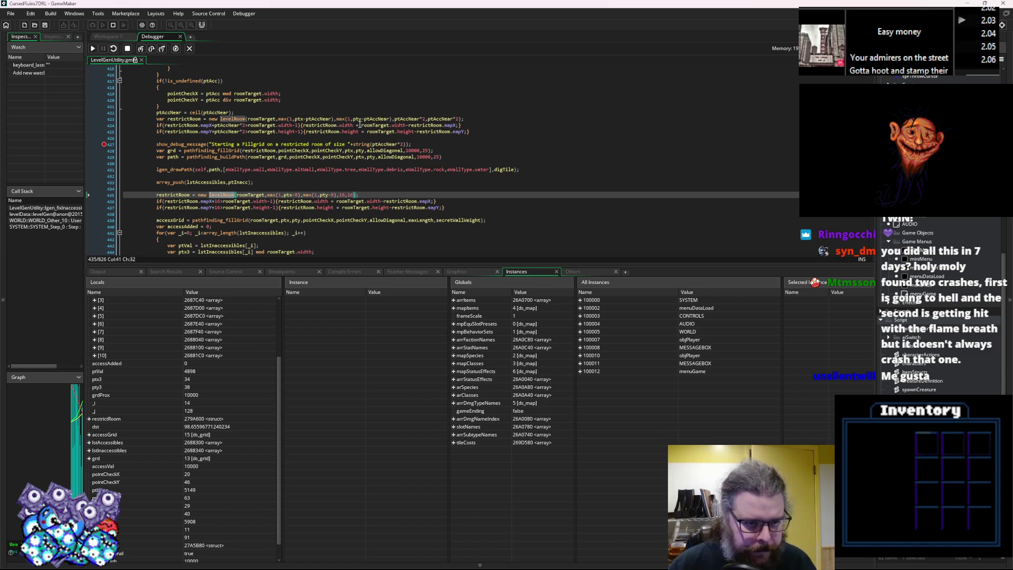
pyautogui.moveTo(294, 199)
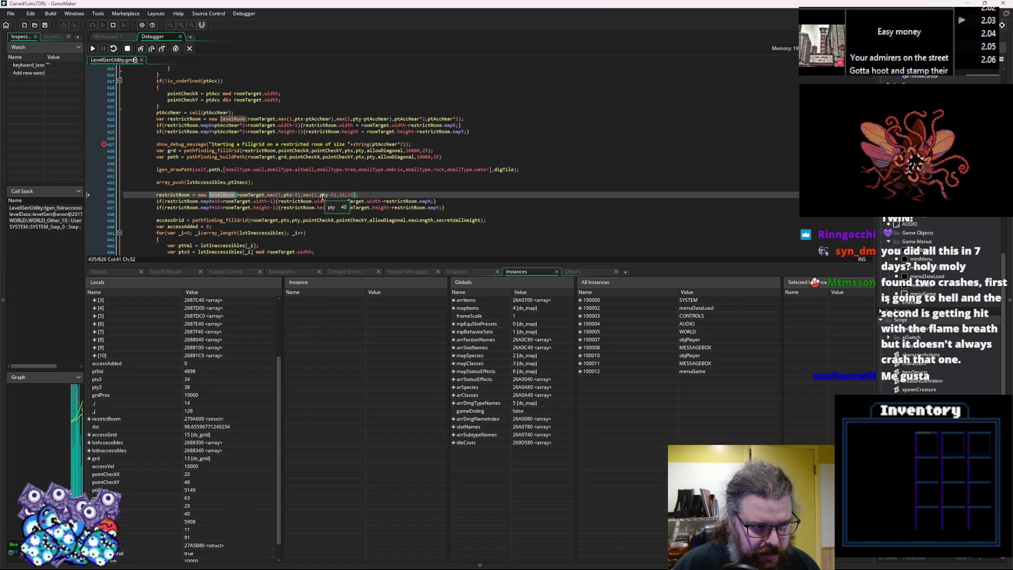
pyautogui.click(327, 222)
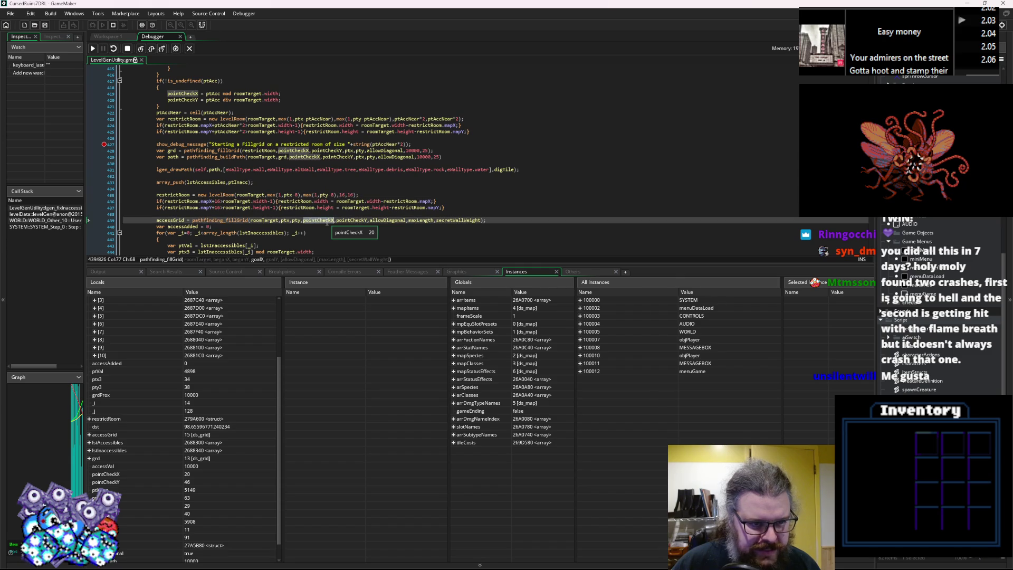
pyautogui.click(349, 220)
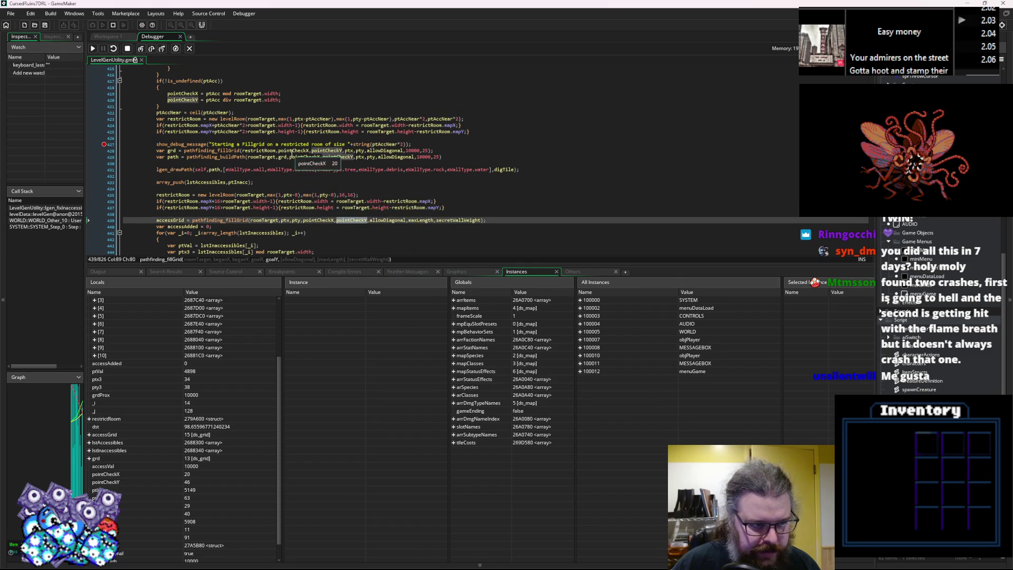
# Step: Stop the debug session and enlarge the code editor area
pyautogui.scroll(-3, 303, 162)
pyautogui.click(127, 49)
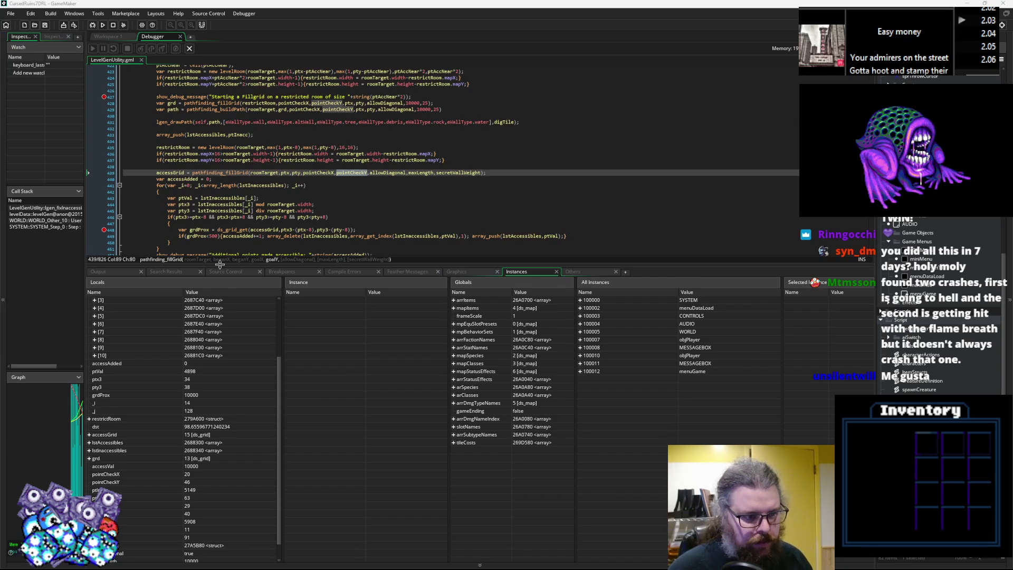
pyautogui.moveTo(220, 263); pyautogui.dragTo(214, 428)
pyautogui.click(109, 90)
pyautogui.scroll(6, 110, 90)
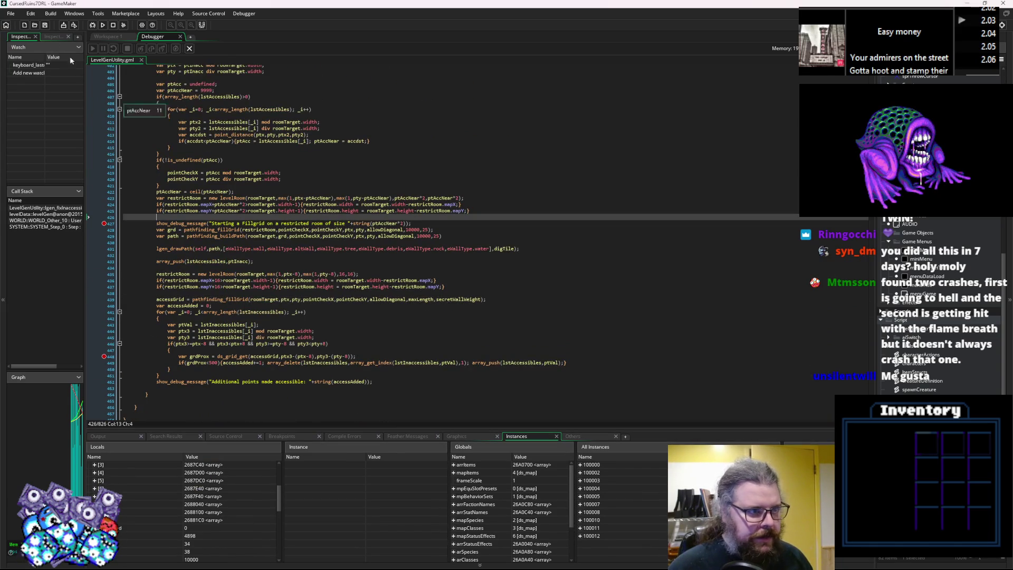